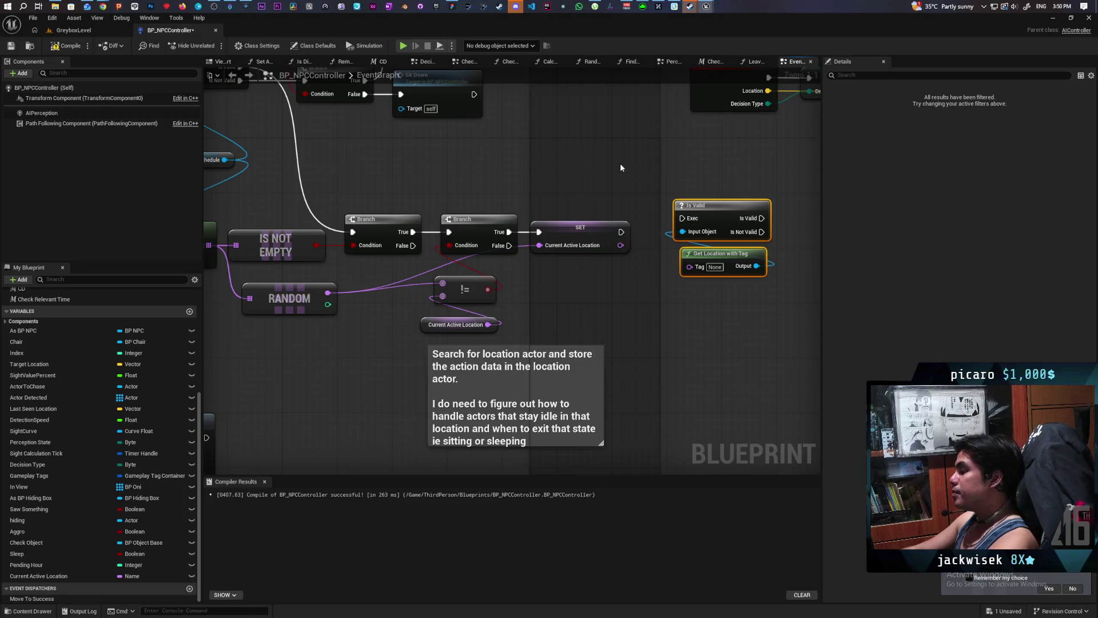
- Re-center the graph and marquee-select the second Branch, SET, != and Current Active Location nodes
left_click(632, 187)
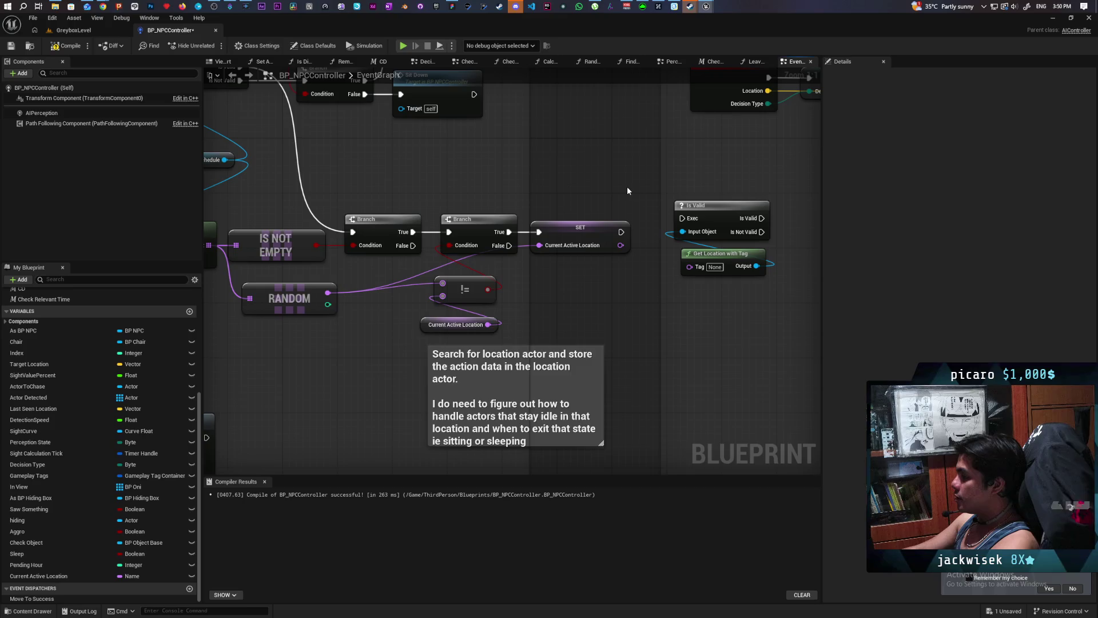
mouse_move(644, 186)
left_mouse_down()
mouse_move(668, 283)
mouse_move(716, 308)
left_mouse_up()
left_click(650, 292)
left_click_drag(651, 297, 714, 249)
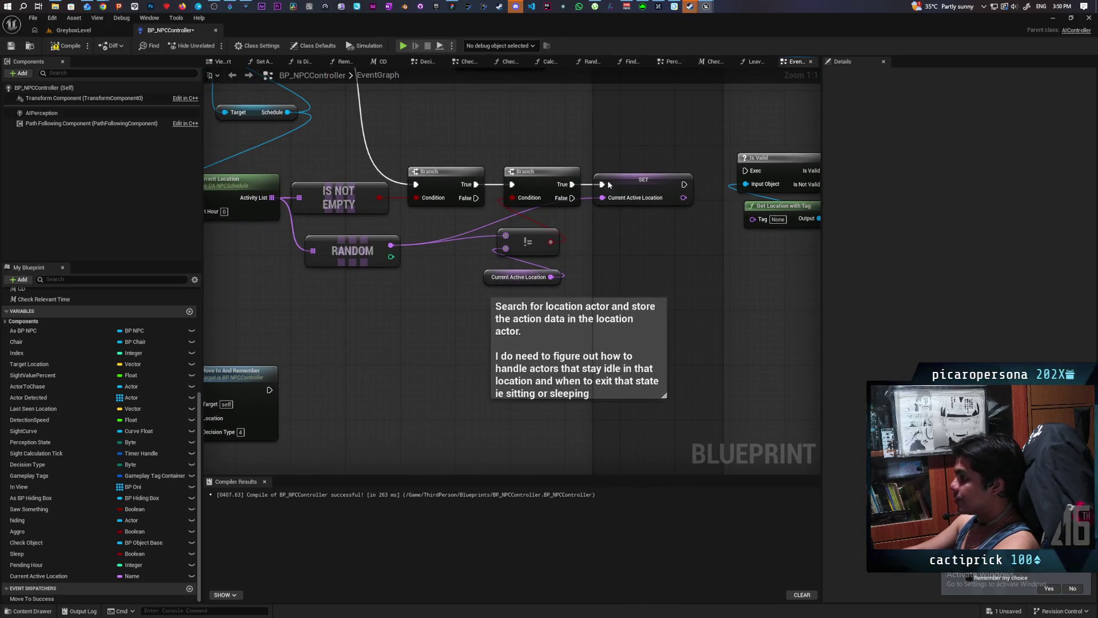
mouse_move(494, 159)
left_mouse_down()
mouse_move(632, 283)
mouse_move(652, 280)
left_mouse_up()
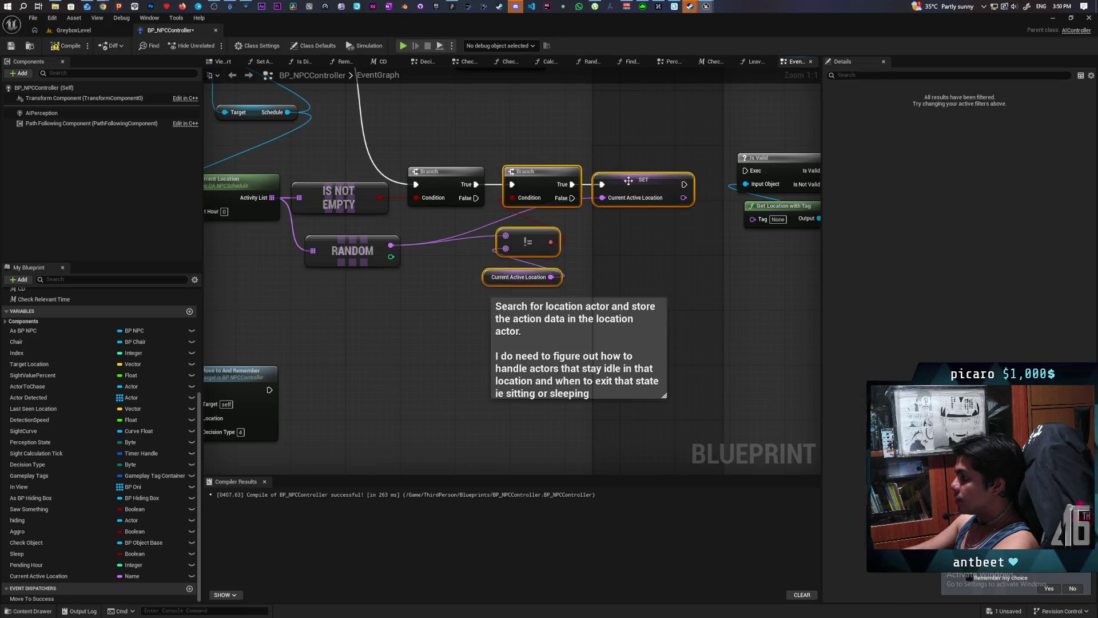
- Collapse the selected nodes into a macro, keeping the default name NewMacro
right_click(629, 181)
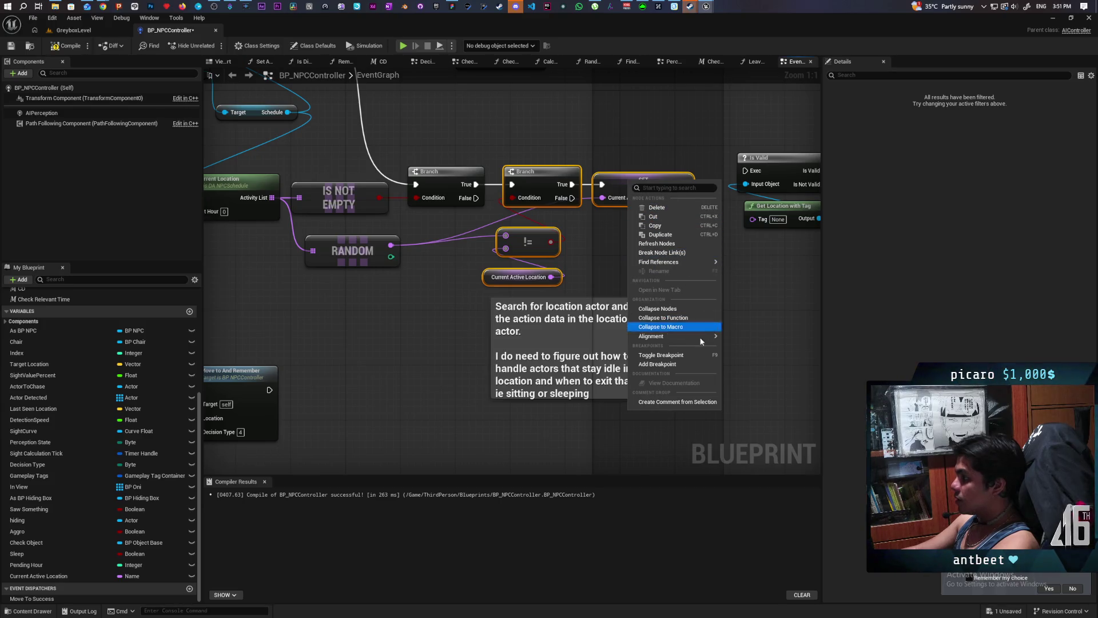
left_click(659, 326)
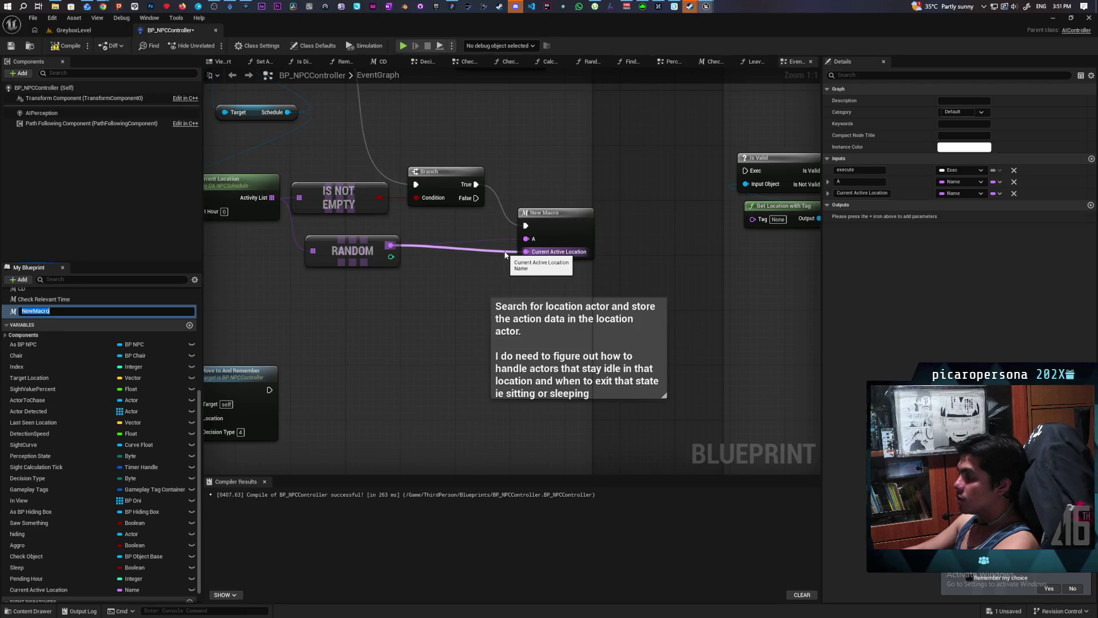
key("Return")
left_click(579, 234)
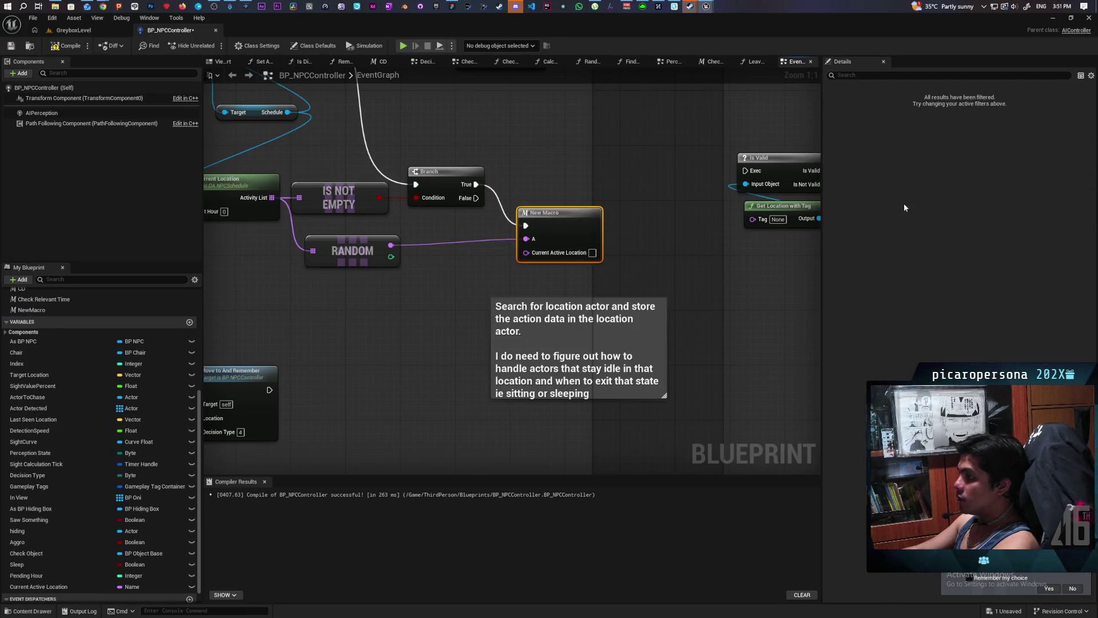
- Inside the macro, delete the Current Active Location input and wire SET's exec to Outputs
double_click(560, 229)
mouse_move(391, 282)
left_mouse_down()
mouse_move(310, 278)
mouse_move(357, 305)
mouse_move(320, 278)
left_mouse_up()
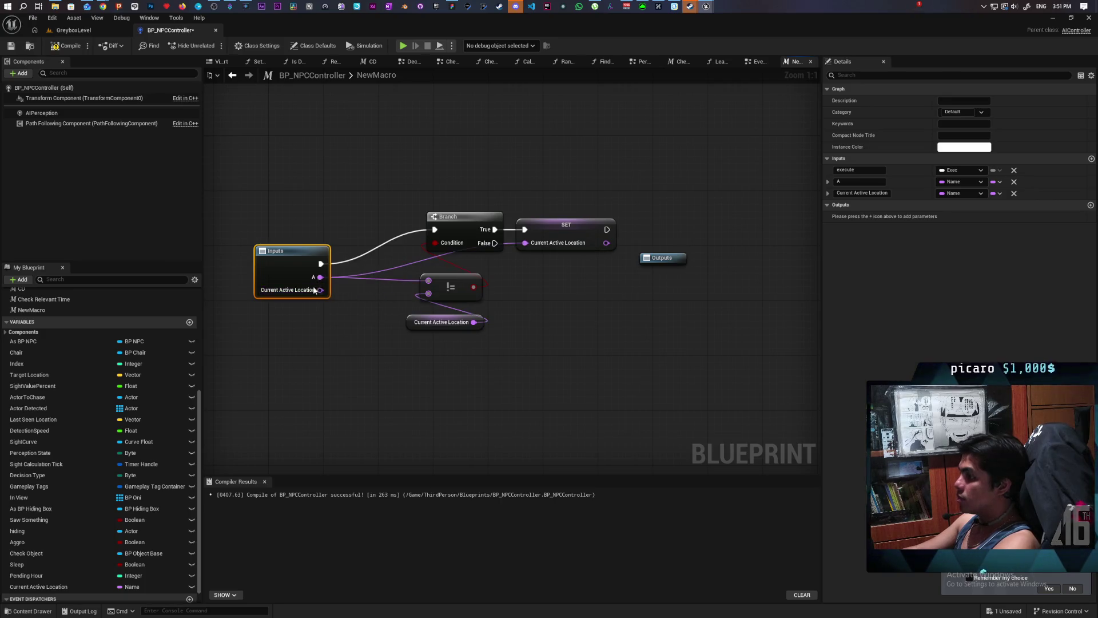
left_click(1014, 194)
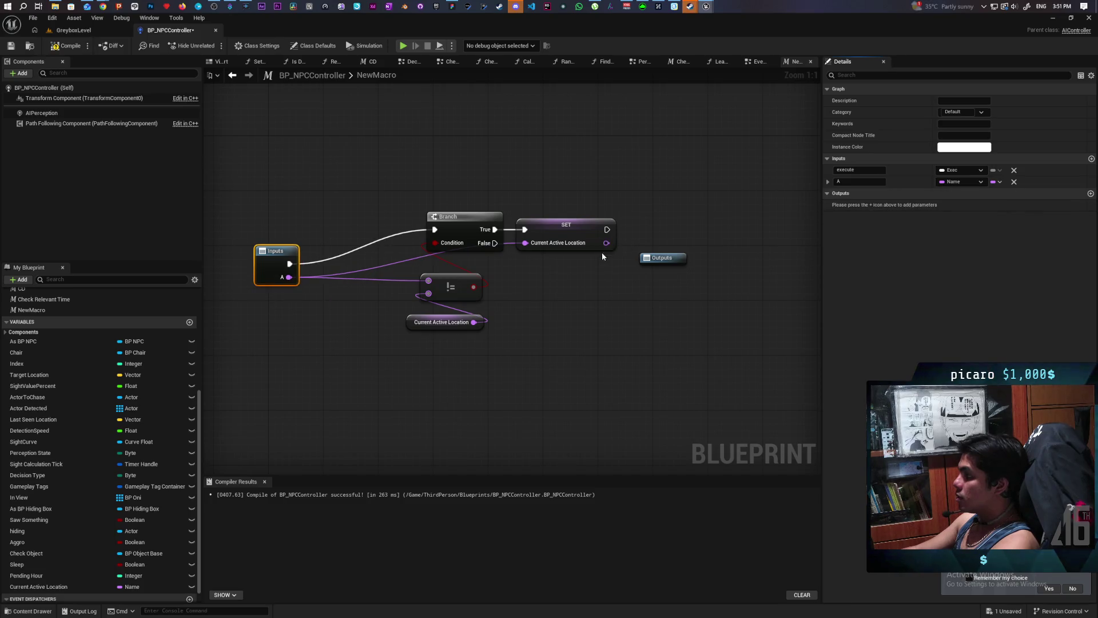
mouse_move(607, 229)
left_mouse_down()
mouse_move(655, 261)
mouse_move(683, 216)
left_mouse_up()
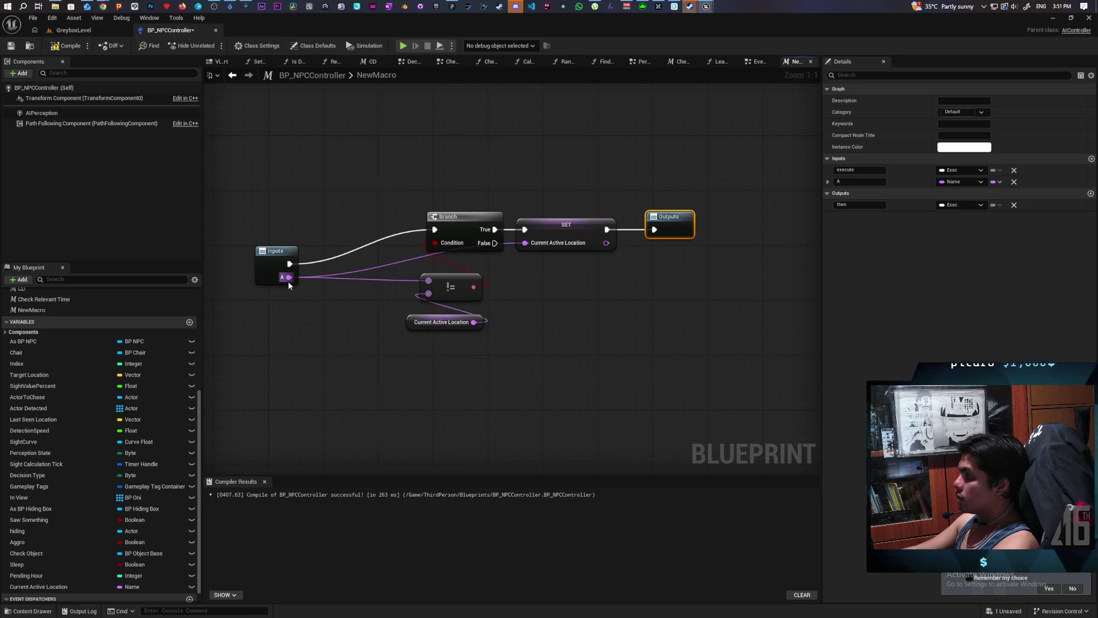
left_click_drag(271, 268, 279, 233)
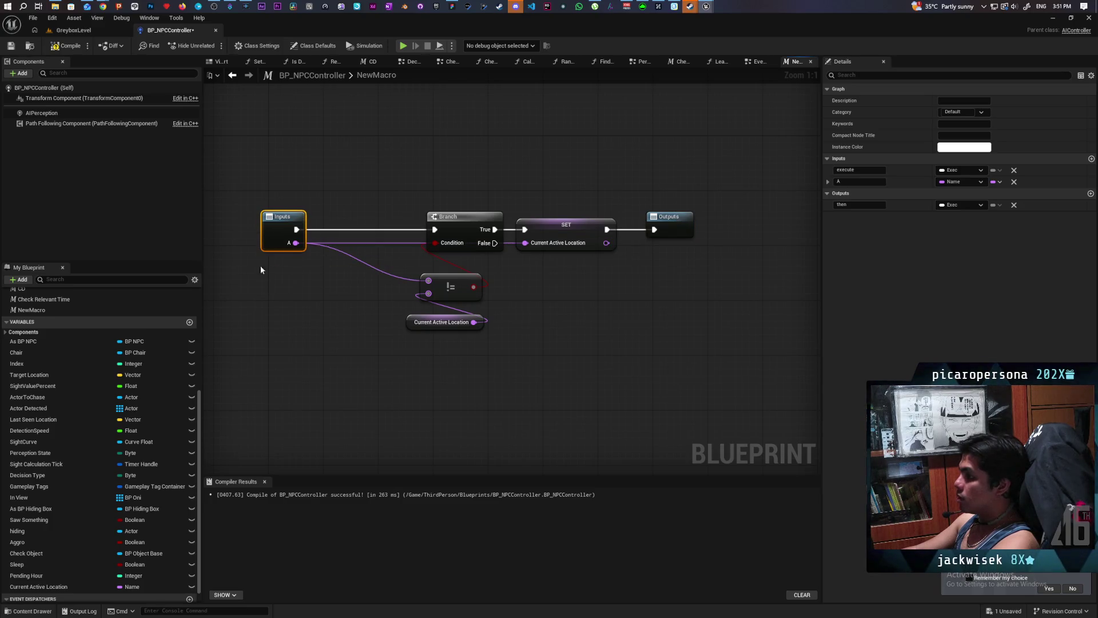
- Rename input A to New Location, compile, and return to the EventGraph
left_click(855, 205)
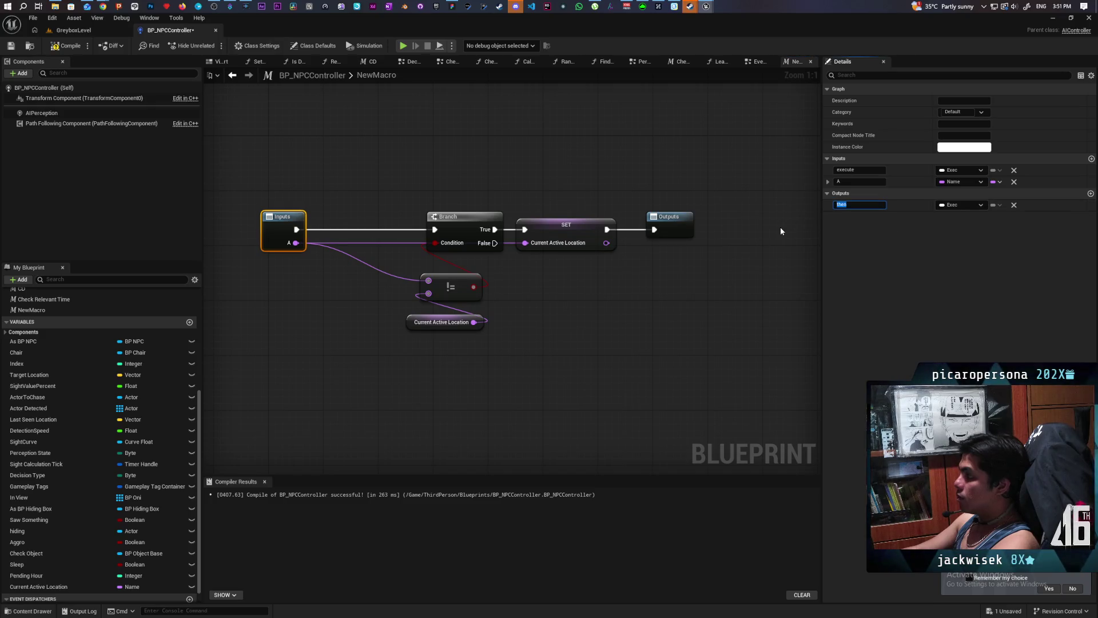
left_click(859, 181)
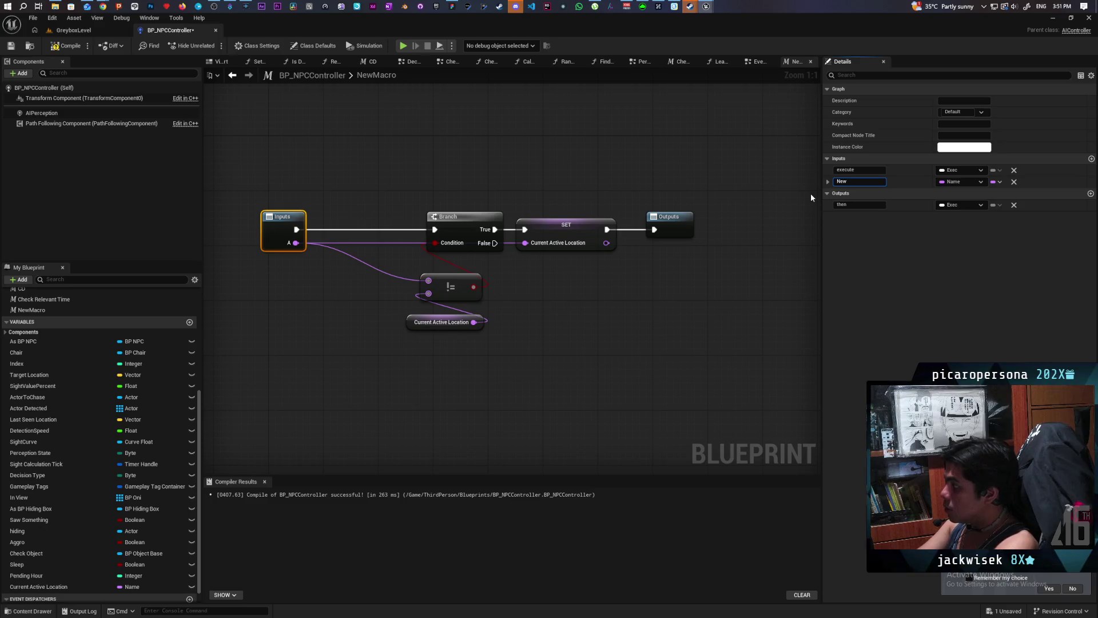
type("New")
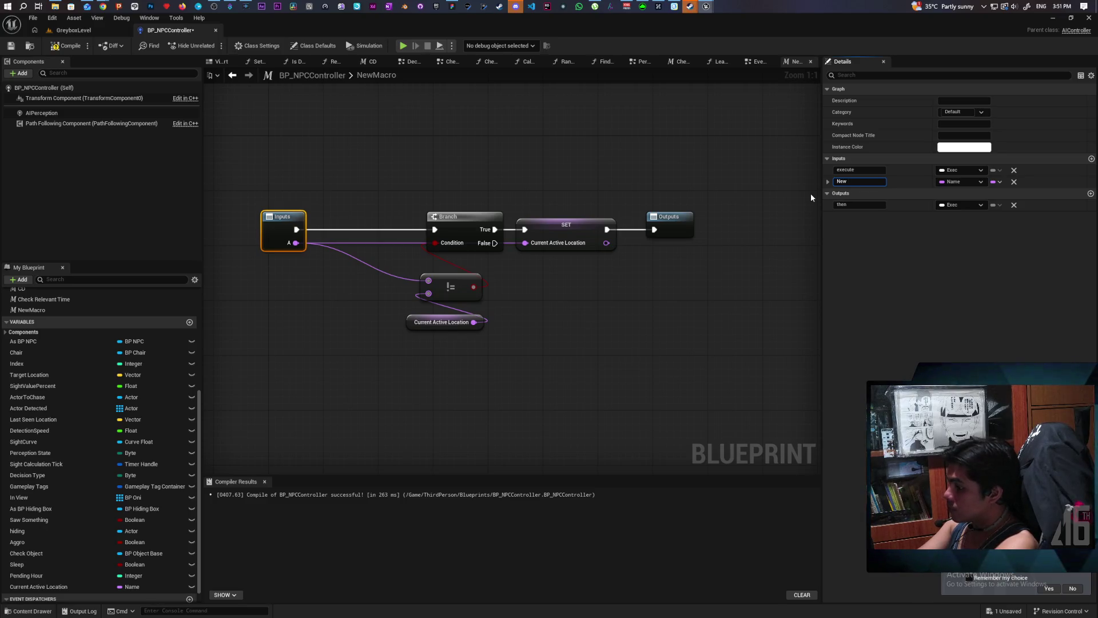
type(" Location")
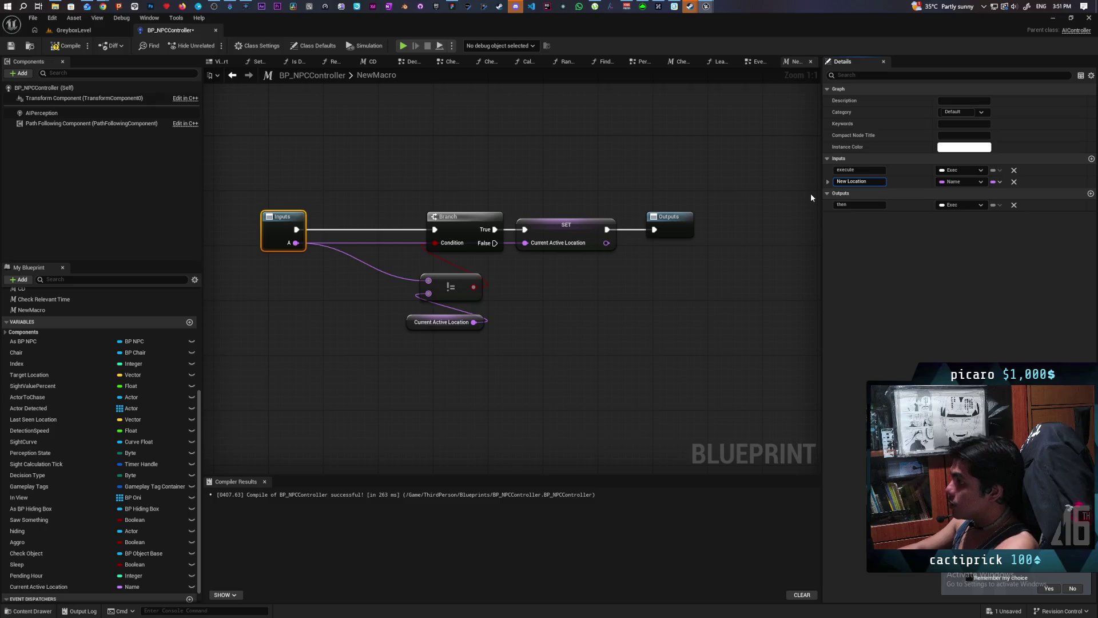
left_click(811, 198)
left_click(66, 45)
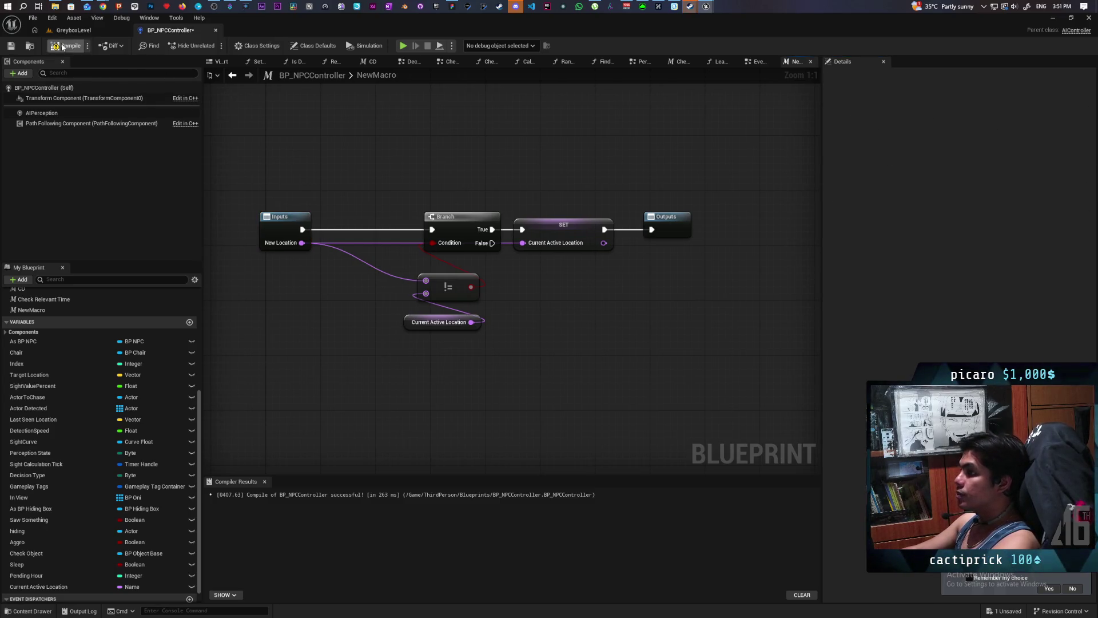
left_click(233, 75)
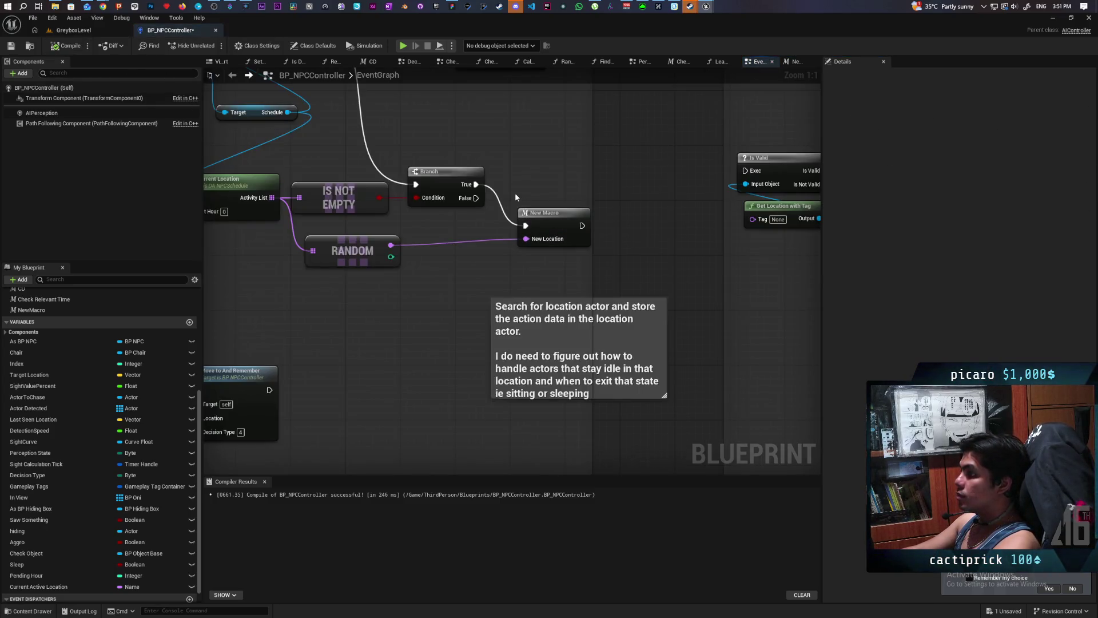
- Save with Ctrl+S, align the macro with Branch's True output, and start renaming NewMacro
mouse_move(361, 300)
left_mouse_down()
mouse_move(400, 312)
mouse_move(510, 387)
left_mouse_up()
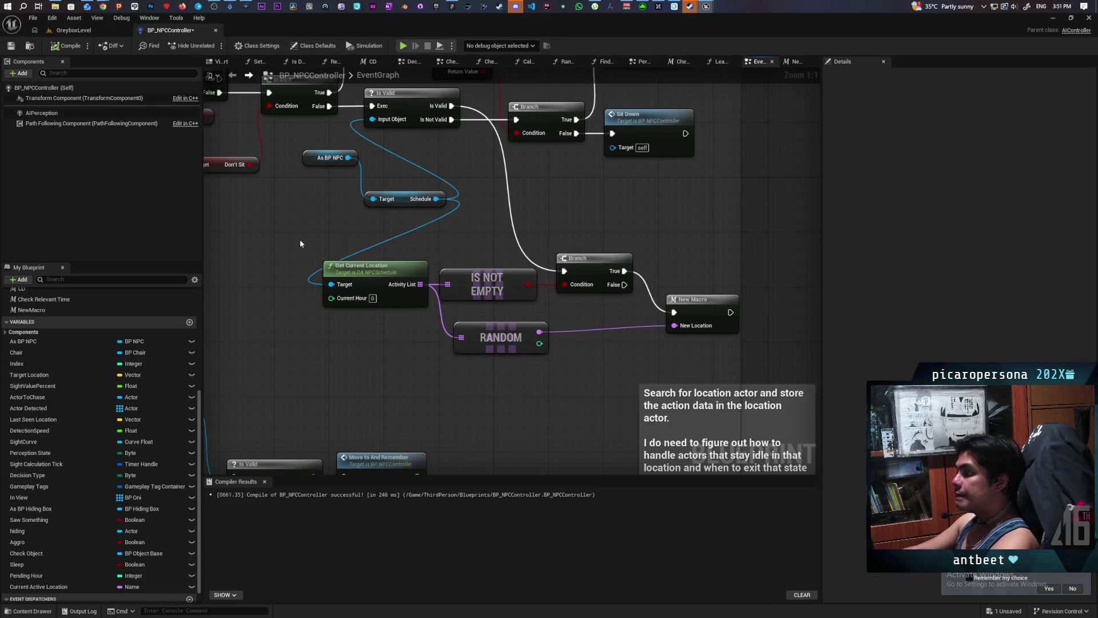
key("ctrl+s")
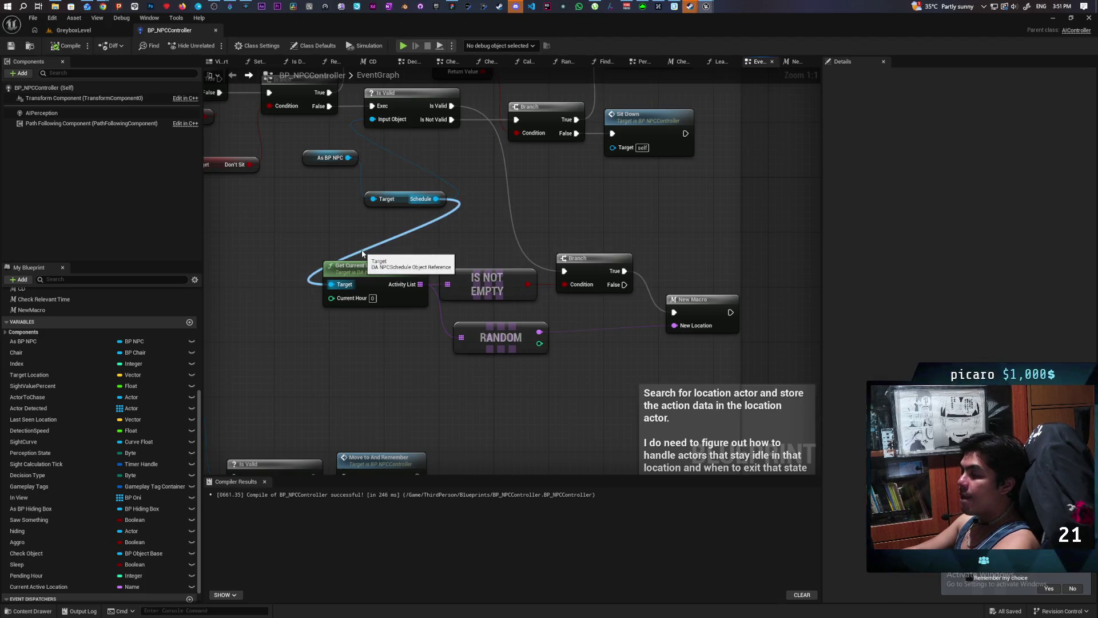
left_click_drag(692, 306, 692, 264)
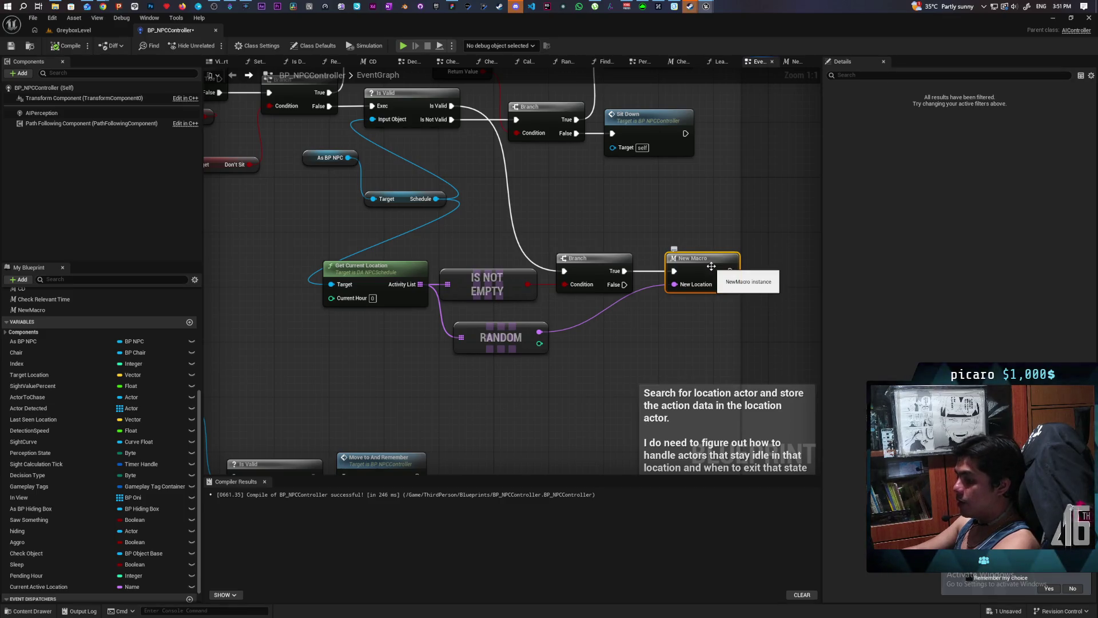
left_click(84, 310)
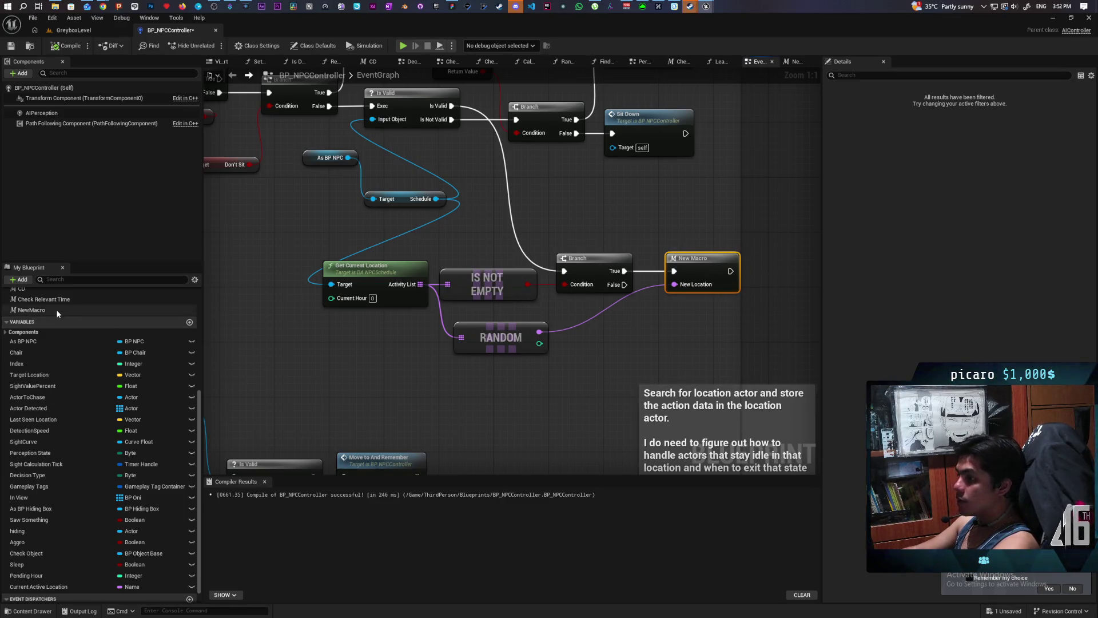
key("F2")
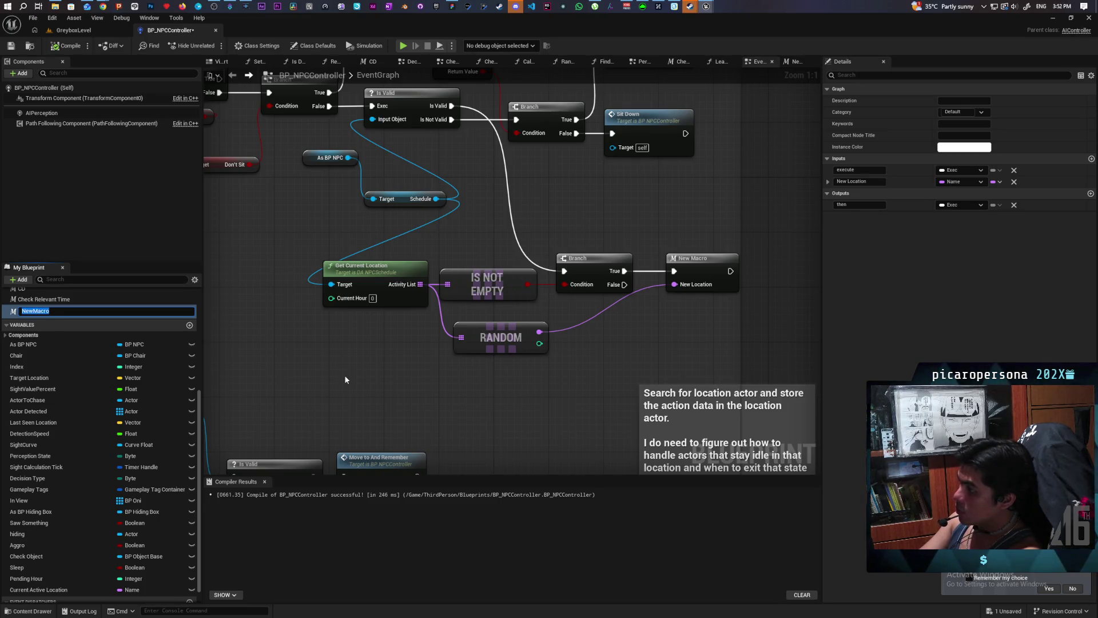
- Name the macro 'Check New Location', describe it as 'set and run new location if different from current location', then compile
type("Check")
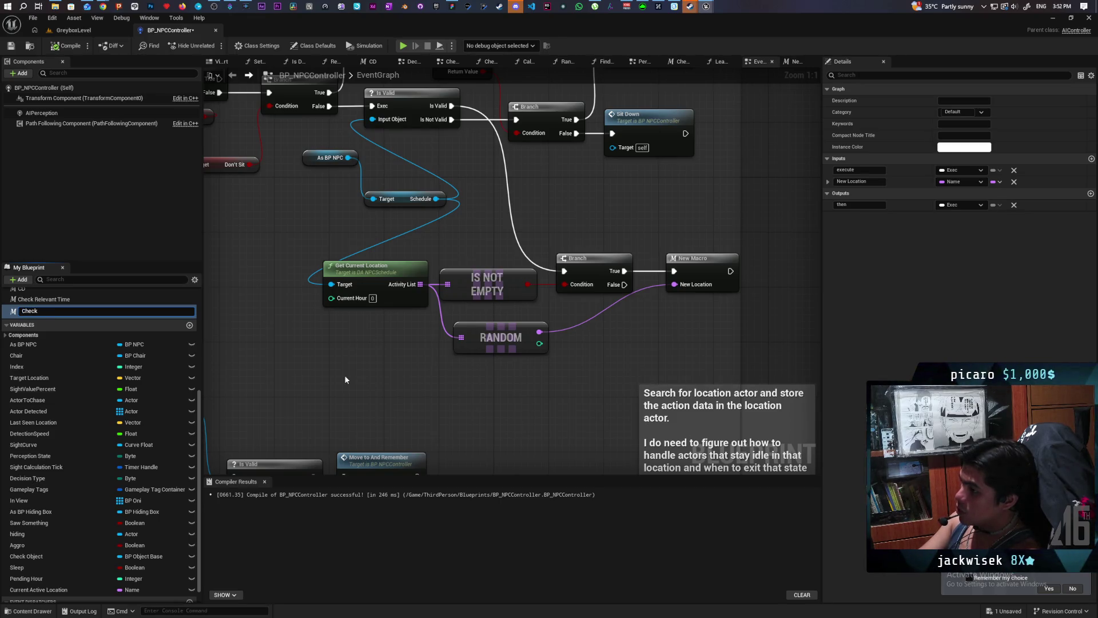
type(" N")
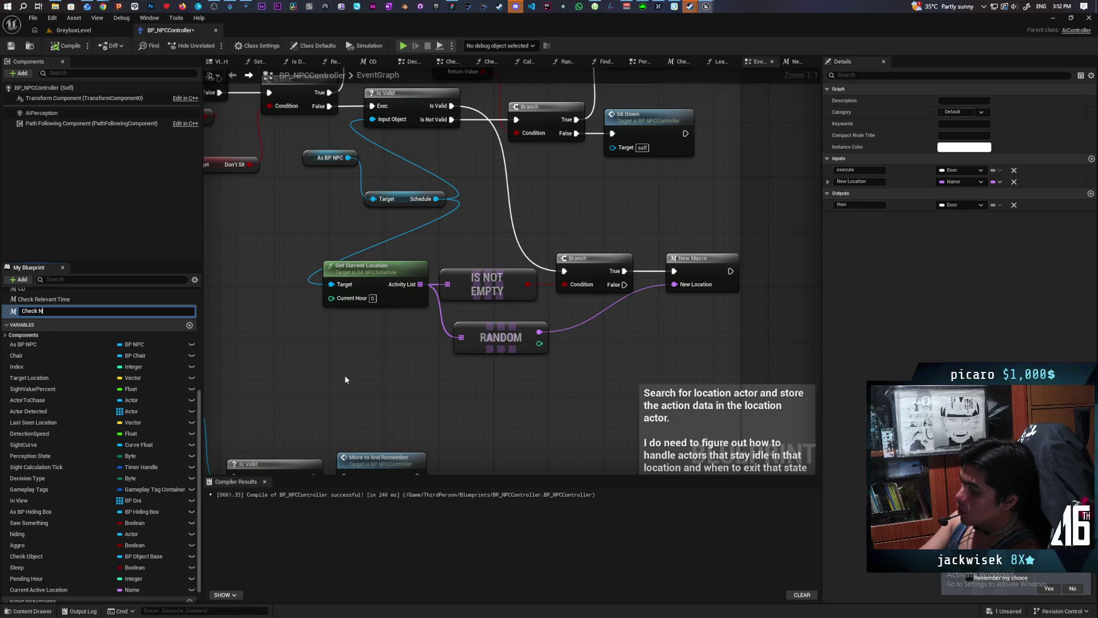
type("ew L")
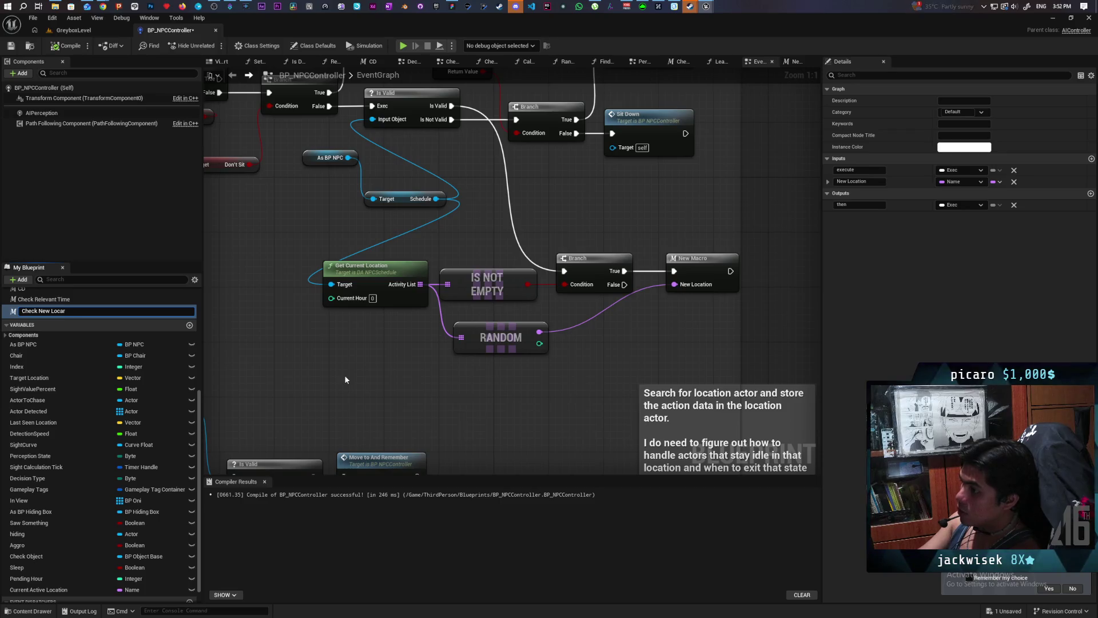
type("ocation")
key("Return")
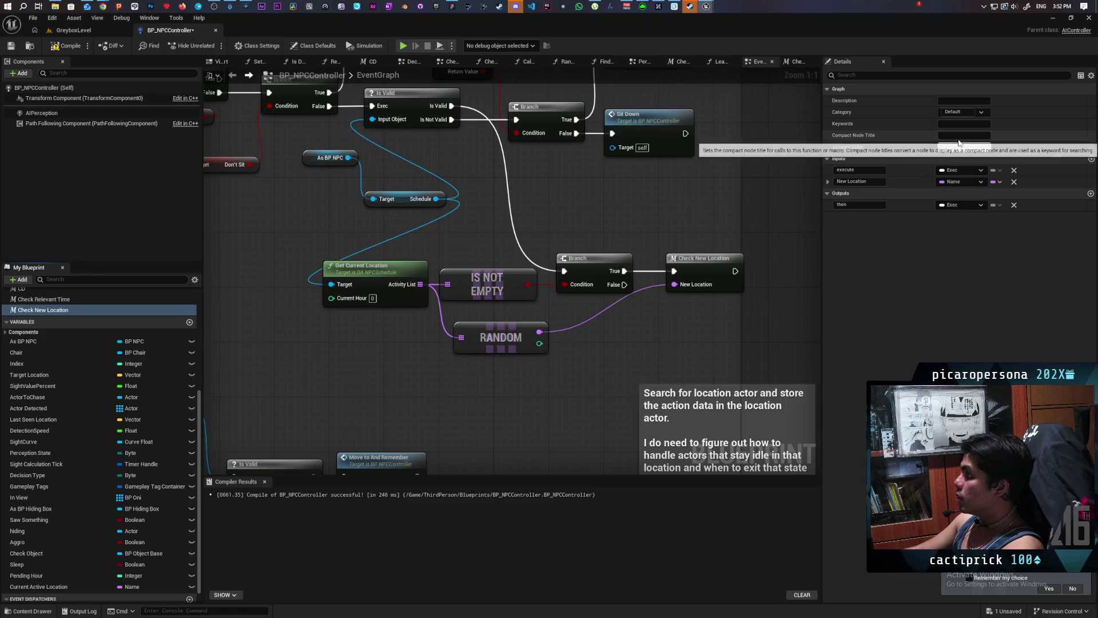
left_click(964, 101)
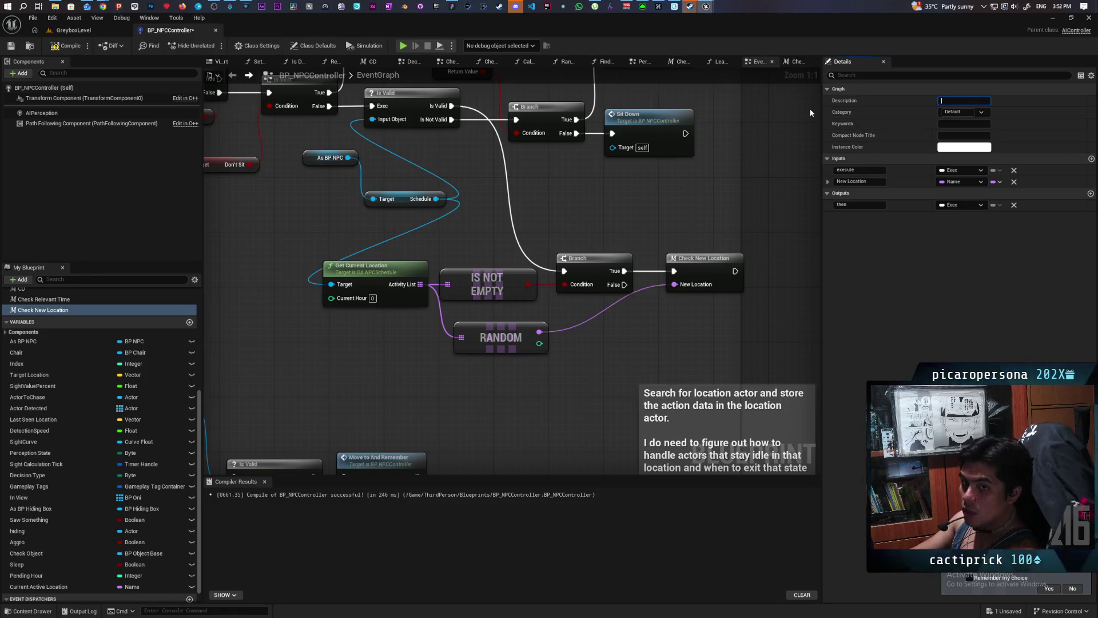
type("set and run")
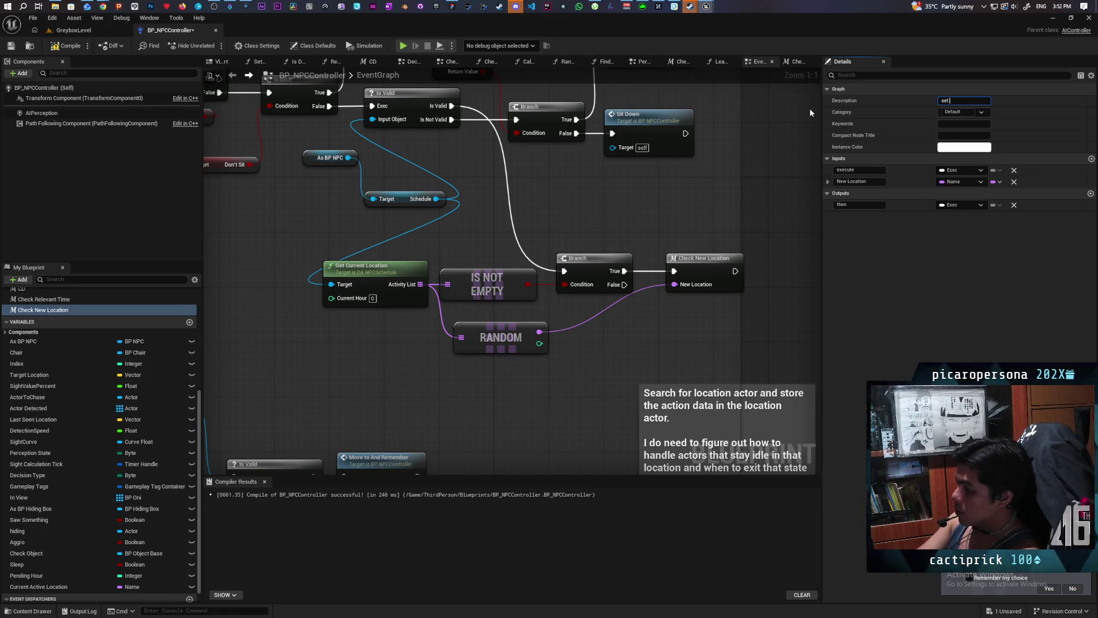
type(" new location")
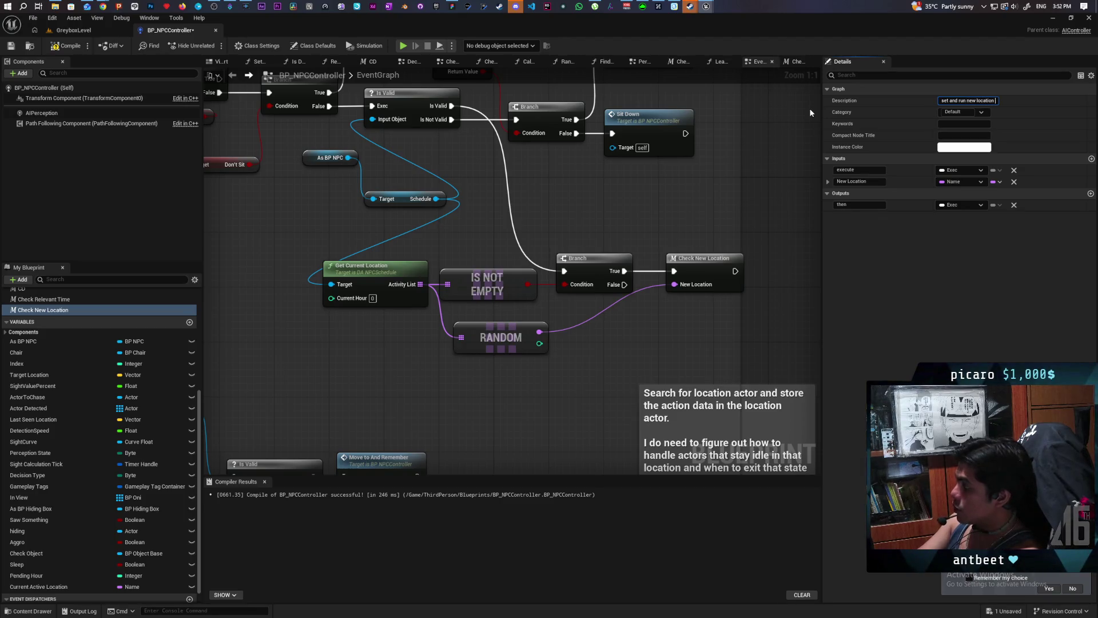
type(" if differen")
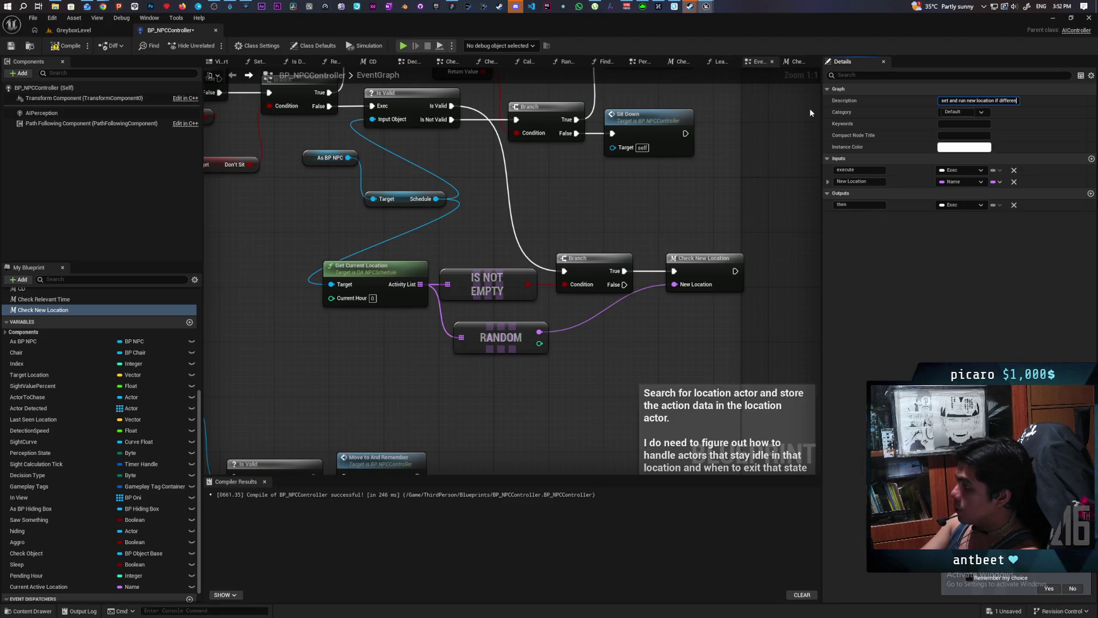
type("t from c")
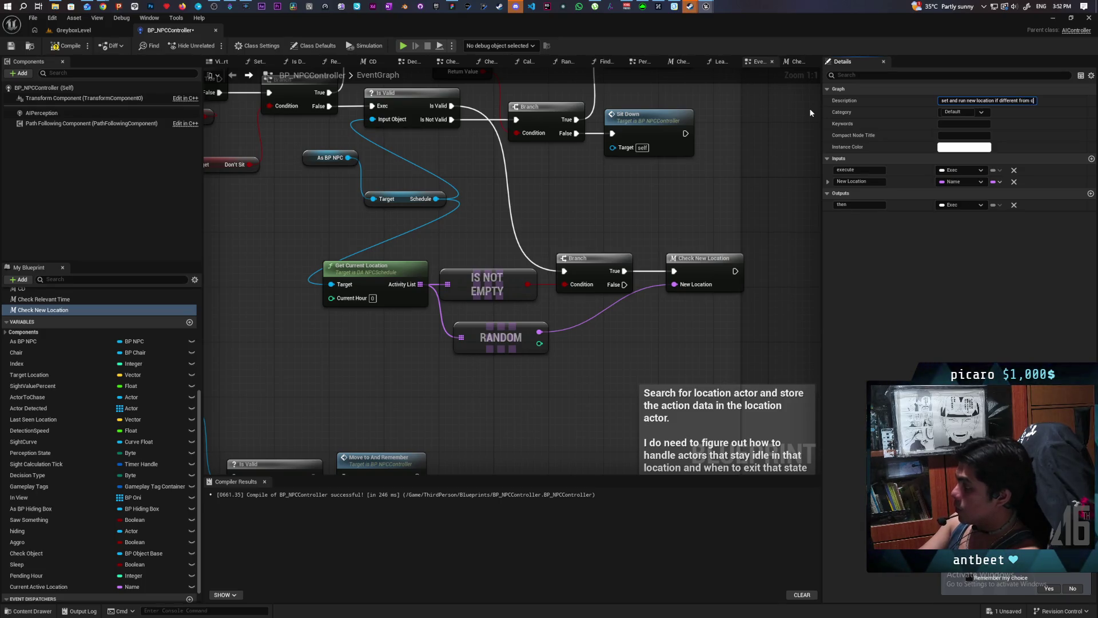
type("urrent location")
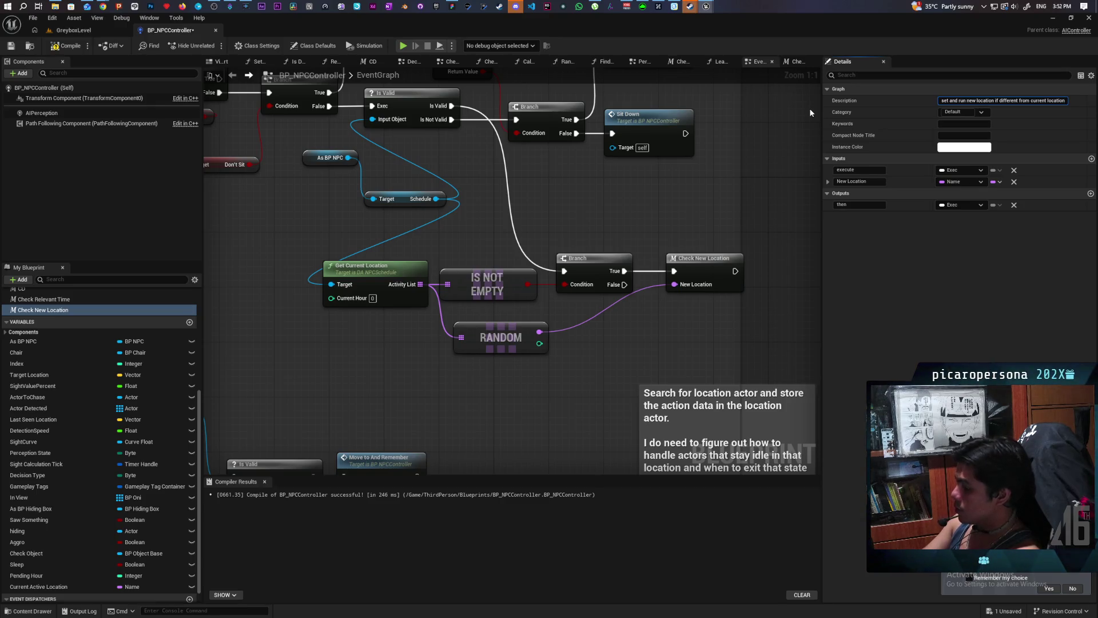
left_click(651, 216)
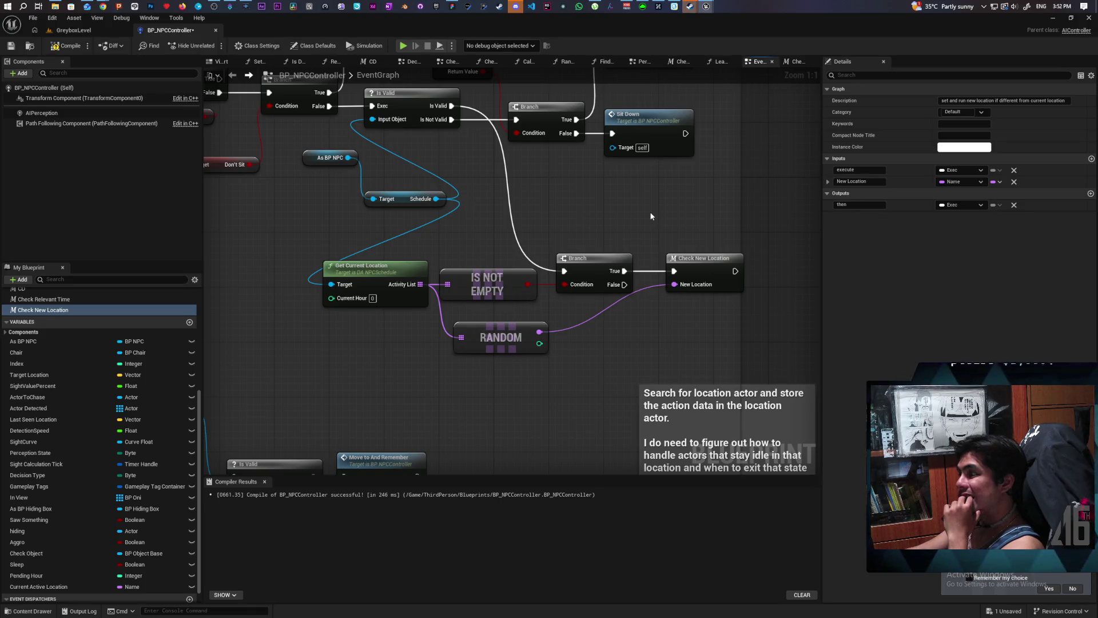
left_click(60, 46)
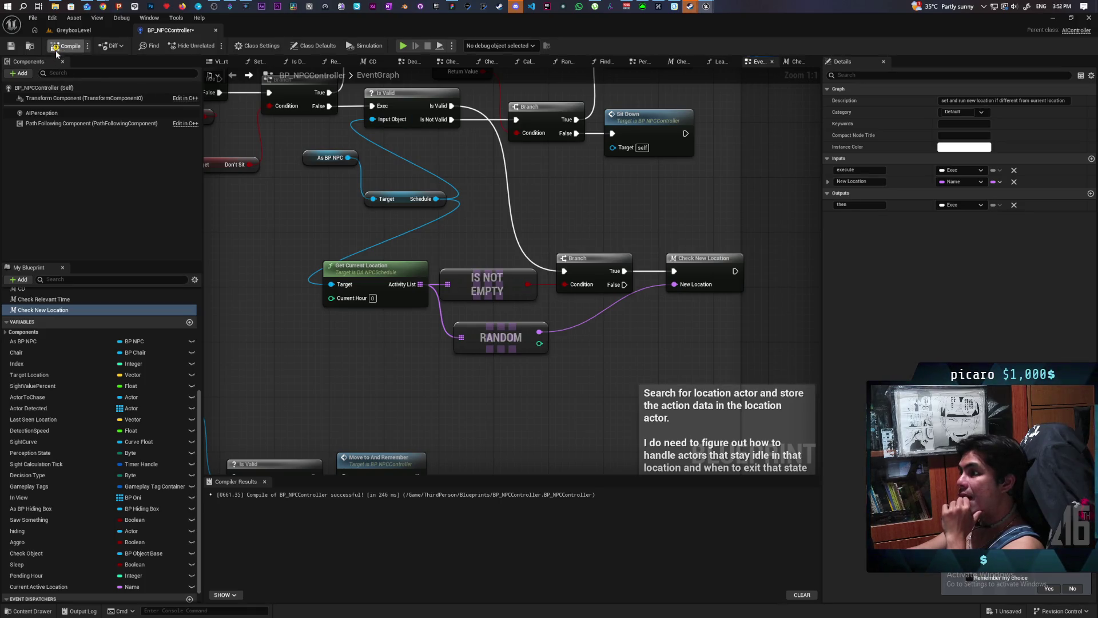
- Save, then move the five nodes from Get Current Location to Check New Location further left
left_click(11, 48)
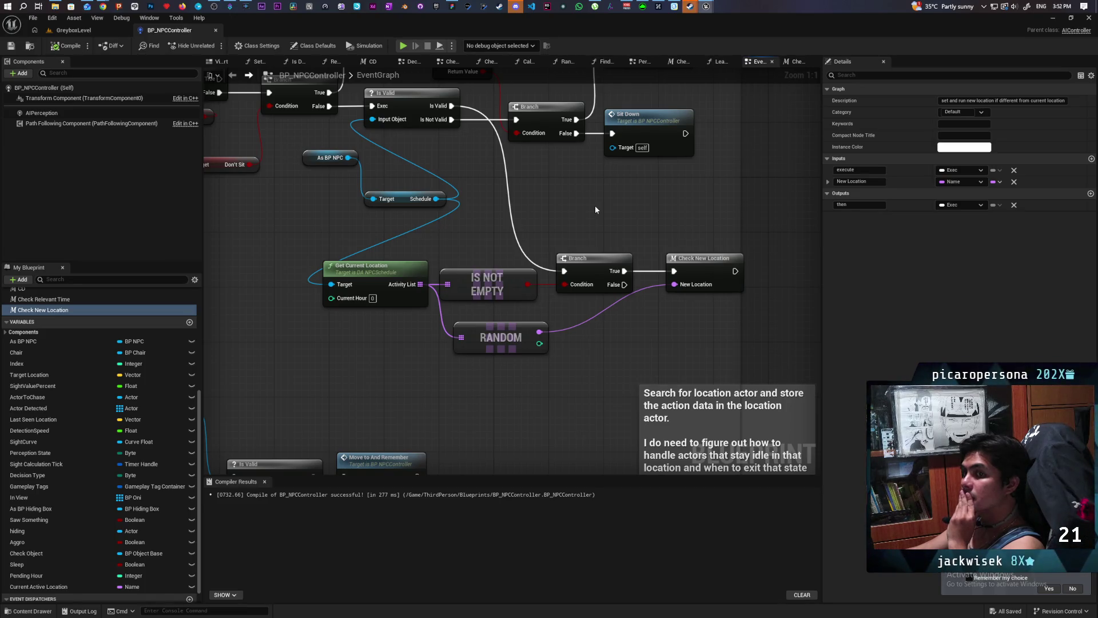
mouse_move(595, 205)
left_mouse_down()
mouse_move(532, 231)
mouse_move(513, 297)
mouse_move(628, 274)
mouse_move(566, 194)
left_mouse_up()
scroll(603, 221, "down", 1)
scroll(603, 221, "up", 1)
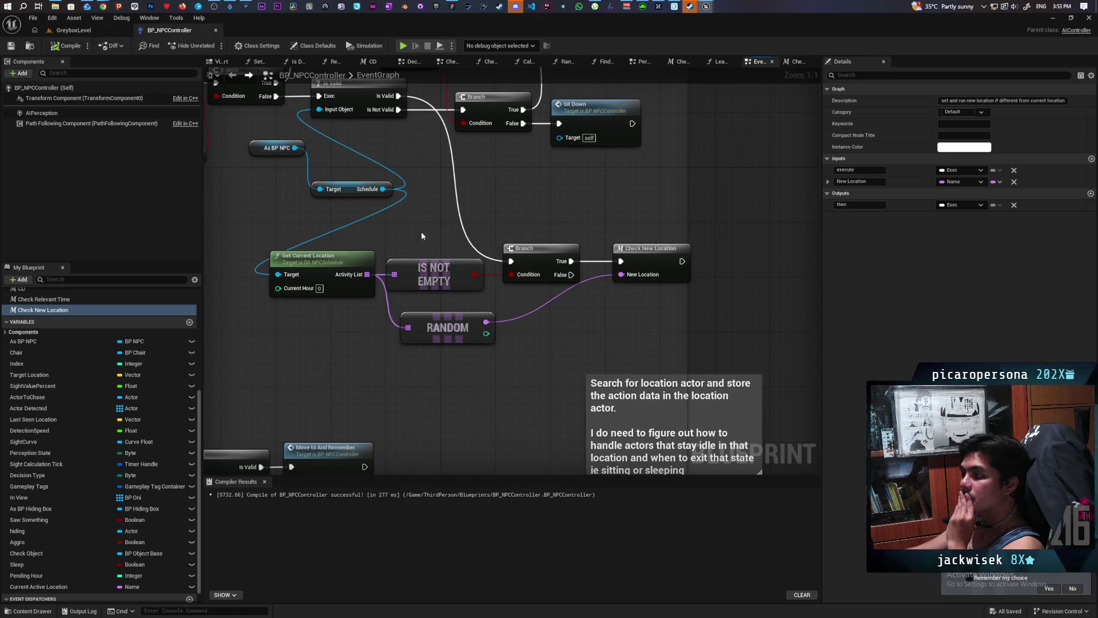
left_click_drag(370, 243, 357, 254)
left_click_drag(449, 283, 650, 335)
mouse_move(664, 260)
left_mouse_down()
mouse_move(595, 267)
mouse_move(625, 270)
left_mouse_up()
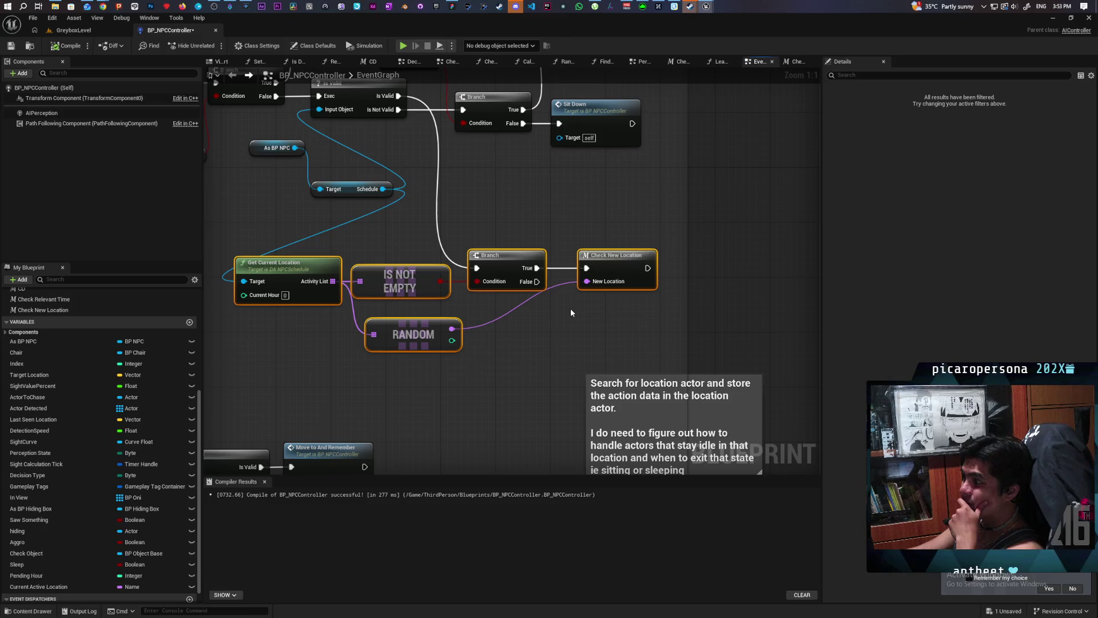
- Inspect the Check New Location graph, then drop a Current Active Location variable into the event graph
double_click(614, 263)
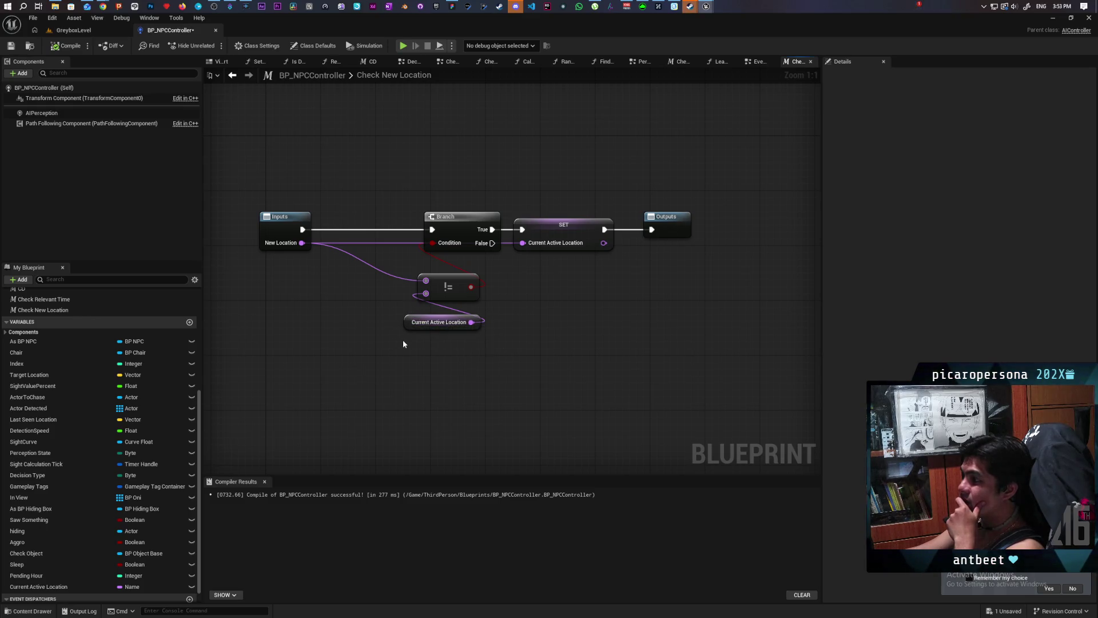
left_click(232, 76)
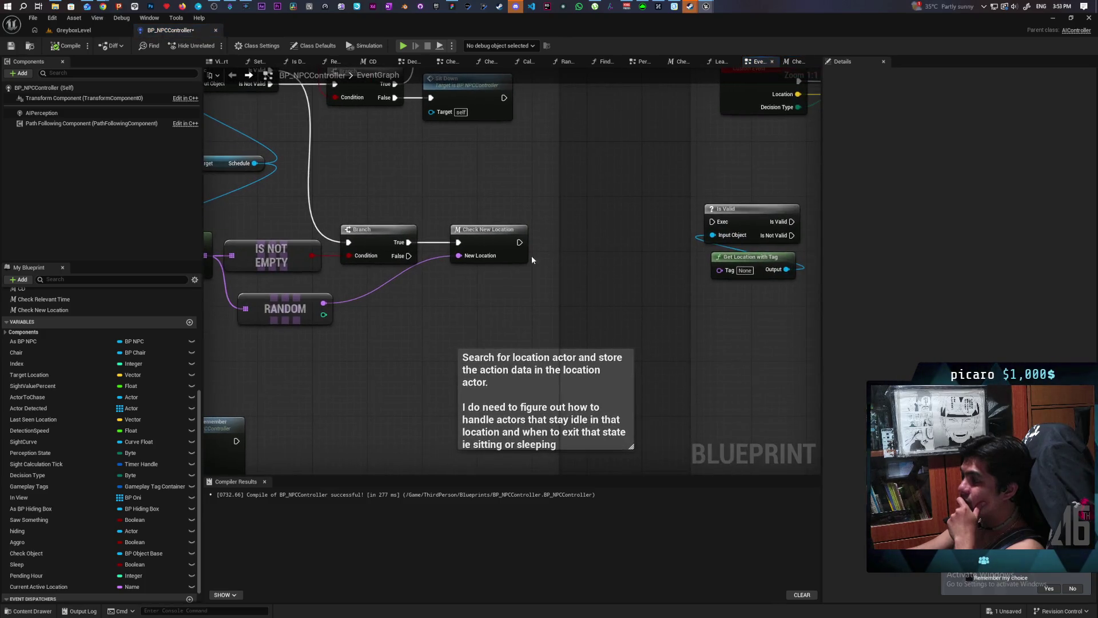
left_click_drag(80, 583, 493, 295)
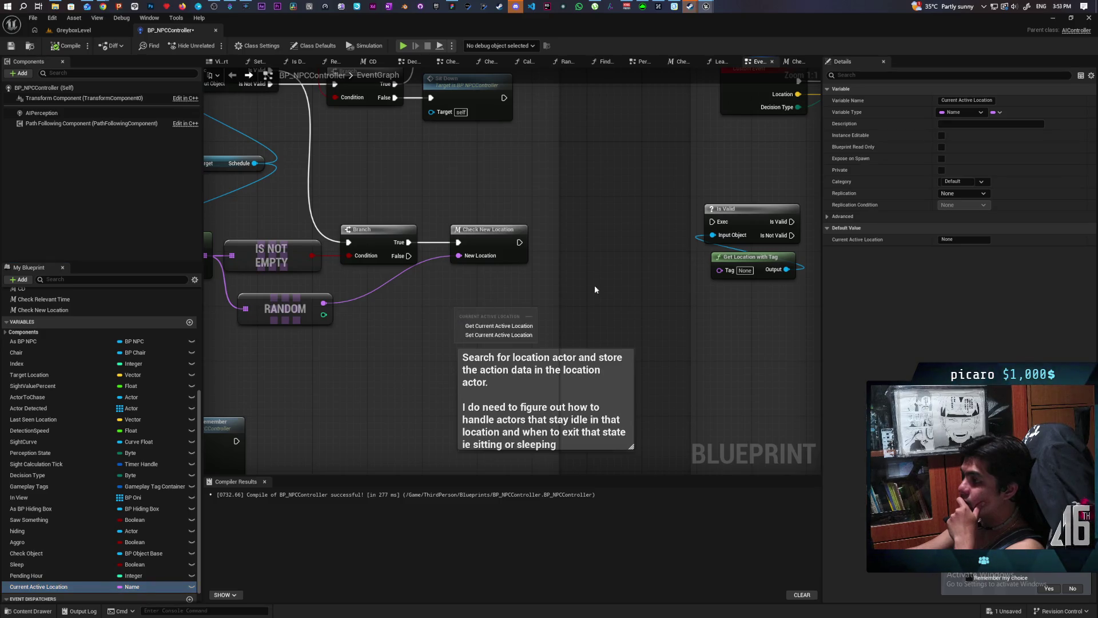
- Place Is Valid beside Check New Location and feed Current Active Location into Get Location with Tag's Tag
mouse_move(756, 299)
left_mouse_down()
mouse_move(709, 199)
mouse_move(568, 276)
mouse_move(579, 276)
mouse_move(544, 310)
mouse_move(620, 237)
left_mouse_up()
left_click(643, 327)
left_click_drag(632, 292, 528, 307)
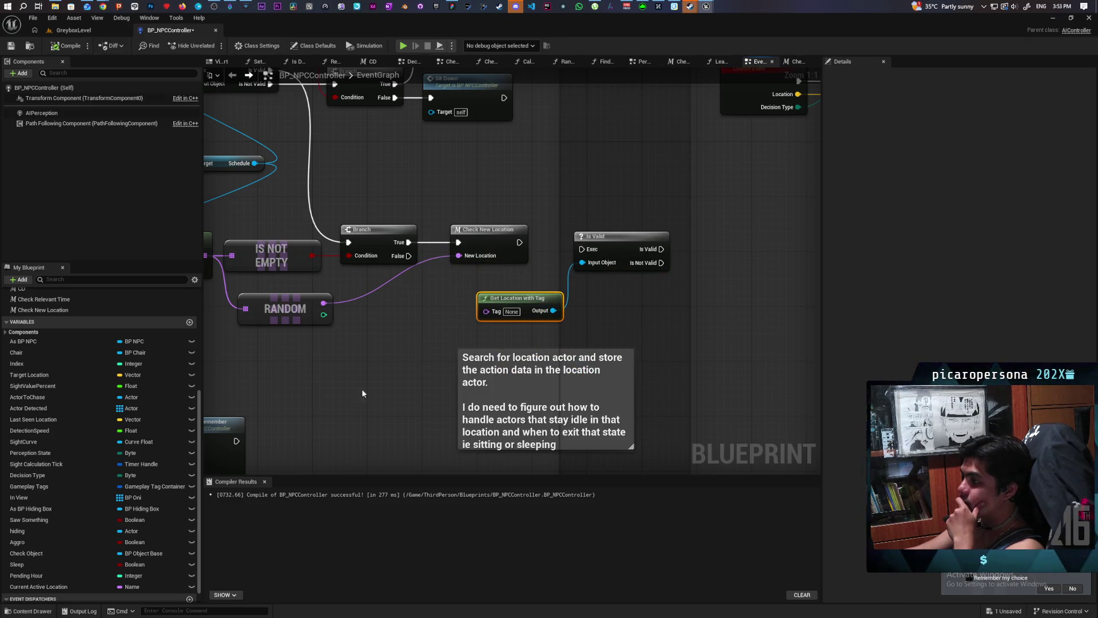
mouse_move(32, 592)
left_mouse_down()
mouse_move(420, 320)
mouse_move(496, 312)
mouse_move(552, 252)
mouse_move(602, 231)
left_mouse_up()
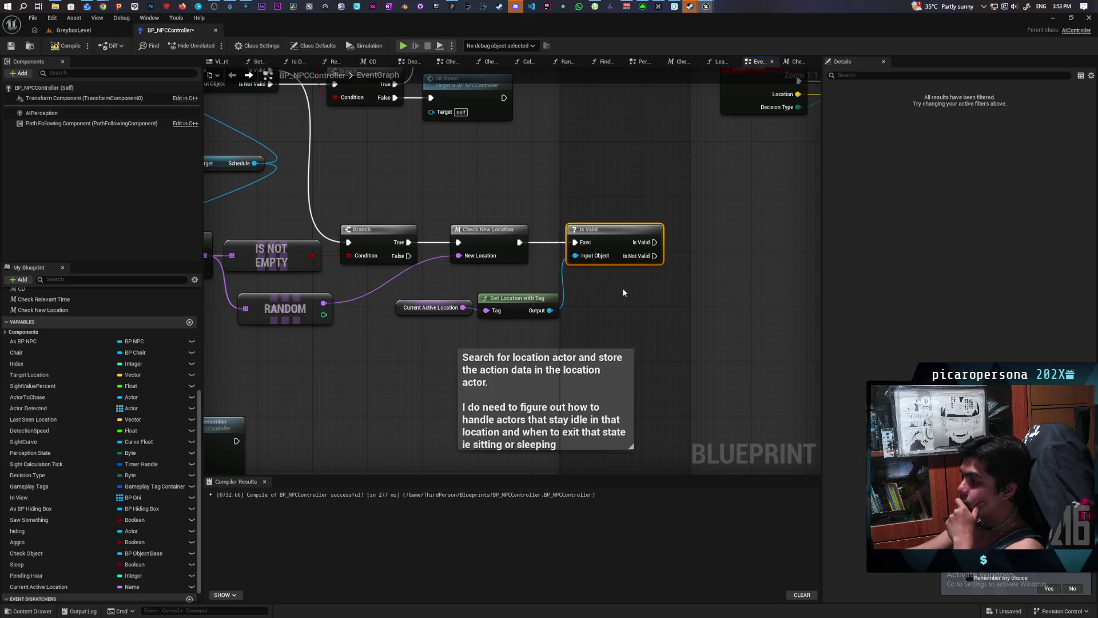
left_click(622, 287)
scroll(622, 287, "down", 5)
scroll(499, 309, "up", 3)
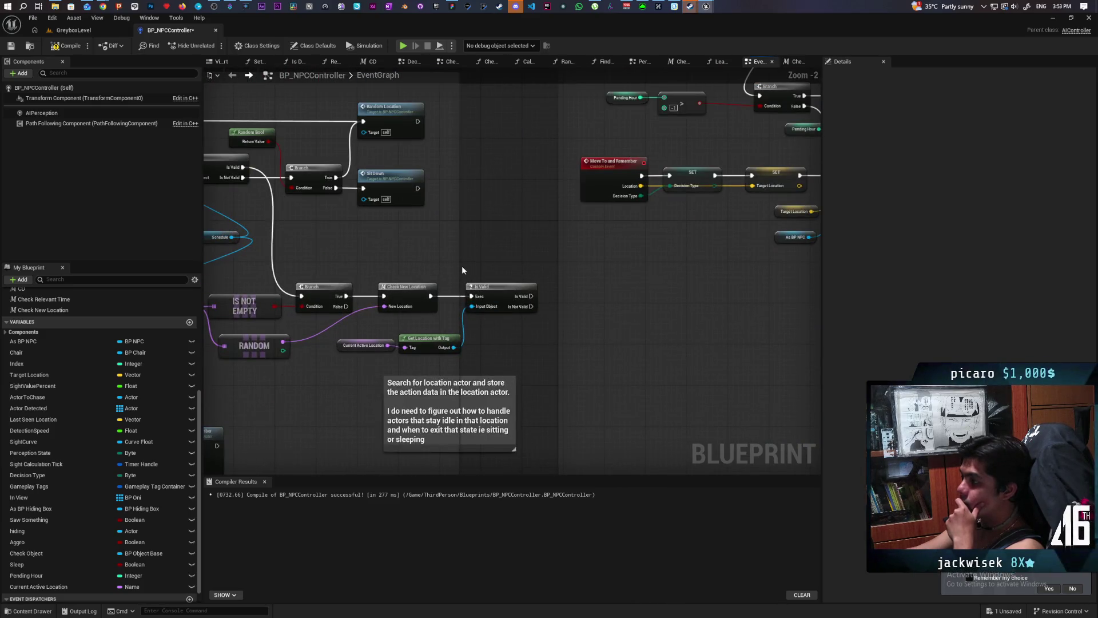
scroll(542, 278, "down", 4)
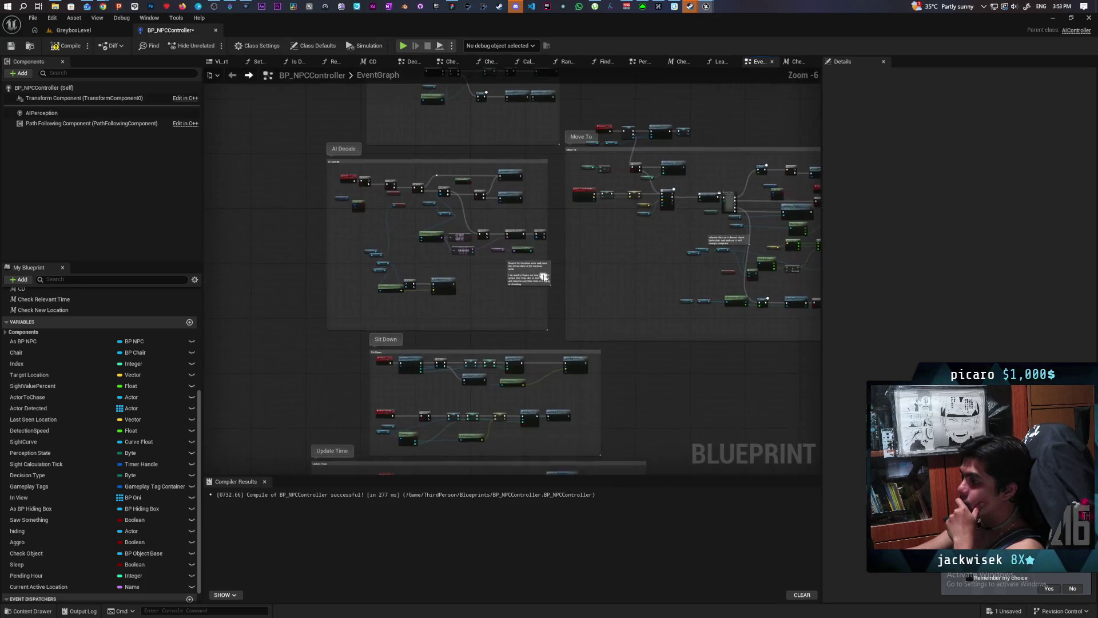
- Widen and shift the AI Decide comment group left, then switch to the GreyboxLevel view
left_click_drag(548, 249, 554, 249)
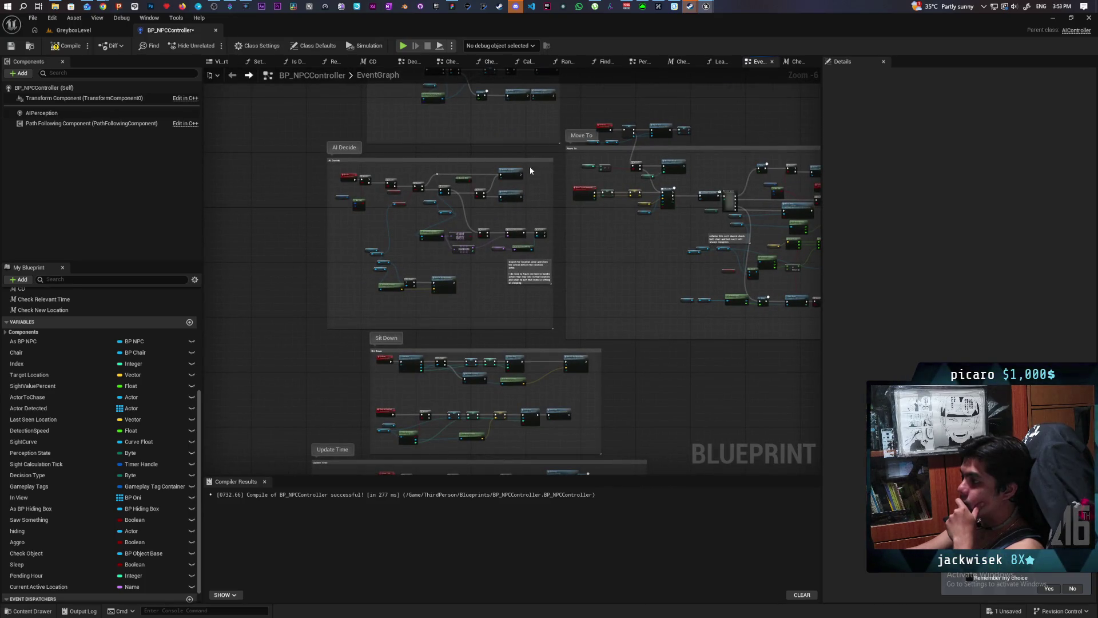
left_click_drag(530, 158, 381, 159)
left_click(470, 212)
scroll(613, 225, "up", 5)
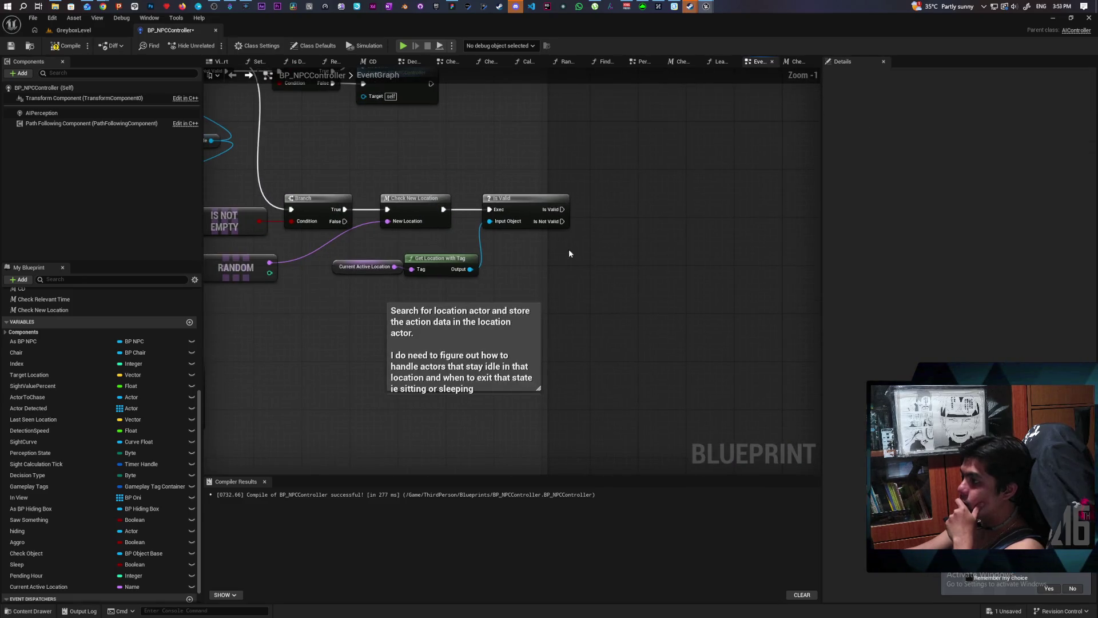
mouse_move(609, 279)
left_mouse_down()
mouse_move(650, 276)
mouse_move(598, 265)
left_mouse_up()
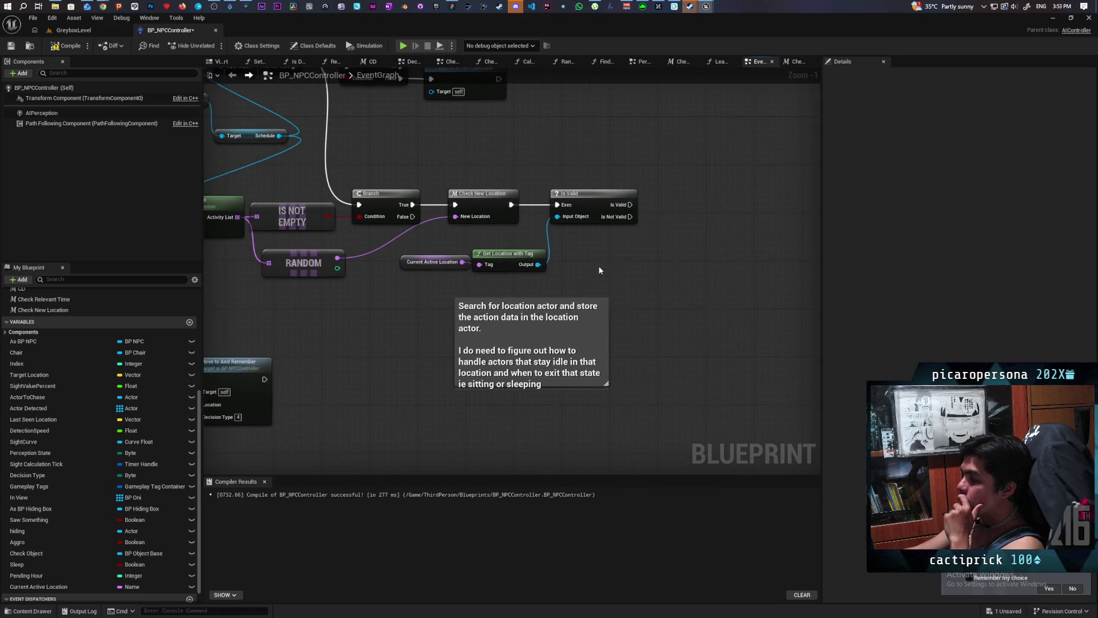
left_click(534, 275)
scroll(639, 276, "down", 4)
scroll(640, 275, "up", 2)
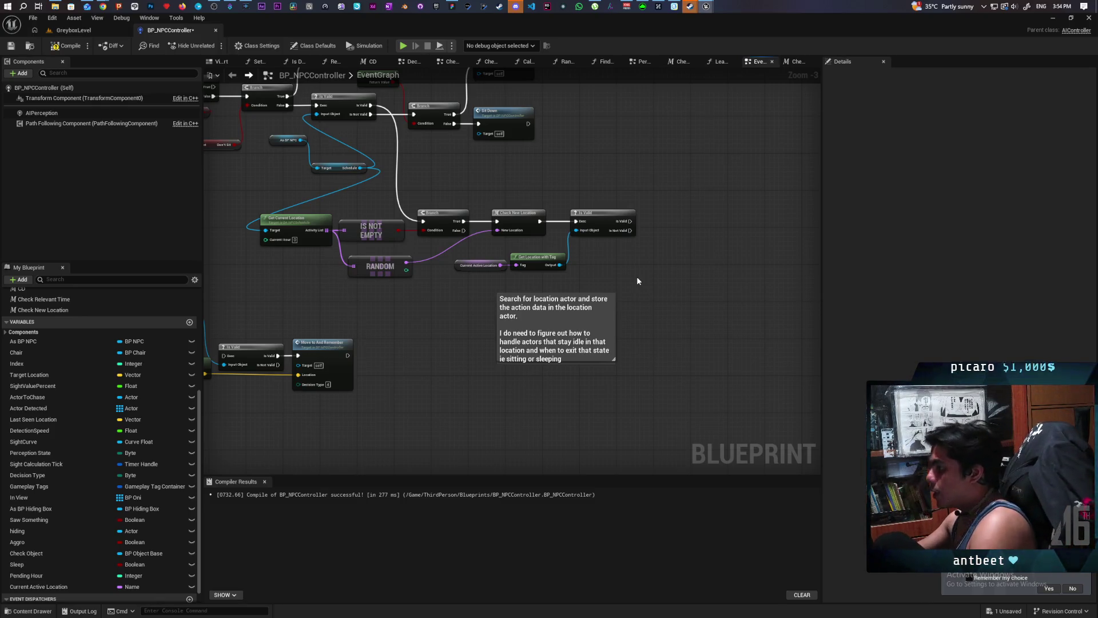
scroll(551, 261, "up", 3)
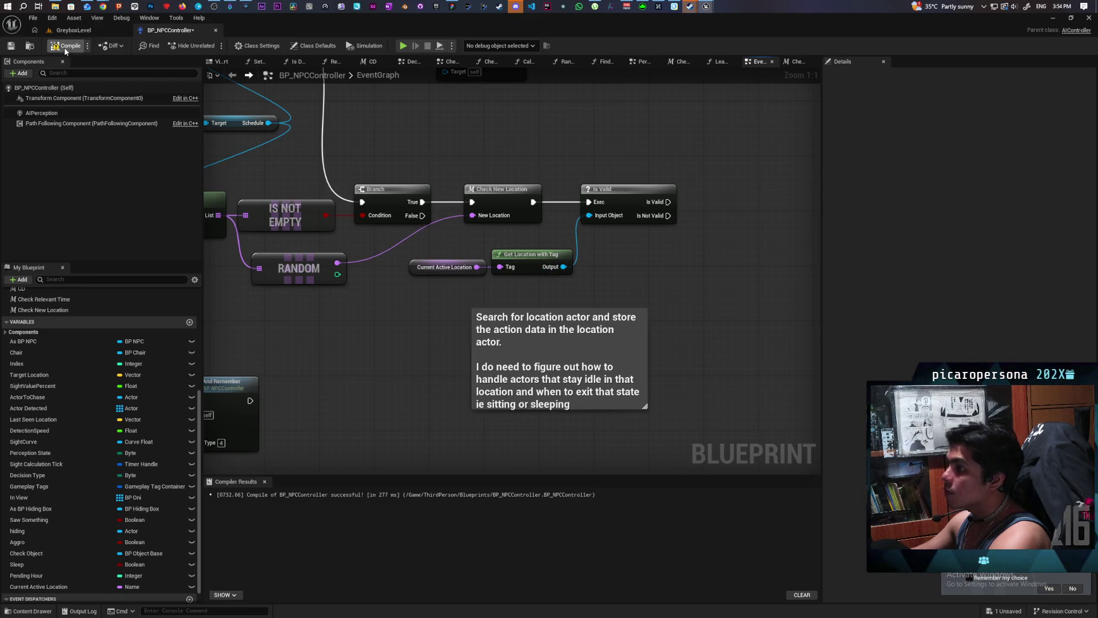
left_click(73, 30)
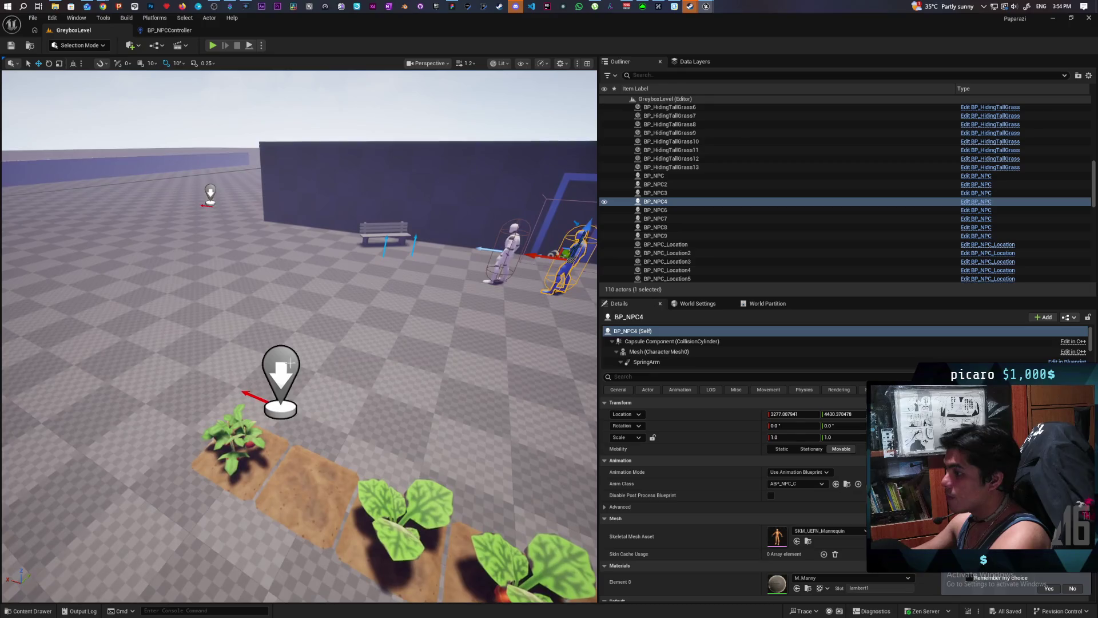
- Open BP_NPC_Location from the BP_NPC_Location2 marker, review its disabled events, then return to BP_NPCController
left_click(280, 389)
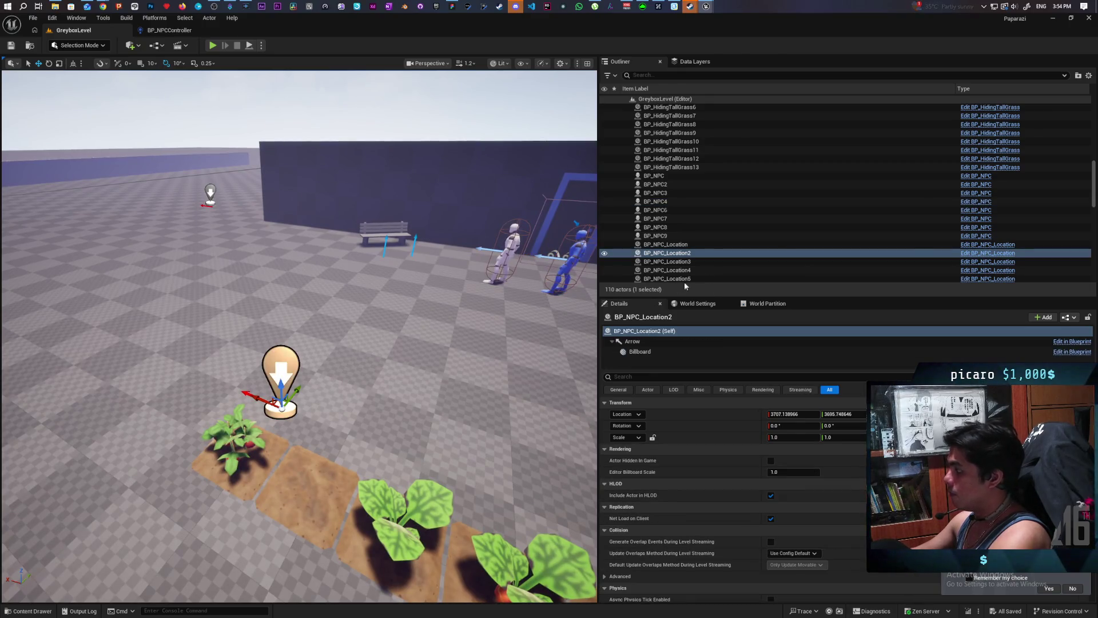
left_click(981, 252)
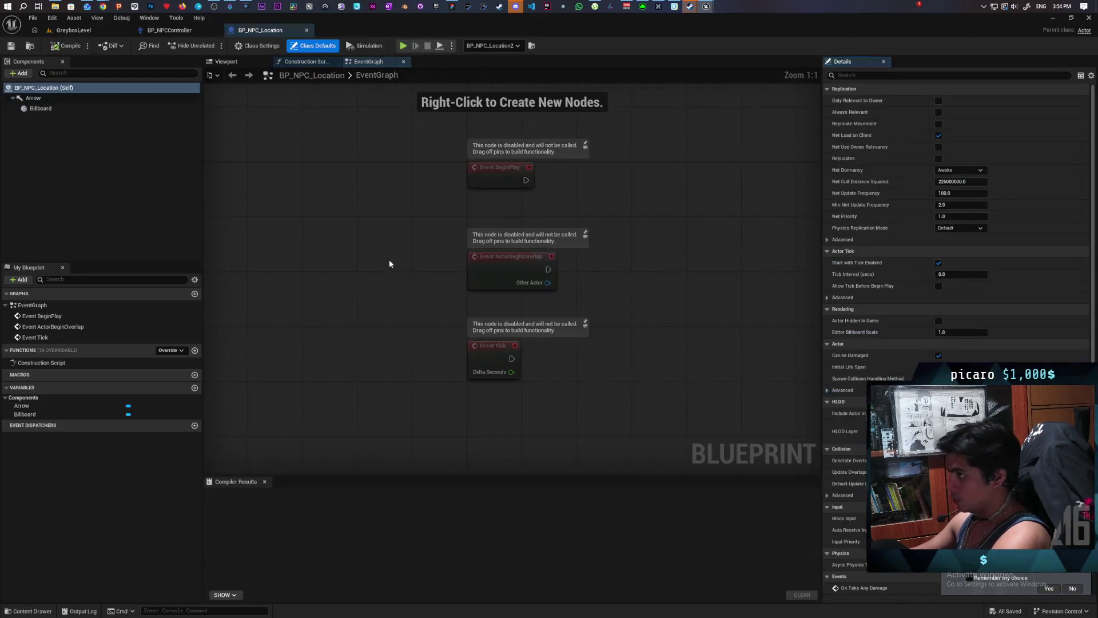
scroll(354, 251, "down", 5)
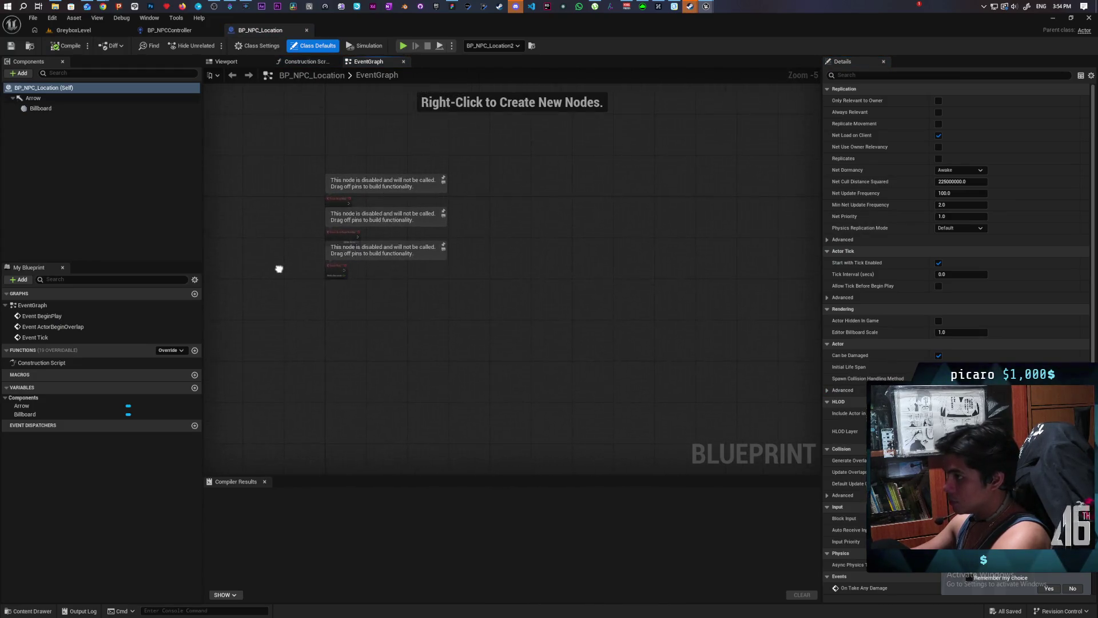
left_click_drag(262, 206, 263, 212)
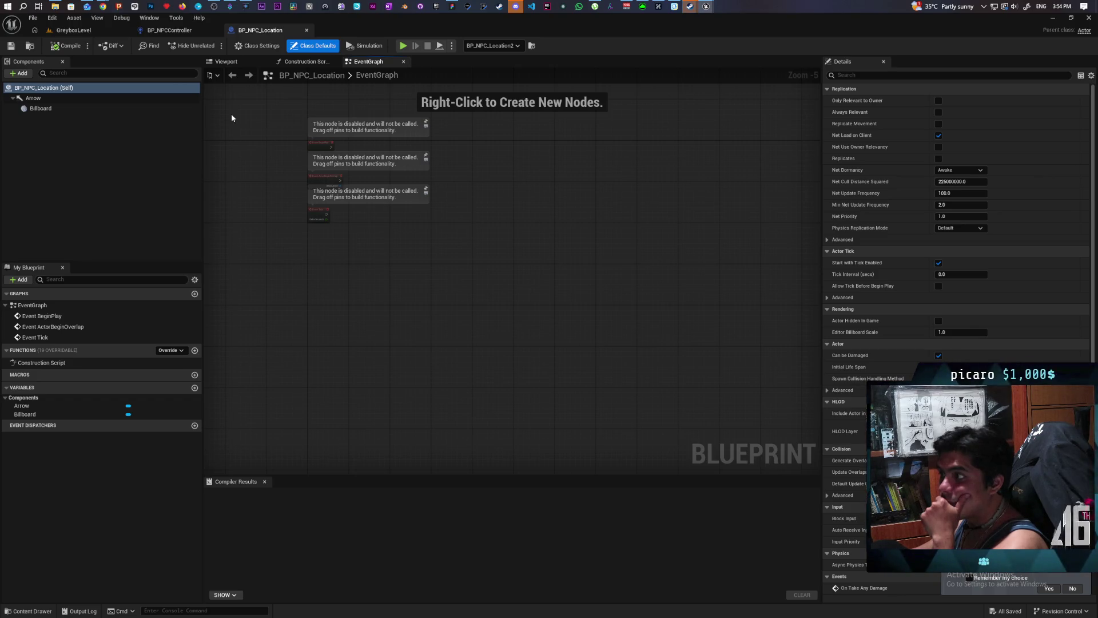
left_click(172, 30)
- Pan and zoom the event graph to review the Move To group with its Delay, Branch and Has Tag nodes
scroll(509, 245, "down", 6)
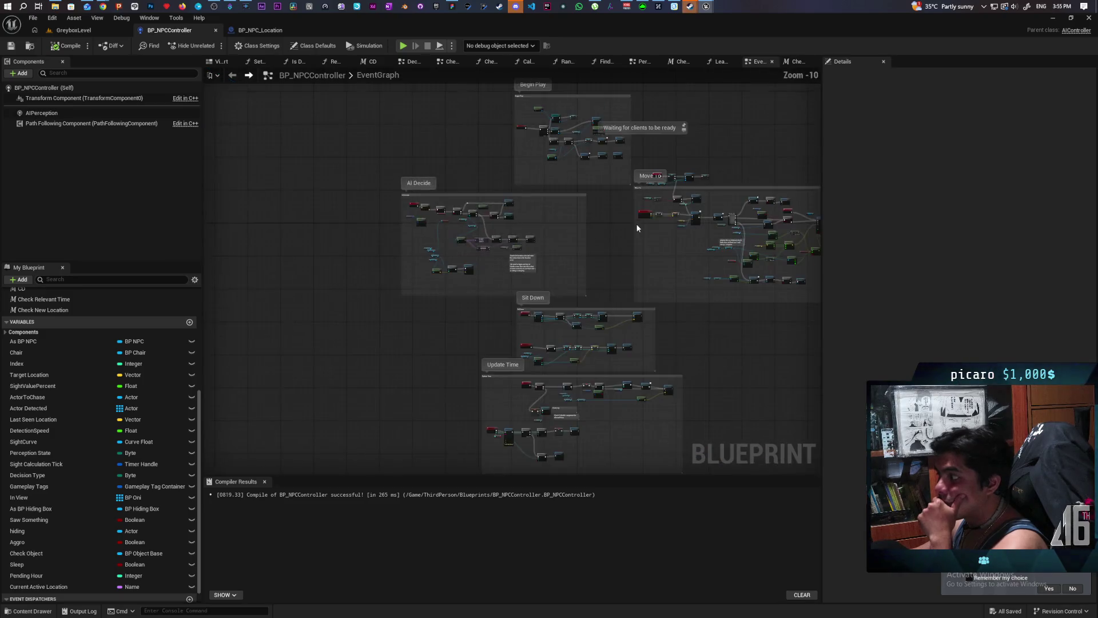
scroll(506, 268, "up", 4)
mouse_move(506, 267)
left_mouse_down()
mouse_move(616, 281)
mouse_move(571, 272)
left_mouse_up()
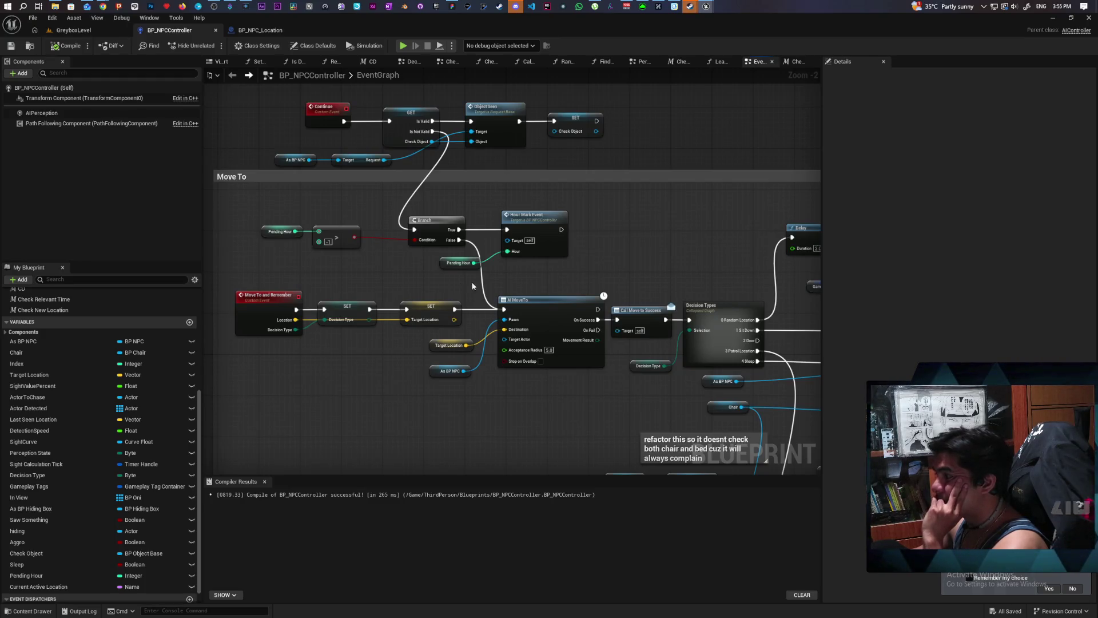
mouse_move(463, 287)
left_mouse_down()
mouse_move(457, 368)
mouse_move(589, 359)
mouse_move(594, 405)
mouse_move(608, 316)
left_mouse_up()
scroll(532, 309, "down", 3)
mouse_move(480, 317)
left_mouse_down()
mouse_move(590, 286)
mouse_move(777, 287)
mouse_move(674, 228)
left_mouse_up()
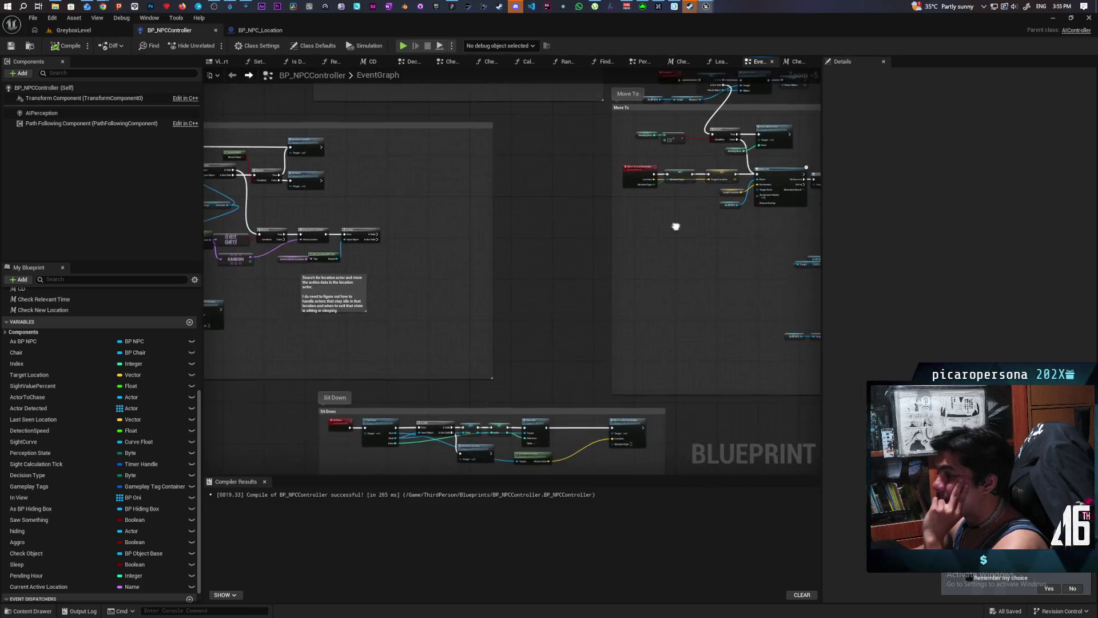
scroll(600, 233, "up", 2)
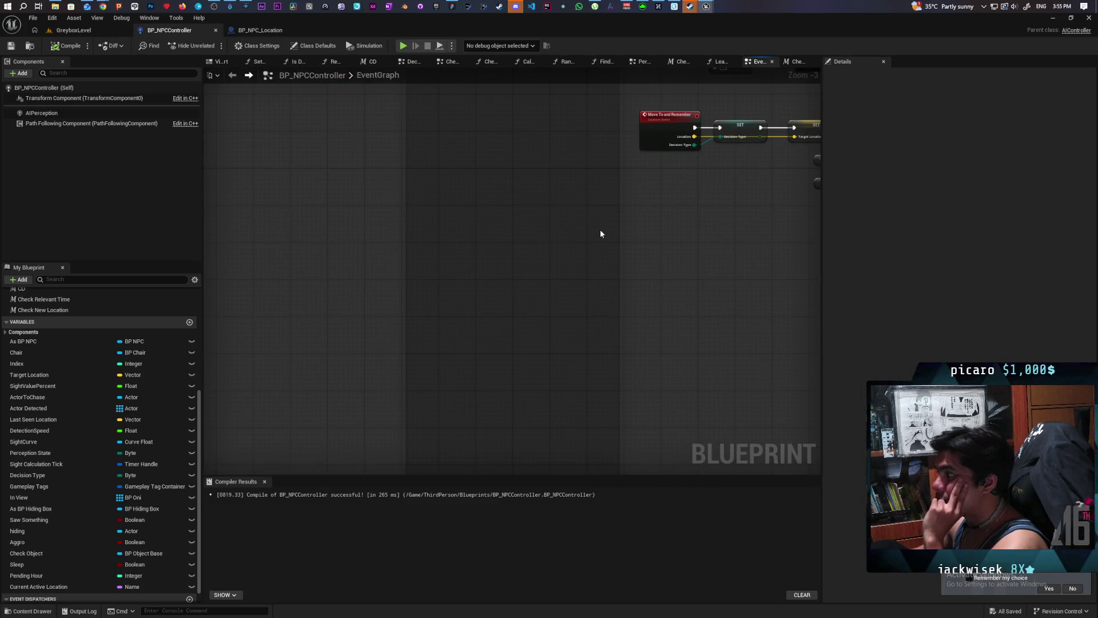
scroll(600, 233, "down", 2)
mouse_move(583, 252)
left_mouse_down()
mouse_move(657, 247)
mouse_move(554, 250)
mouse_move(620, 241)
mouse_move(431, 279)
left_mouse_up()
scroll(403, 255, "up", 2)
scroll(404, 255, "down", 2)
scroll(551, 225, "up", 1)
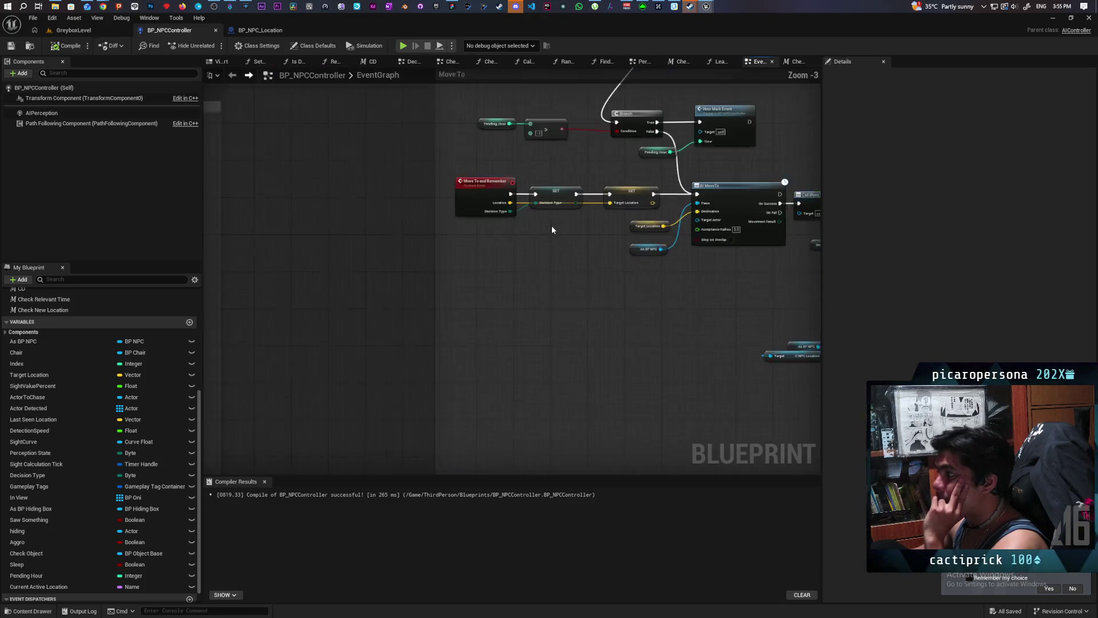
left_click_drag(551, 225, 540, 279)
- Pan back to the Check New Location and Is Valid nodes and clear the comment selection
scroll(547, 271, "up", 1)
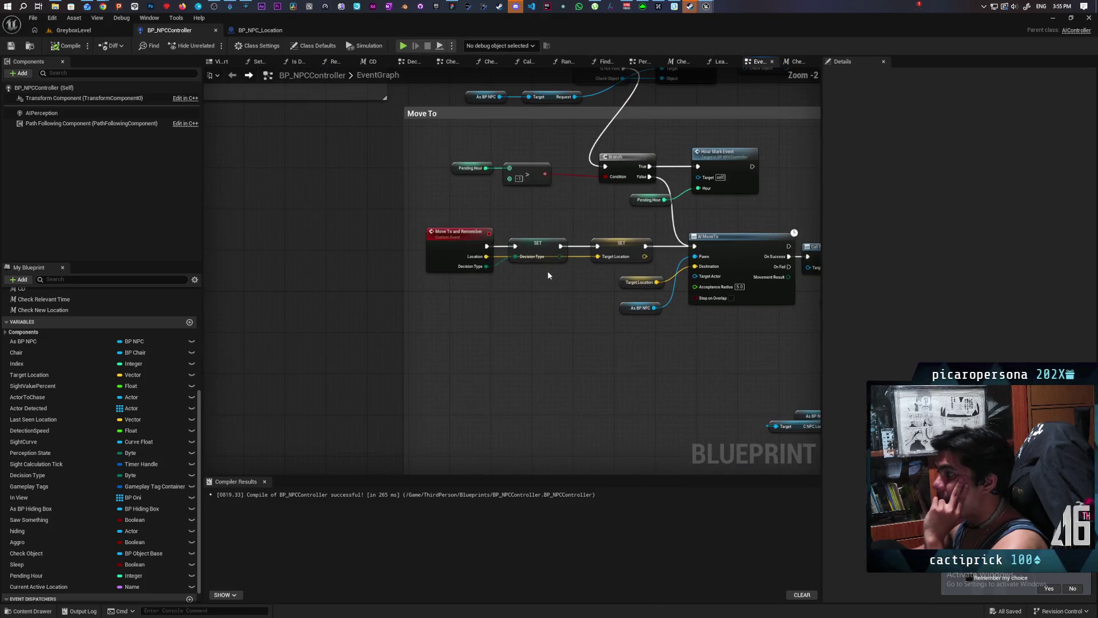
scroll(547, 270, "down", 2)
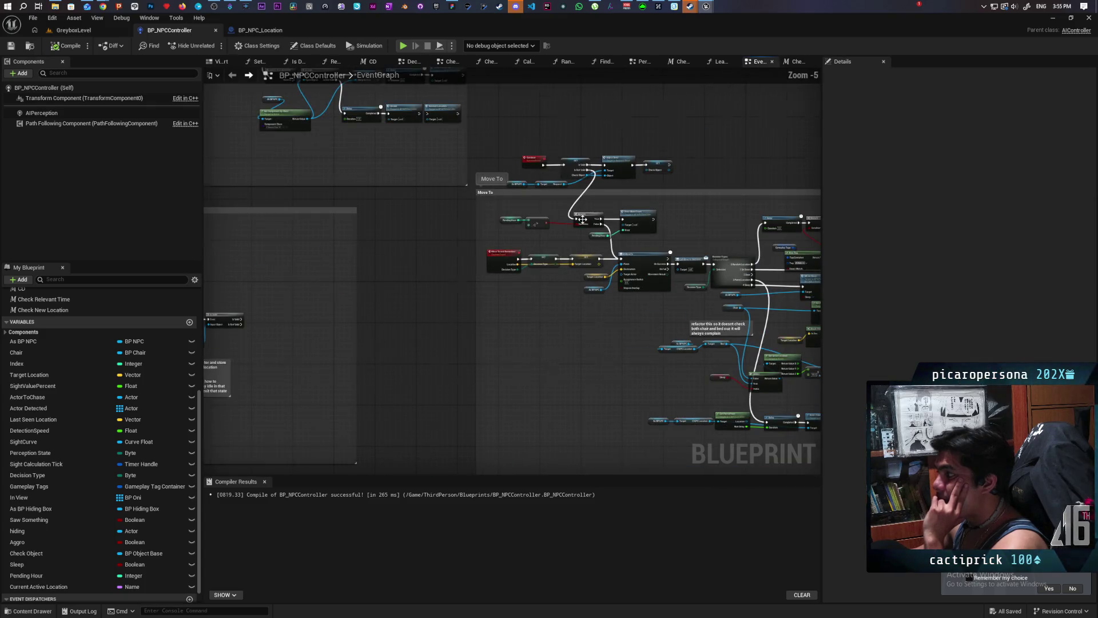
scroll(570, 261, "up", 2)
scroll(569, 259, "up", 1)
left_click_drag(569, 258, 692, 209)
mouse_move(512, 232)
left_mouse_down()
mouse_move(476, 236)
mouse_move(622, 237)
mouse_move(819, 108)
mouse_move(576, 112)
mouse_move(689, 173)
left_mouse_up()
scroll(622, 235, "up", 1)
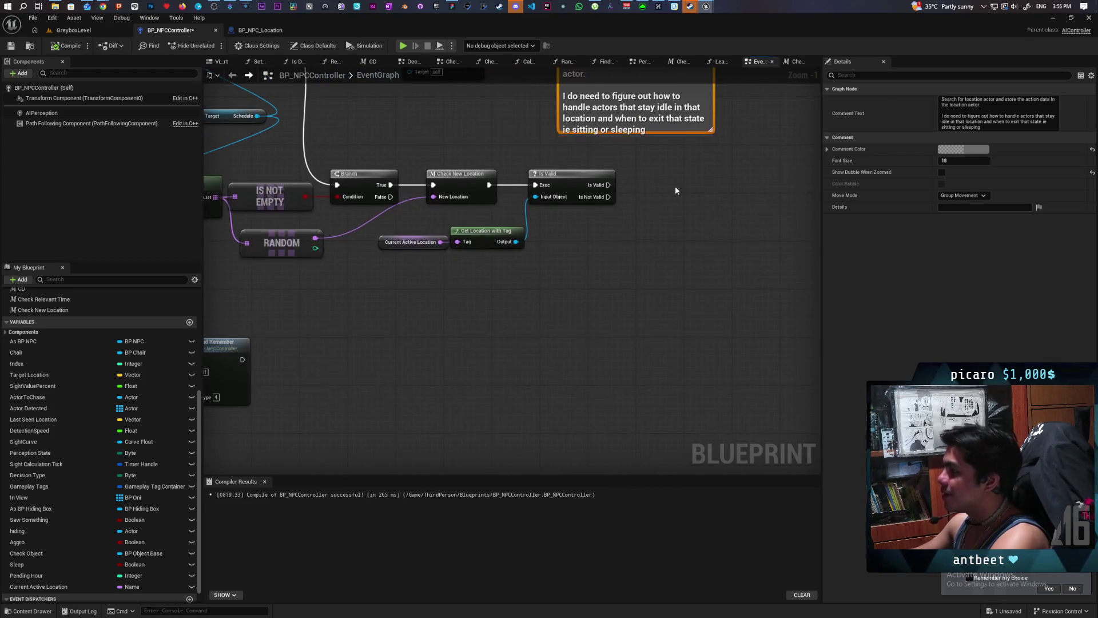
left_click(487, 339)
- Add a custom event named 'Move to Location and Remember', then drag a new action off Is Valid's output
right_click(389, 312)
type("Move")
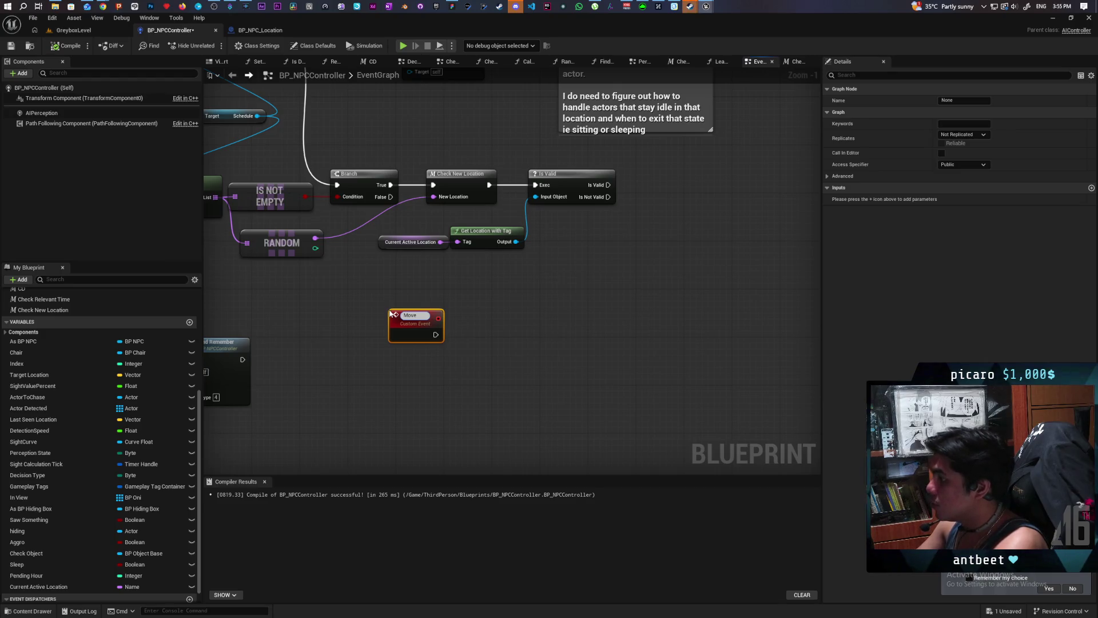
type(" To Location and")
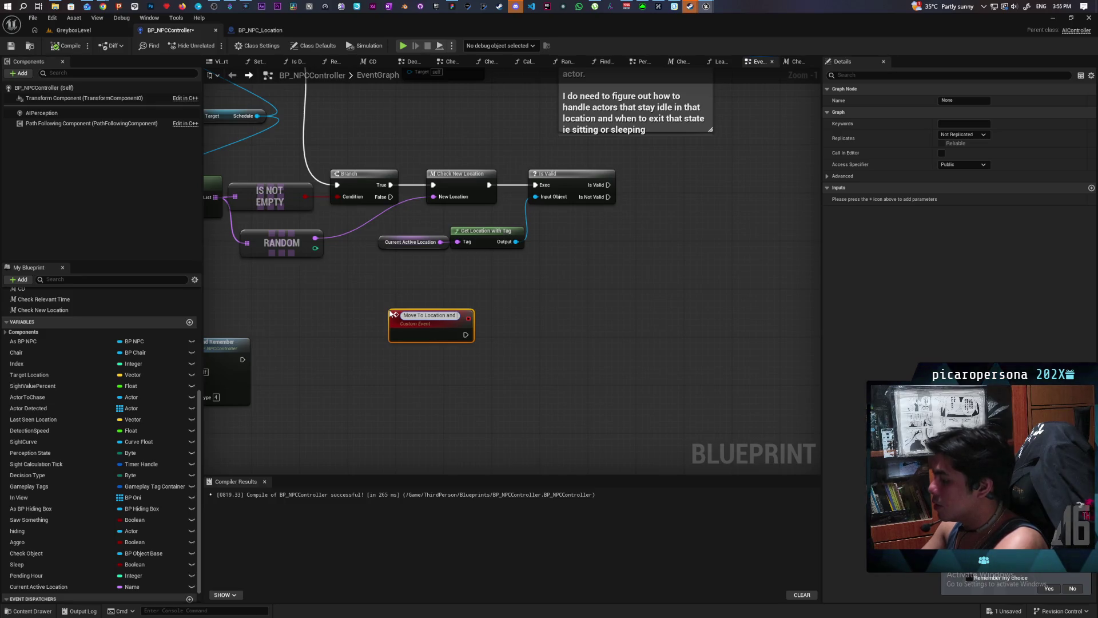
type(" Remember")
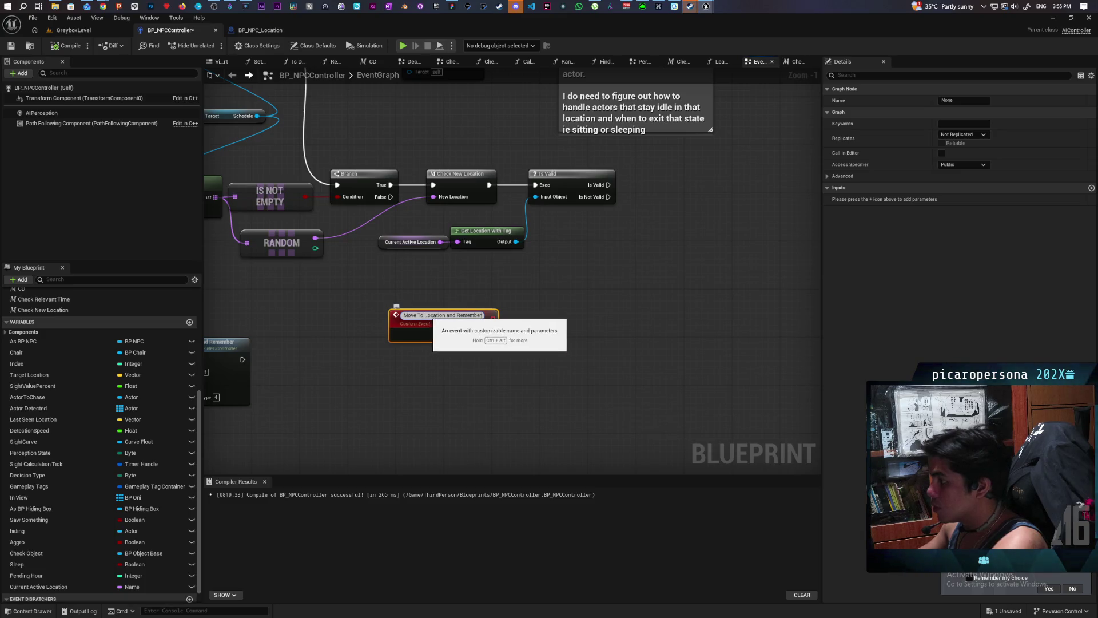
key("BackSpace")
key("BackSpace")
type("to")
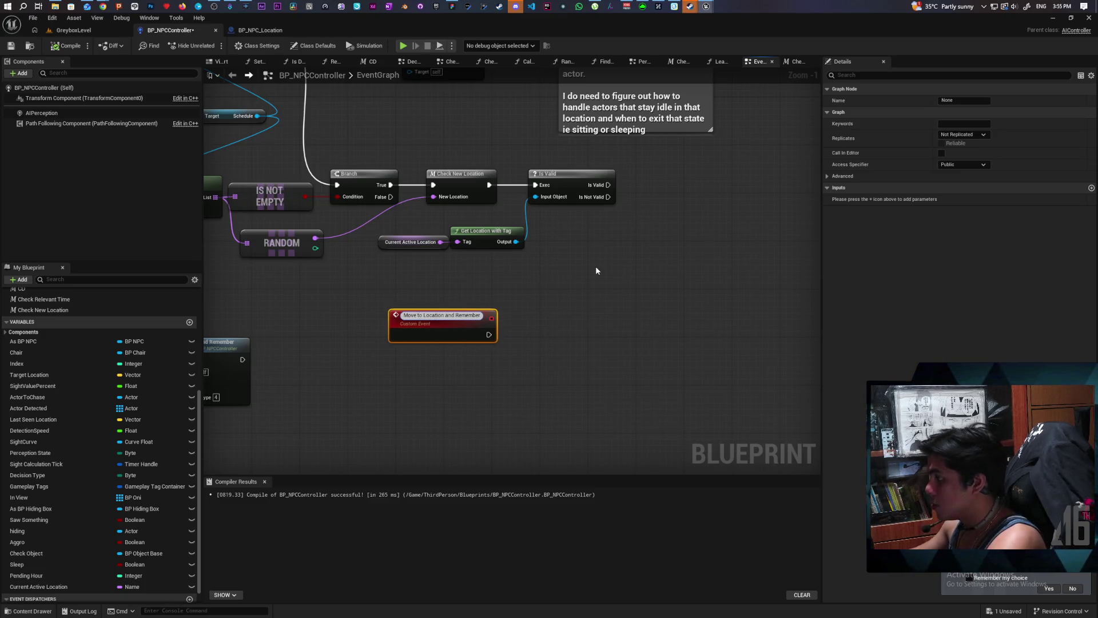
left_click_drag(550, 227, 576, 231)
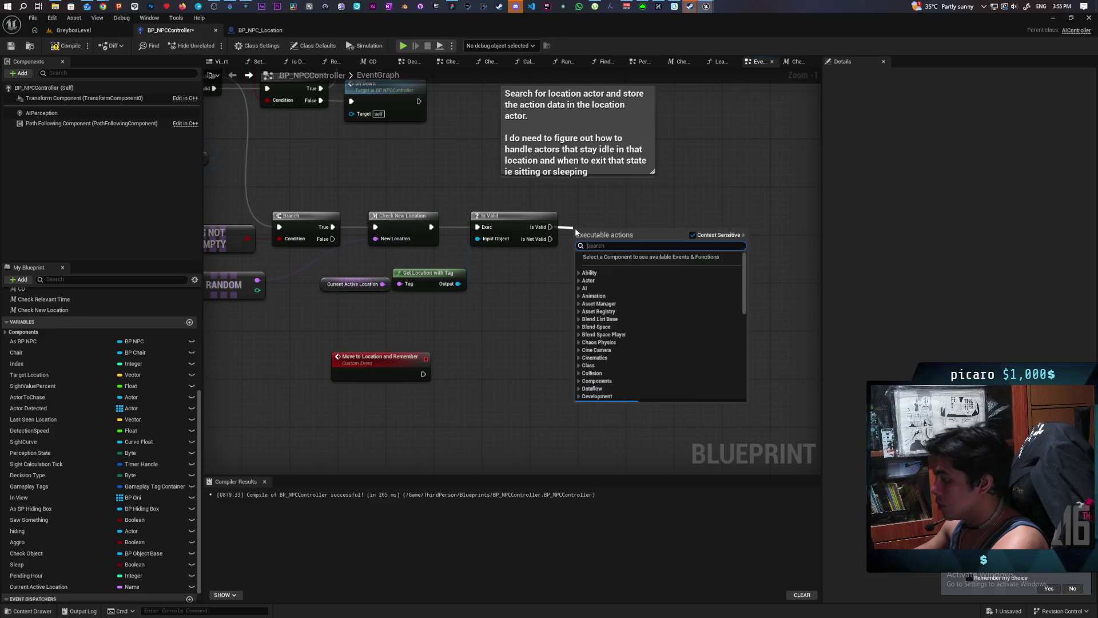
- Add a Move To Location And Remember call and wire Check New Location into it
type("move ot")
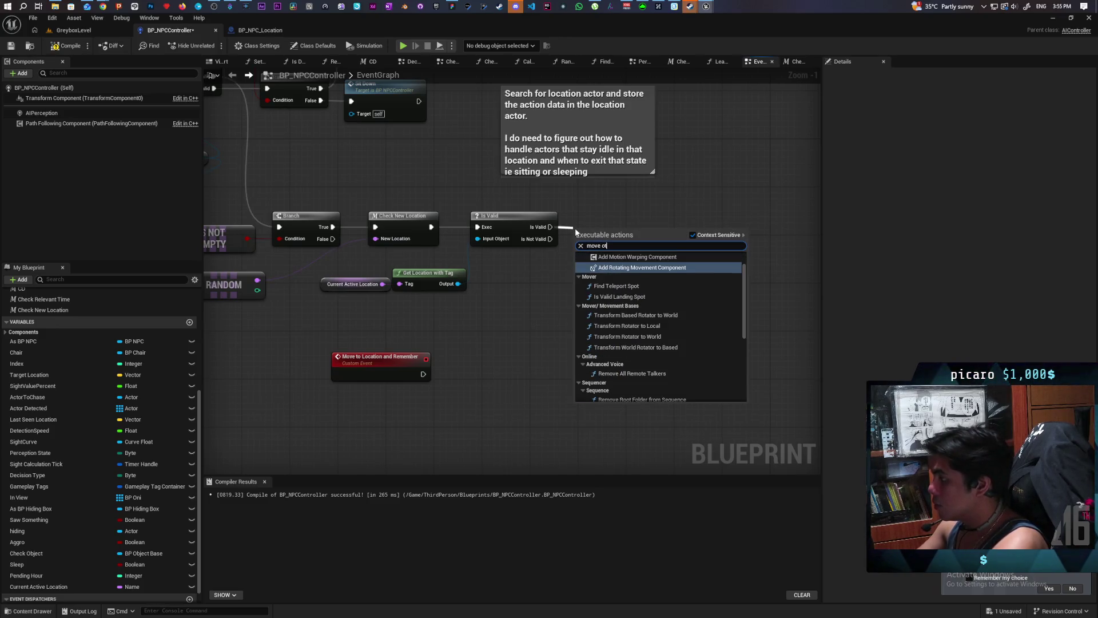
key("BackSpace")
key("BackSpace")
type("to loca")
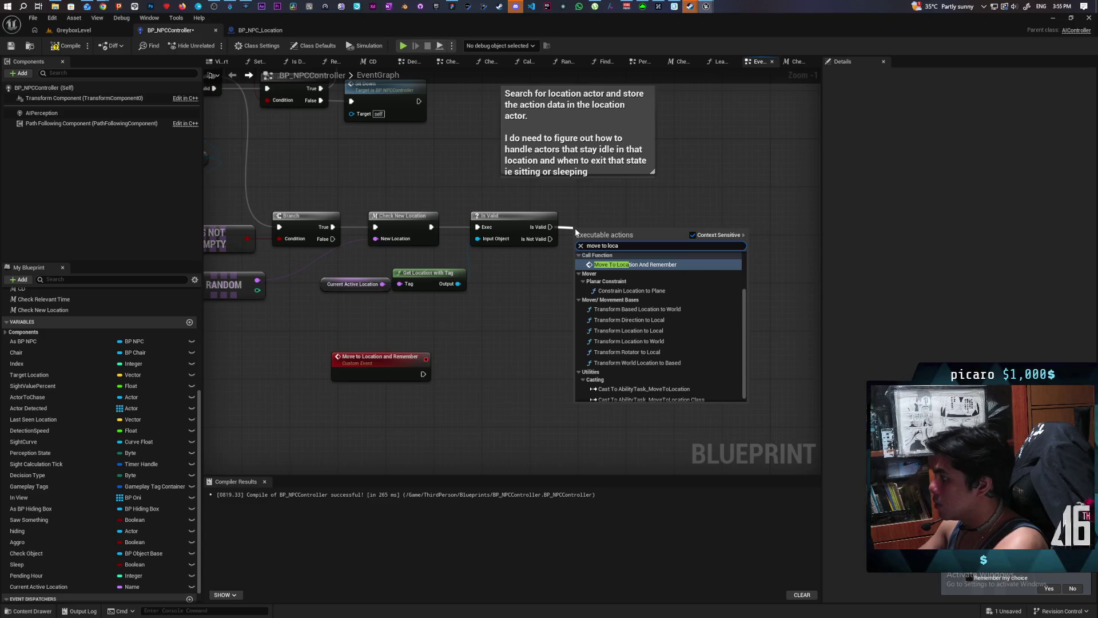
key("Return")
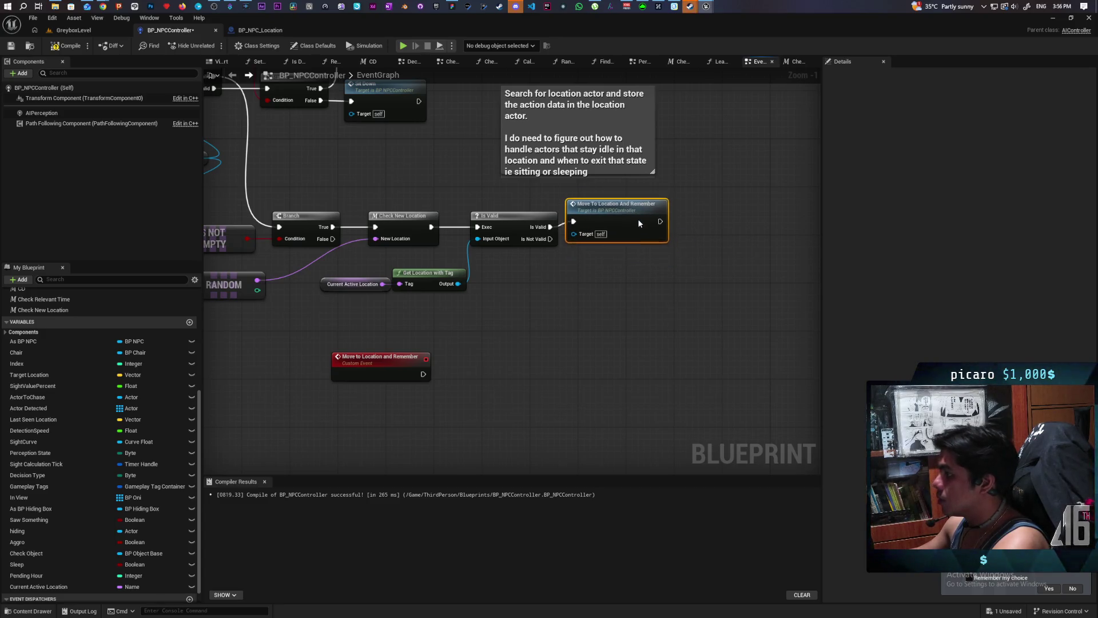
left_click_drag(637, 222, 651, 223)
left_click(608, 338)
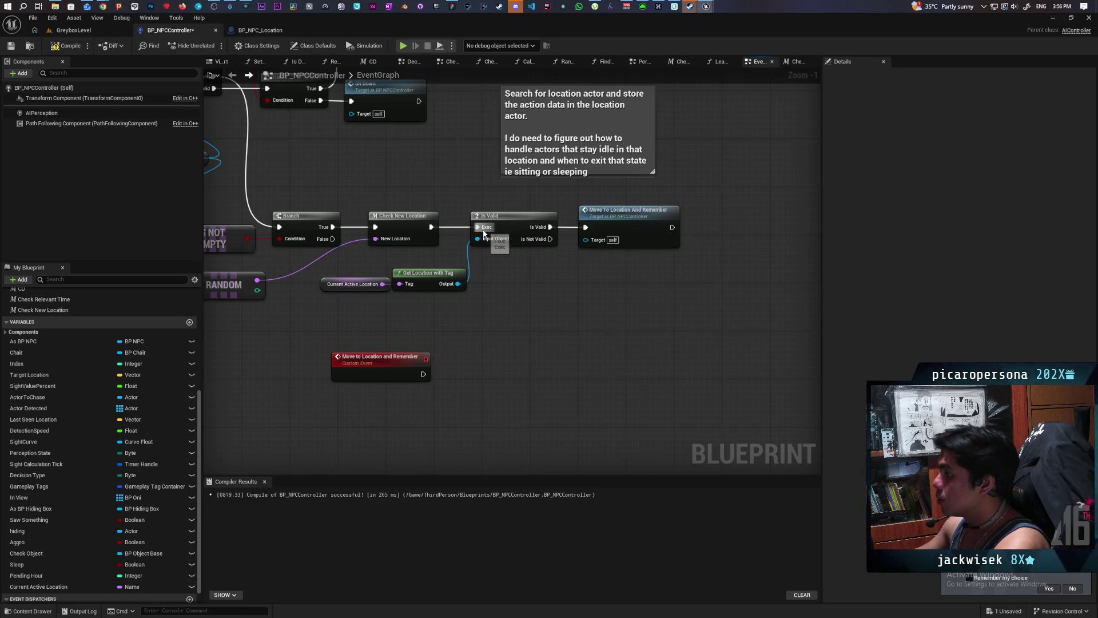
left_click_drag(503, 216, 509, 270)
left_click_drag(431, 227, 584, 227)
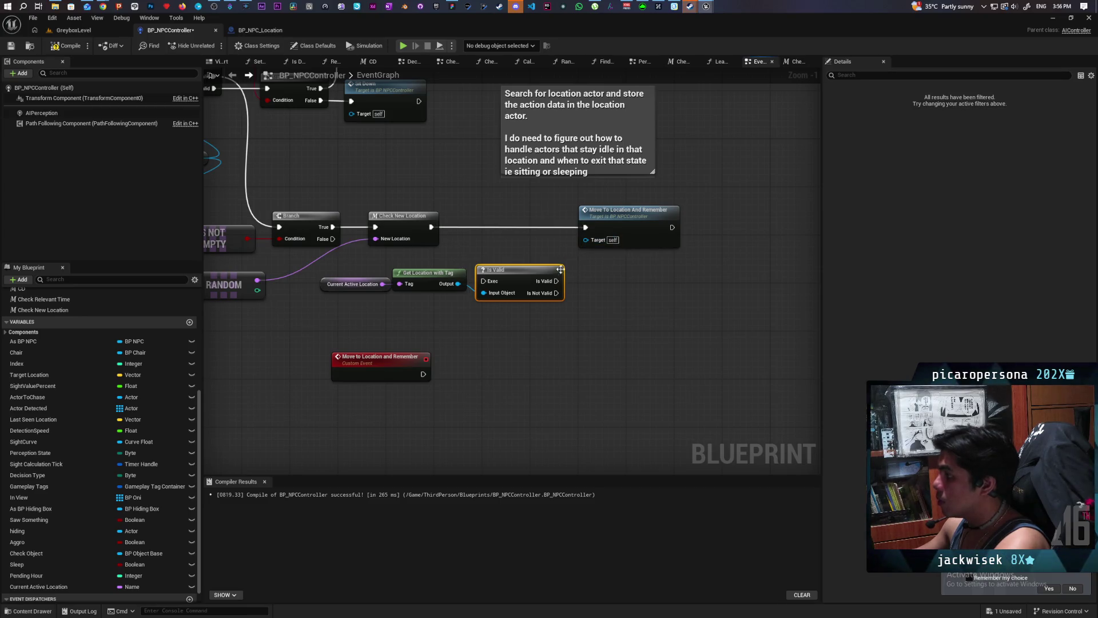
- Place Is Valid beside the custom event and wire the event's exec into it
mouse_move(525, 272)
left_mouse_down()
mouse_move(517, 409)
mouse_move(503, 358)
left_mouse_up()
left_click(516, 410)
left_click_drag(423, 374, 505, 370)
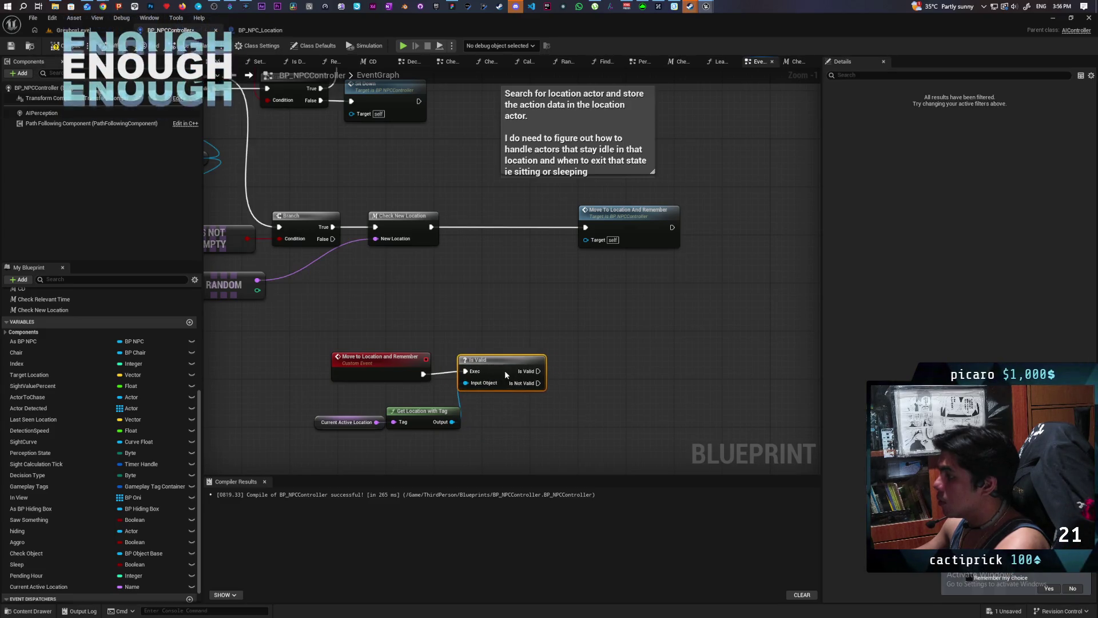
mouse_move(634, 223)
left_mouse_down()
mouse_move(517, 218)
mouse_move(509, 227)
mouse_move(523, 227)
left_mouse_up()
mouse_move(412, 285)
left_mouse_down()
mouse_move(569, 343)
mouse_move(526, 318)
mouse_move(453, 335)
mouse_move(443, 326)
mouse_move(502, 324)
left_mouse_up()
- Paste copies of AI MoveTo and As BP NPC and link Is Valid's valid output to AI MoveTo
scroll(502, 325, "down", 6)
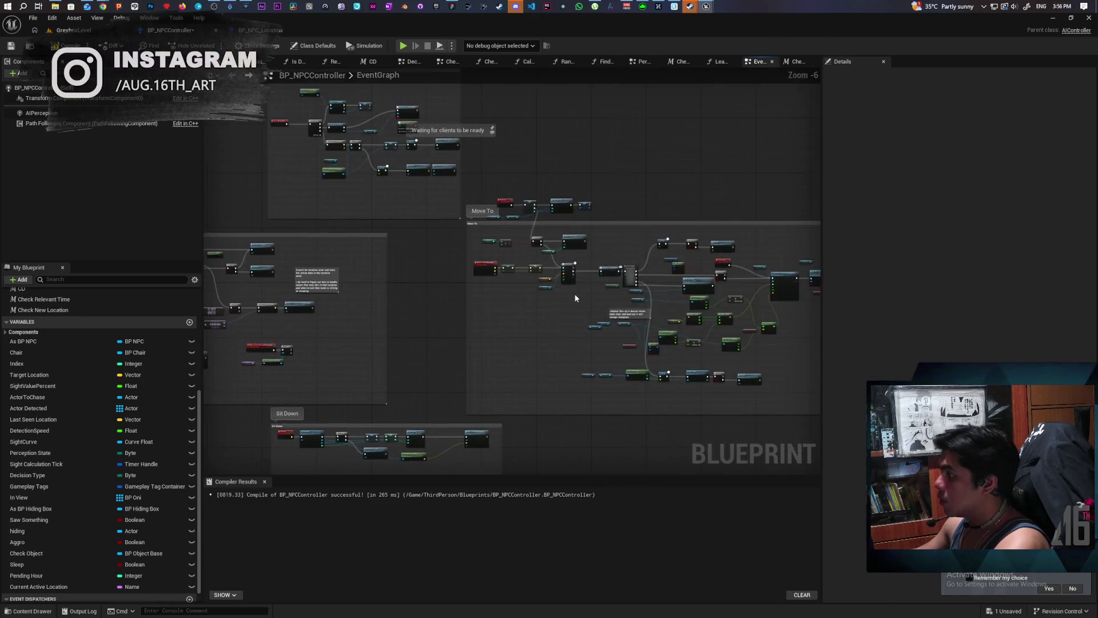
scroll(568, 302, "up", 4)
scroll(566, 308, "up", 1)
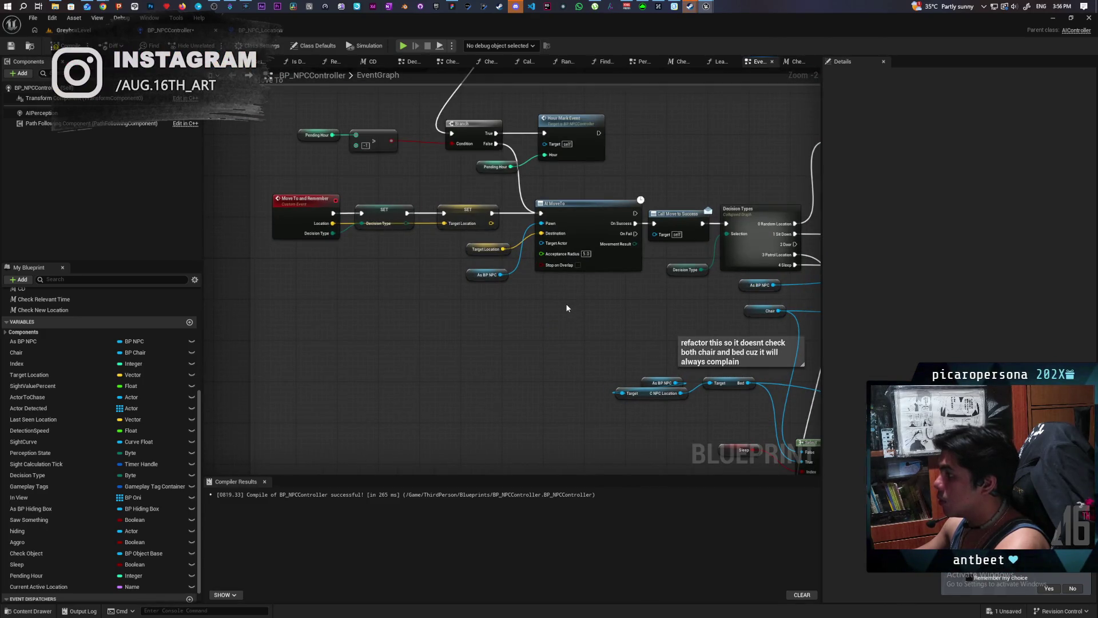
mouse_move(502, 293)
left_mouse_down()
mouse_move(694, 253)
mouse_move(603, 276)
mouse_move(541, 316)
left_mouse_up()
key("ctrl+v")
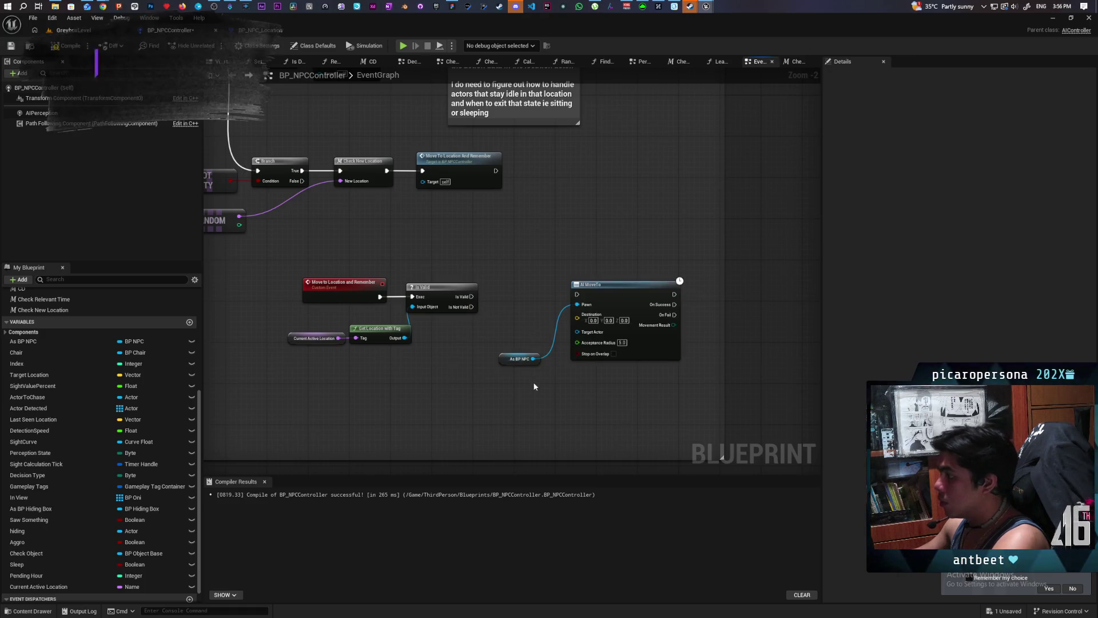
left_click_drag(616, 308, 561, 306)
scroll(555, 309, "up", 2)
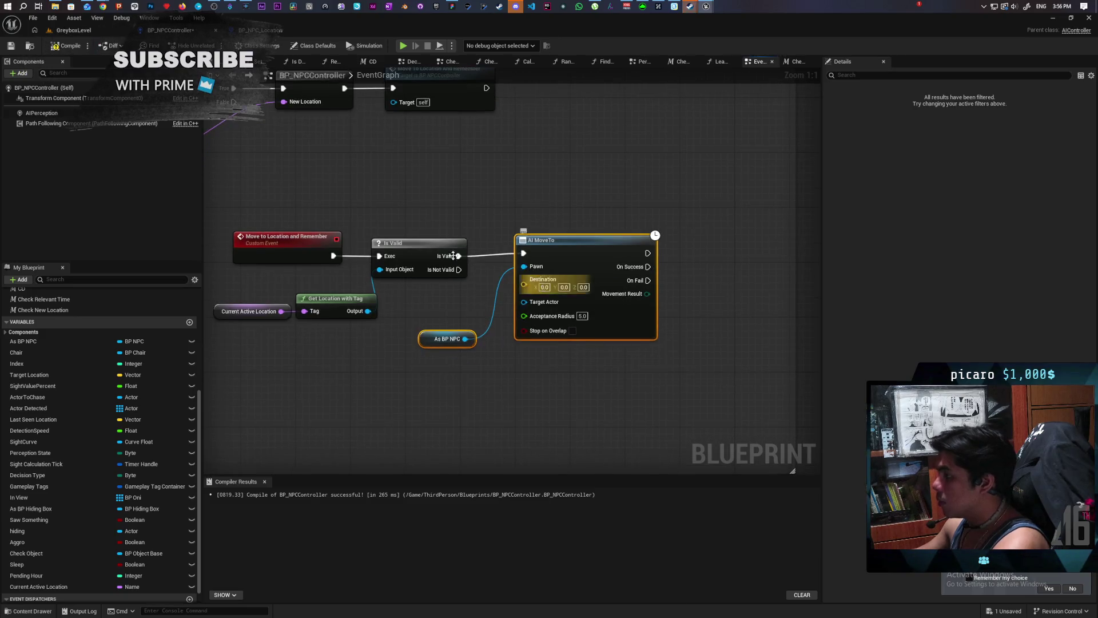
left_click_drag(226, 226, 562, 254)
- Wire Get Location with Tag's Output into AI MoveTo's Target Actor and tidy the As BP NPC node
left_click(578, 197)
left_click_drag(600, 372, 534, 353)
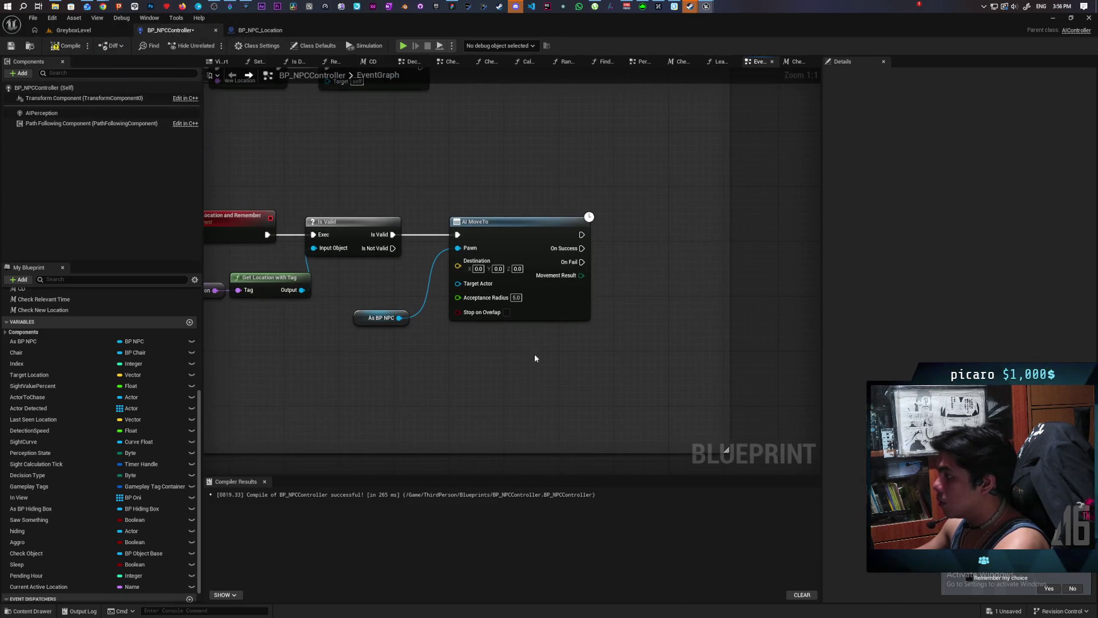
left_click_drag(465, 369, 553, 370)
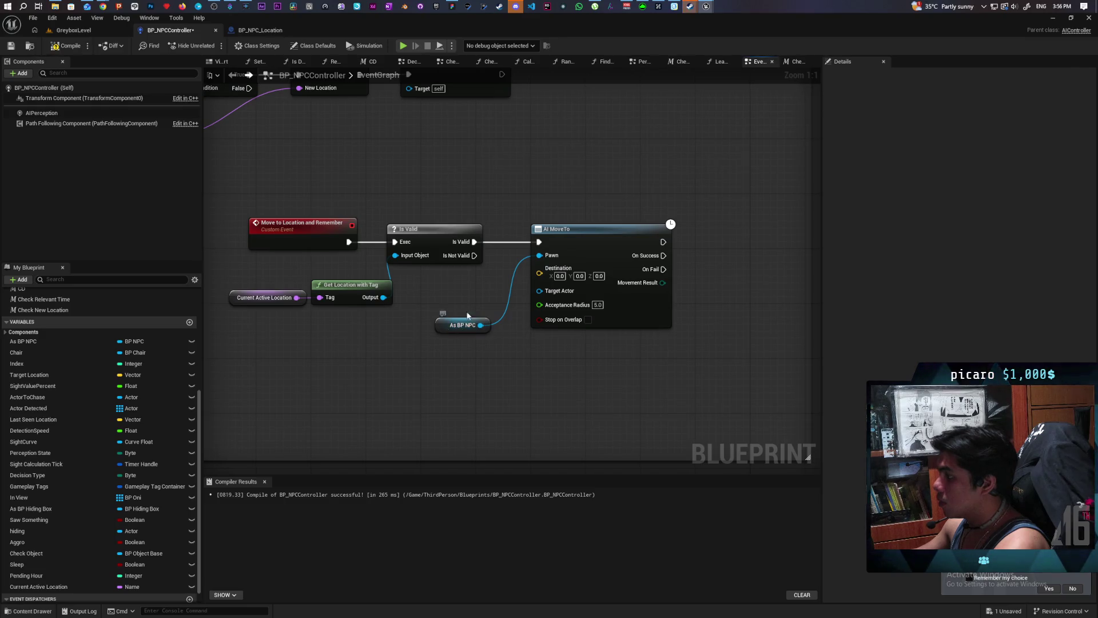
left_click_drag(463, 320, 457, 286)
left_click_drag(386, 303, 539, 292)
left_click(456, 340)
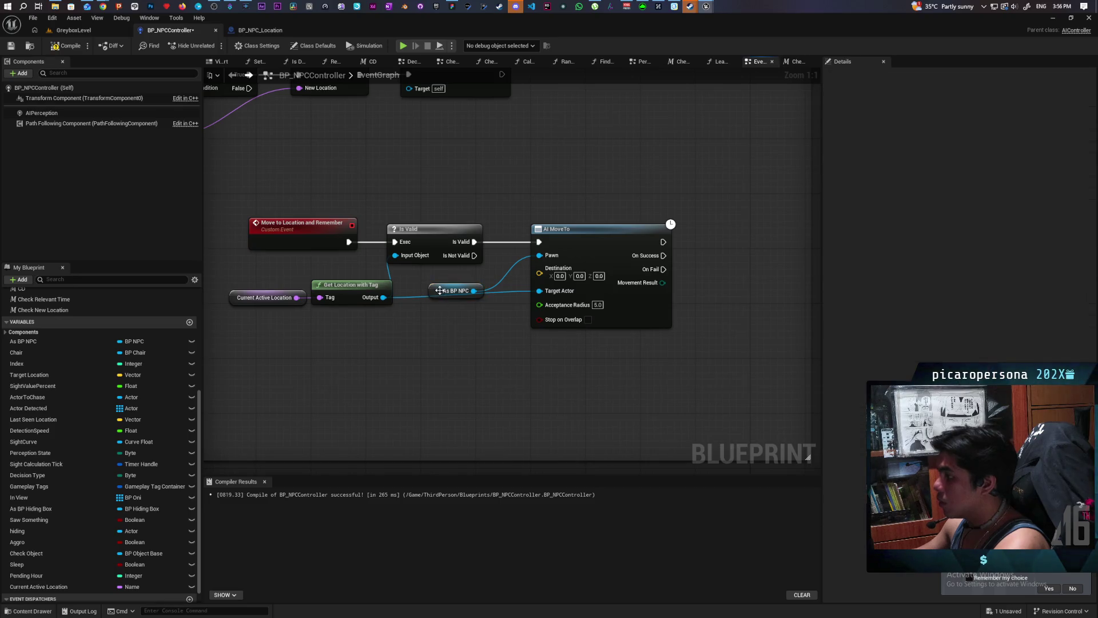
left_click_drag(439, 290, 439, 276)
mouse_move(471, 332)
left_mouse_down()
mouse_move(453, 340)
mouse_move(464, 343)
left_mouse_up()
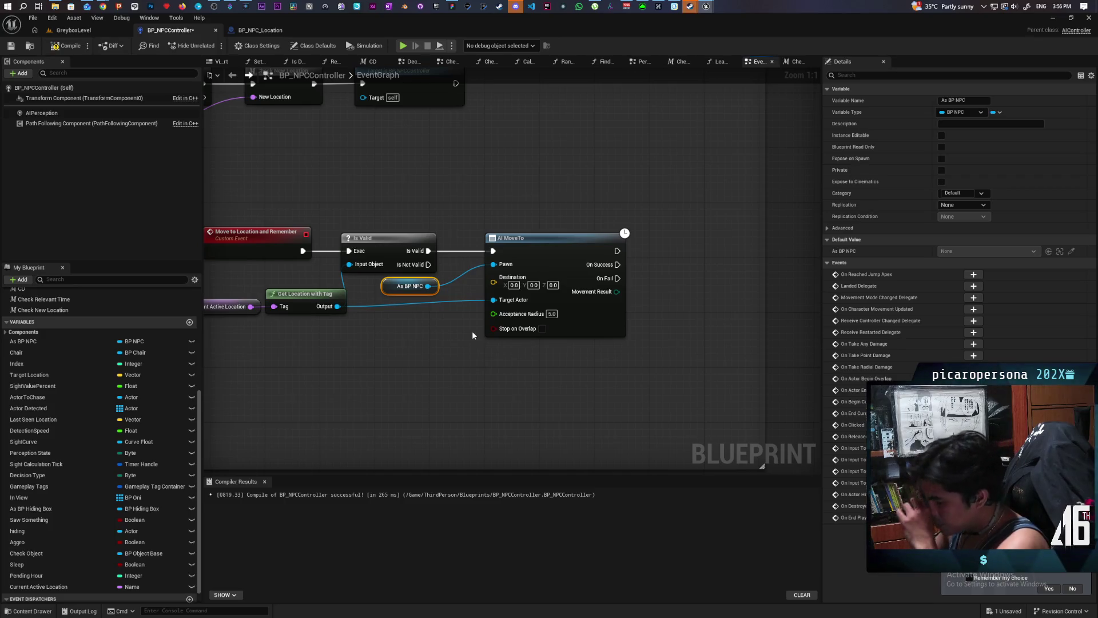
scroll(366, 324, "down", 3)
scroll(431, 262, "up", 2)
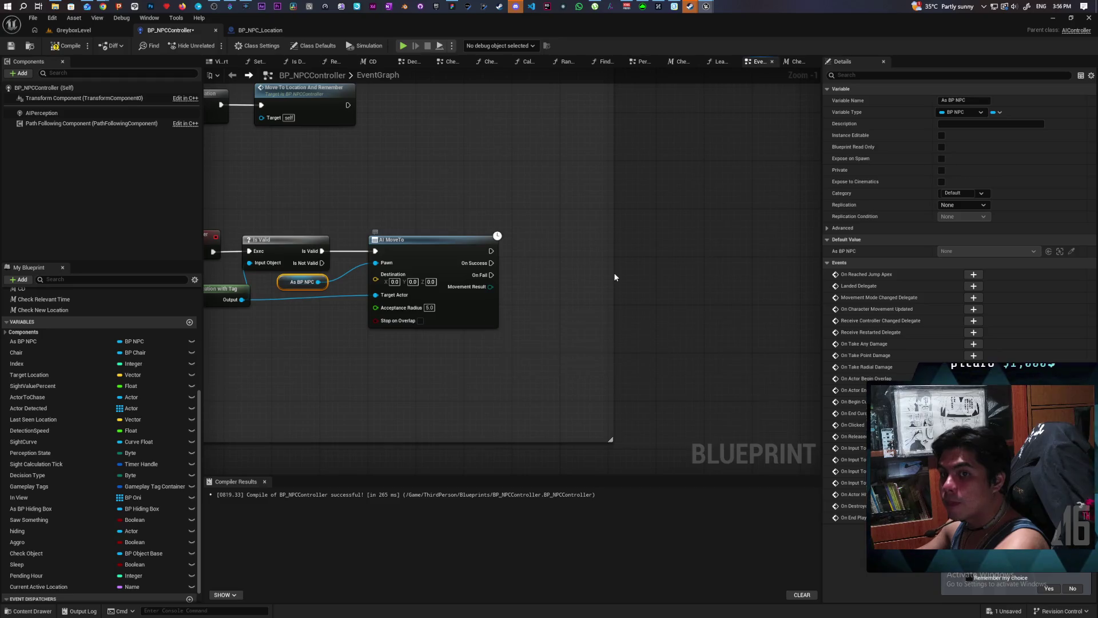
scroll(449, 338, "down", 4)
scroll(449, 338, "up", 4)
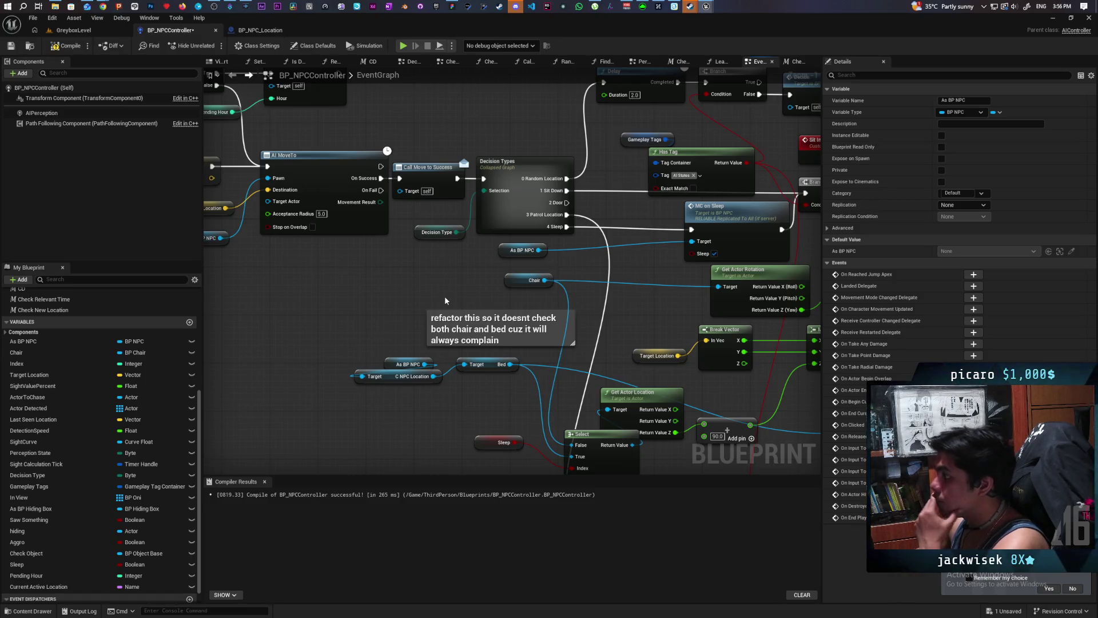
- Switch to the BP_NPC_Location event graph and paste in a new custom event node
scroll(444, 296, "down", 5)
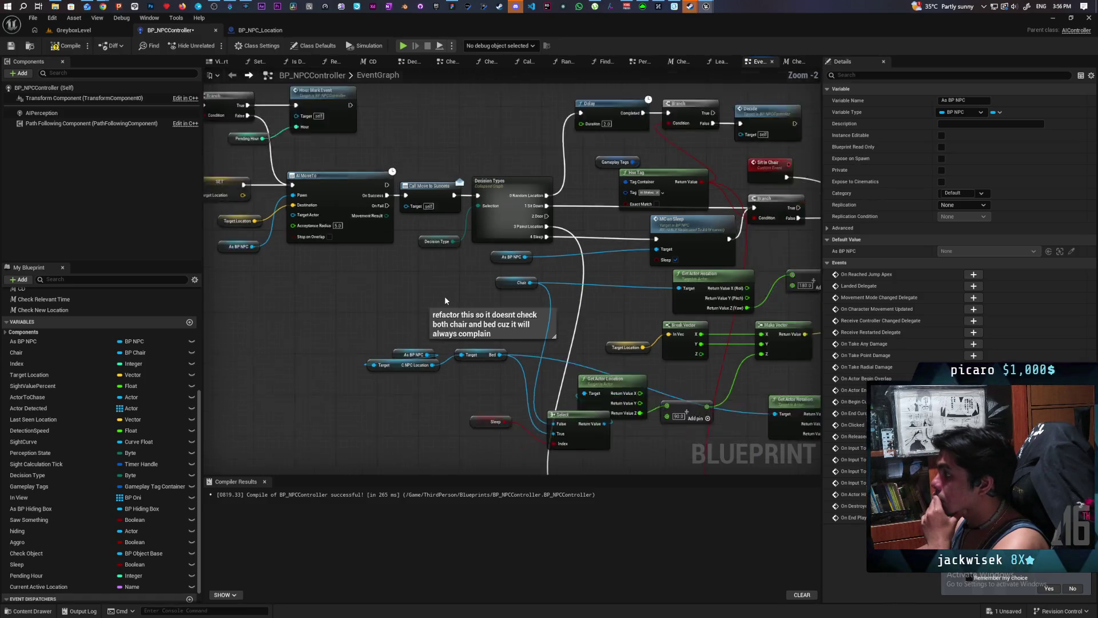
scroll(445, 296, "up", 4)
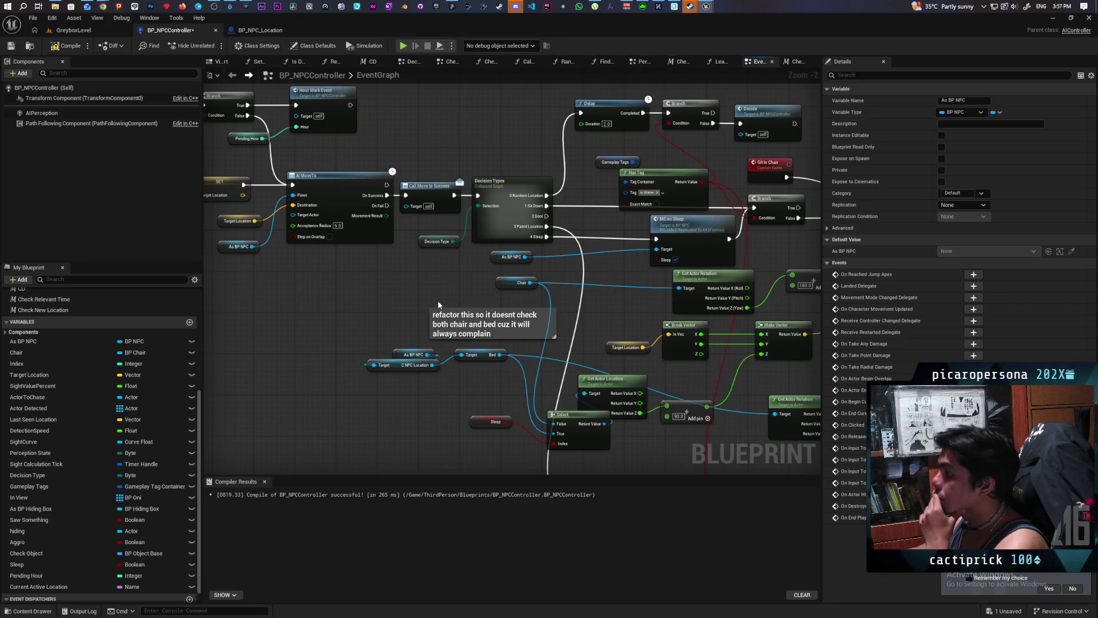
mouse_move(437, 300)
left_mouse_down()
mouse_move(745, 228)
mouse_move(602, 238)
left_mouse_up()
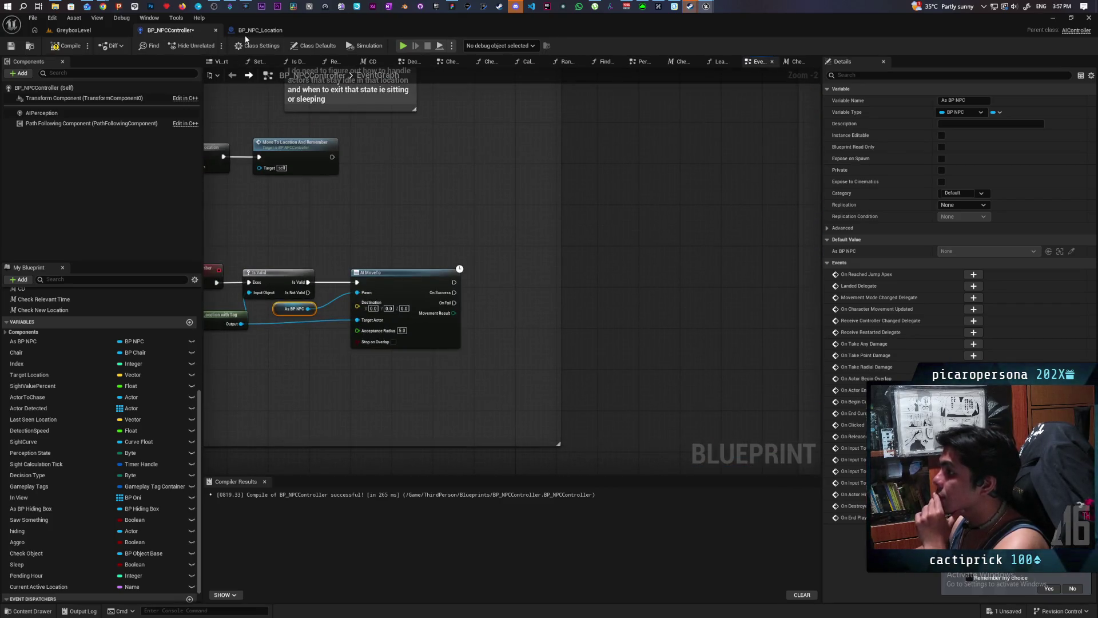
left_click(260, 29)
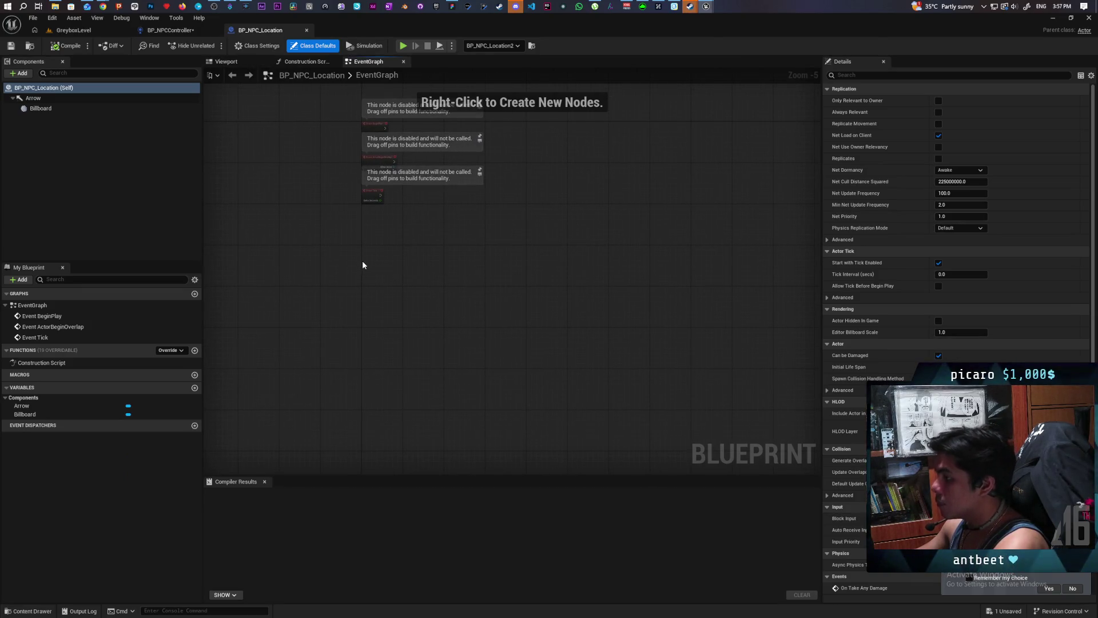
key("ctrl+v")
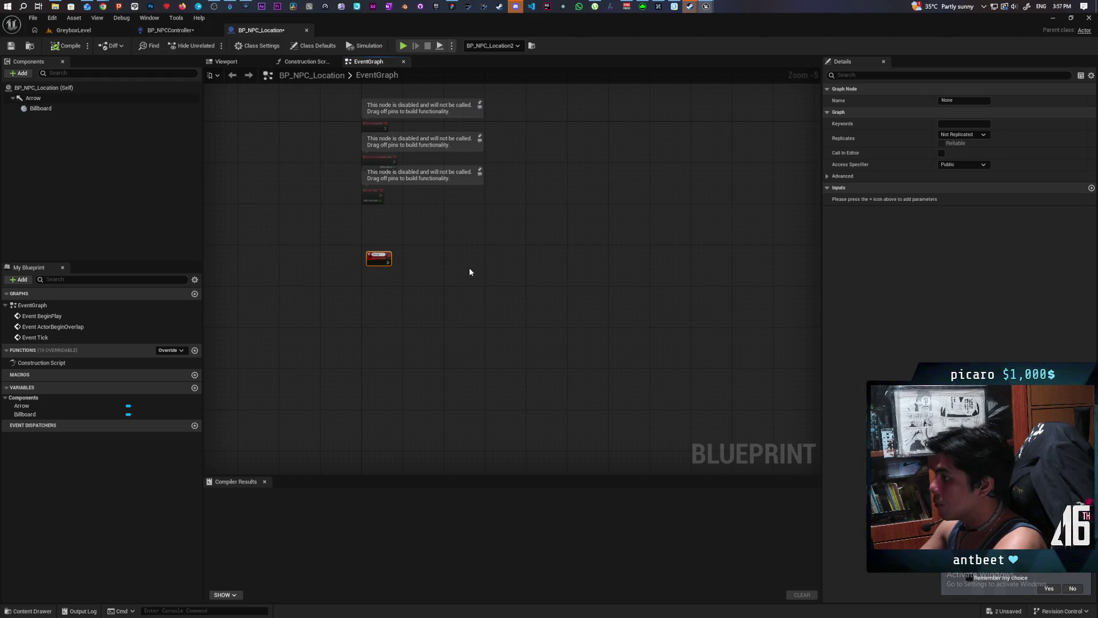
- Name the event On Location Arrived, compile BP_NPC_Location, and save all blueprints
scroll(377, 244, "up", 5)
type("On Location Arriv")
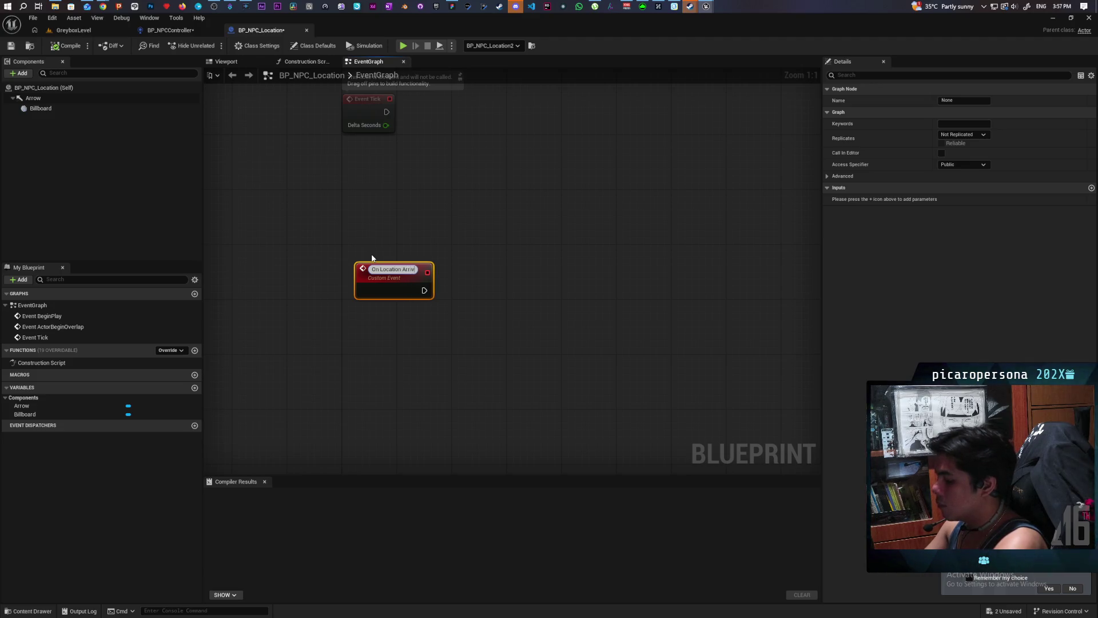
type("ed")
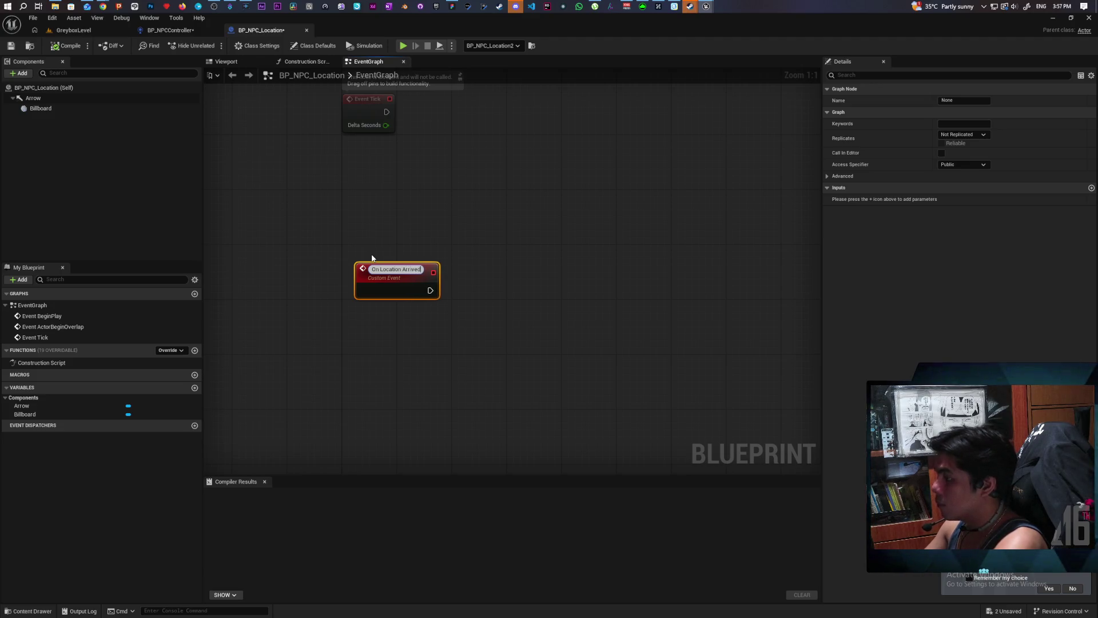
left_click(359, 225)
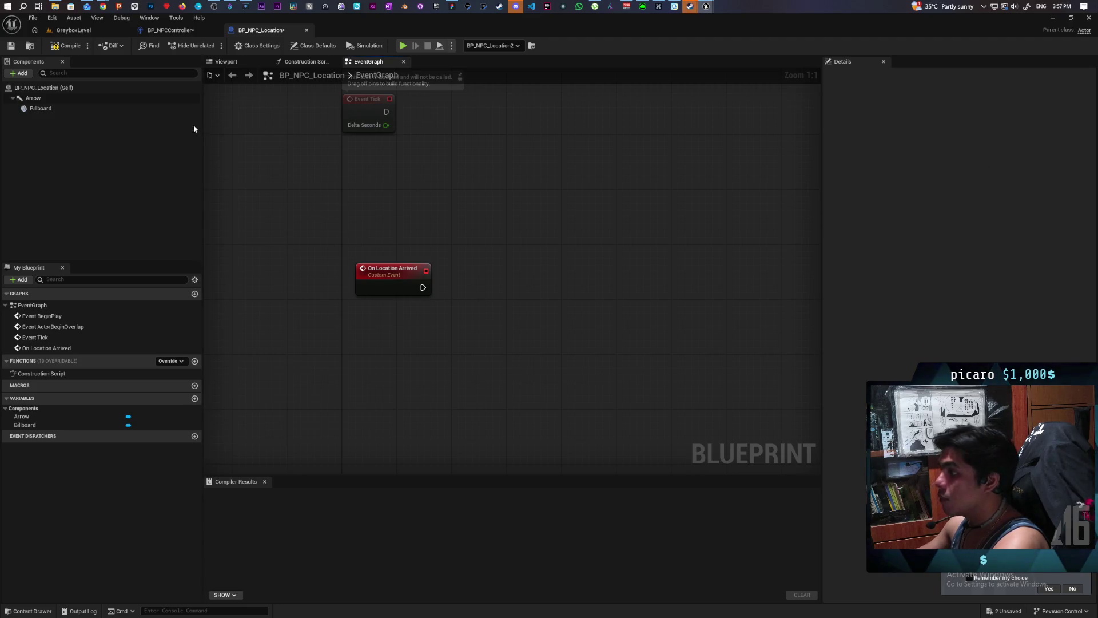
left_click(67, 47)
key("ctrl+shift+s")
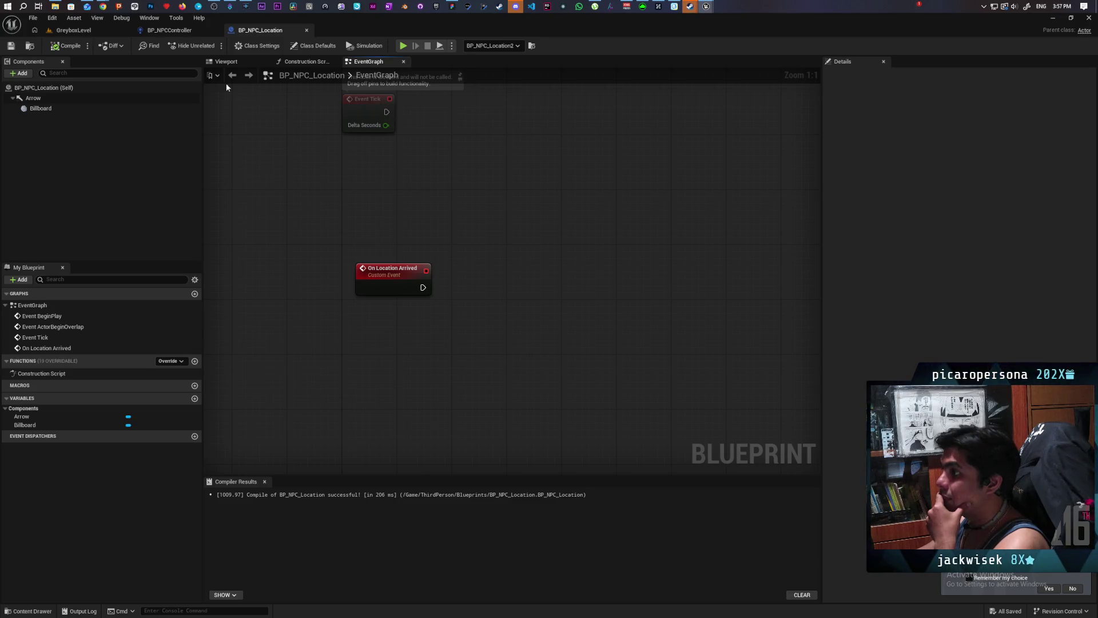
left_click(169, 30)
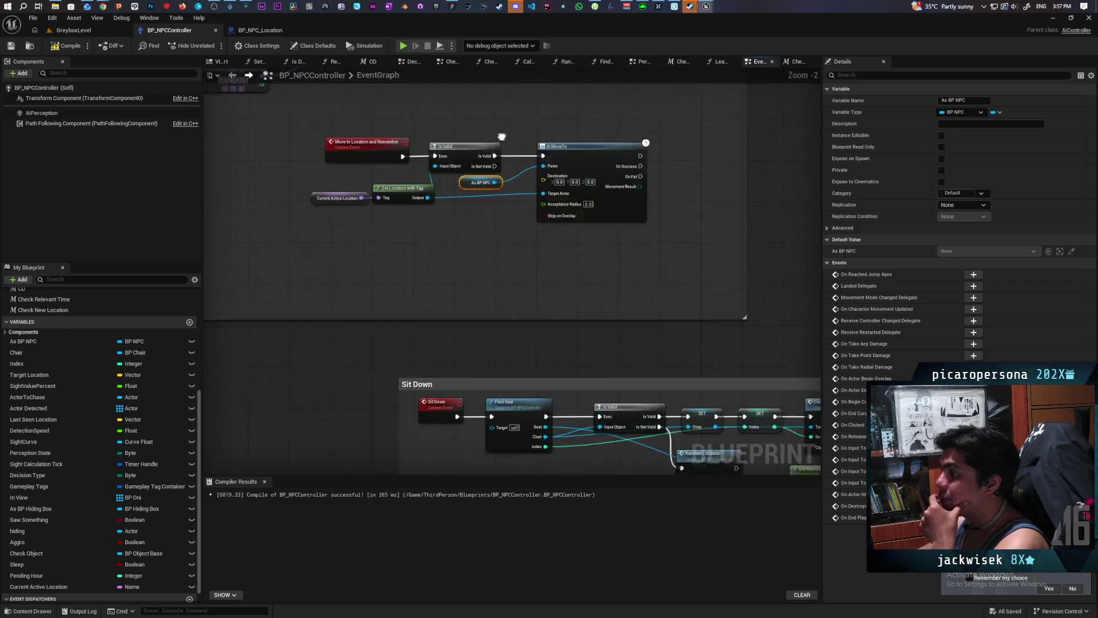
- Pan the BP_NPCController graph to centre the AI Decide and MoveTo nodes
scroll(493, 207, "down", 4)
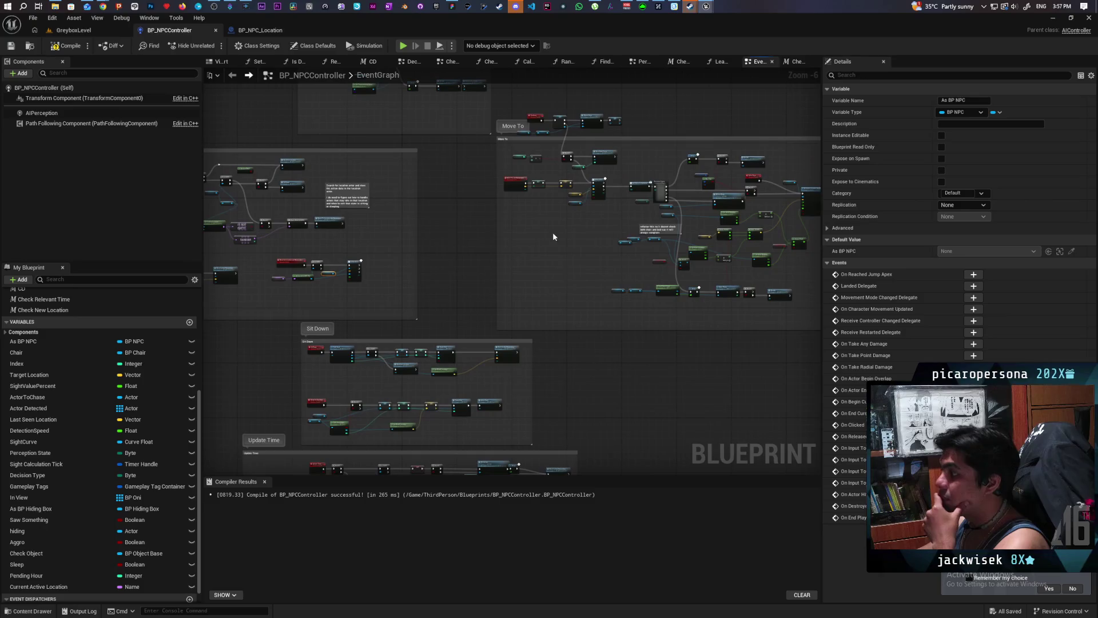
scroll(553, 232, "up", 4)
scroll(503, 211, "down", 5)
left_click_drag(492, 223, 759, 209)
scroll(476, 240, "up", 5)
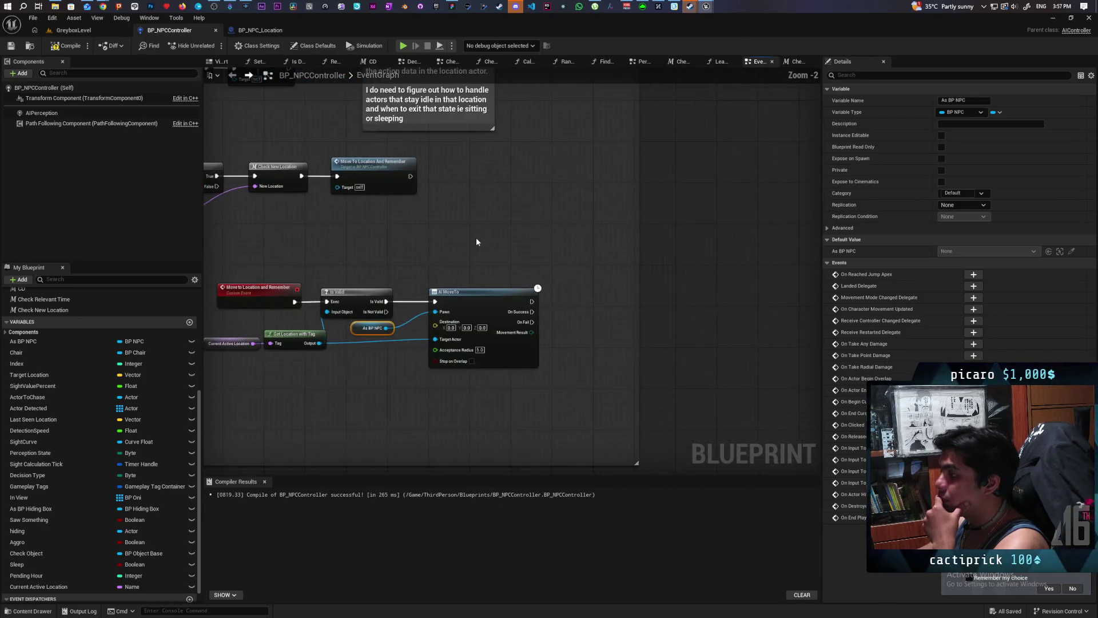
mouse_move(477, 242)
left_mouse_down()
mouse_move(483, 229)
mouse_move(564, 208)
mouse_move(560, 230)
left_mouse_up()
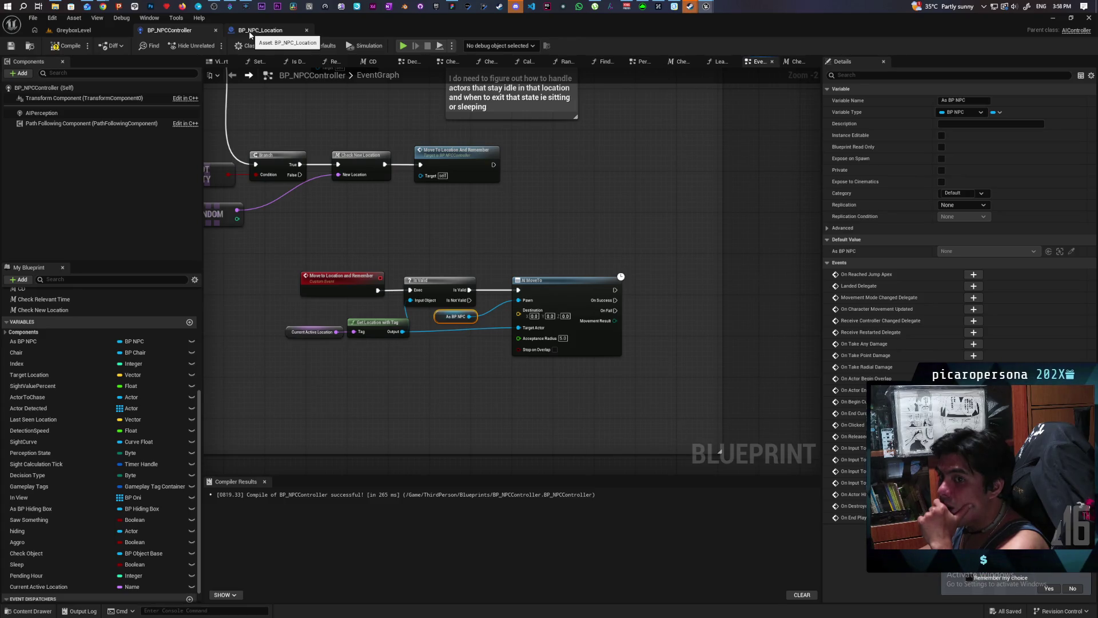
left_click(269, 32)
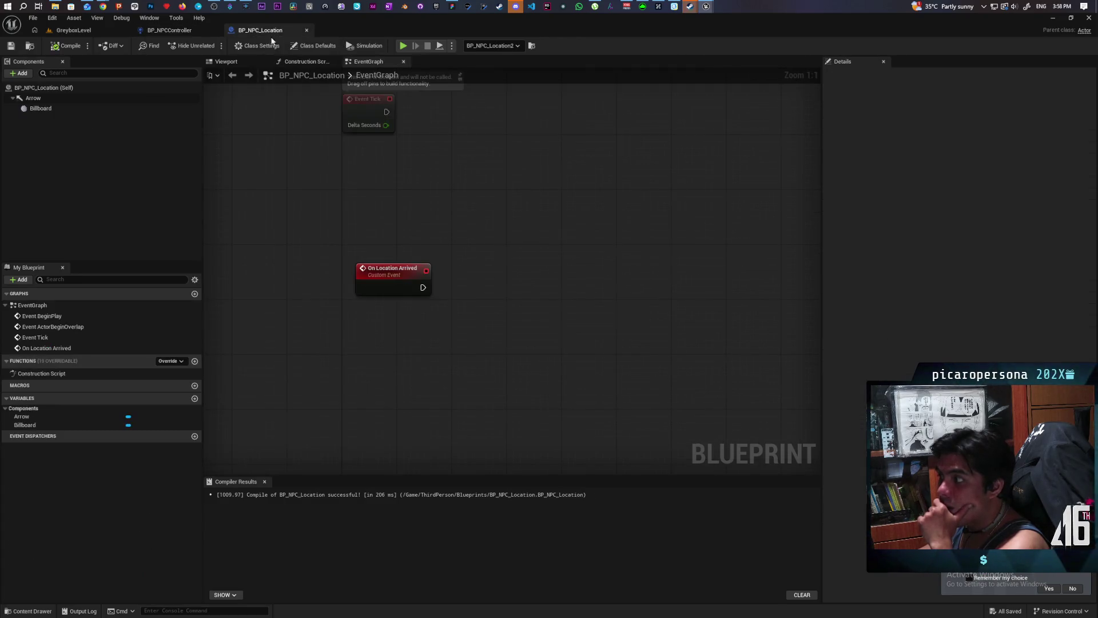
left_click(180, 30)
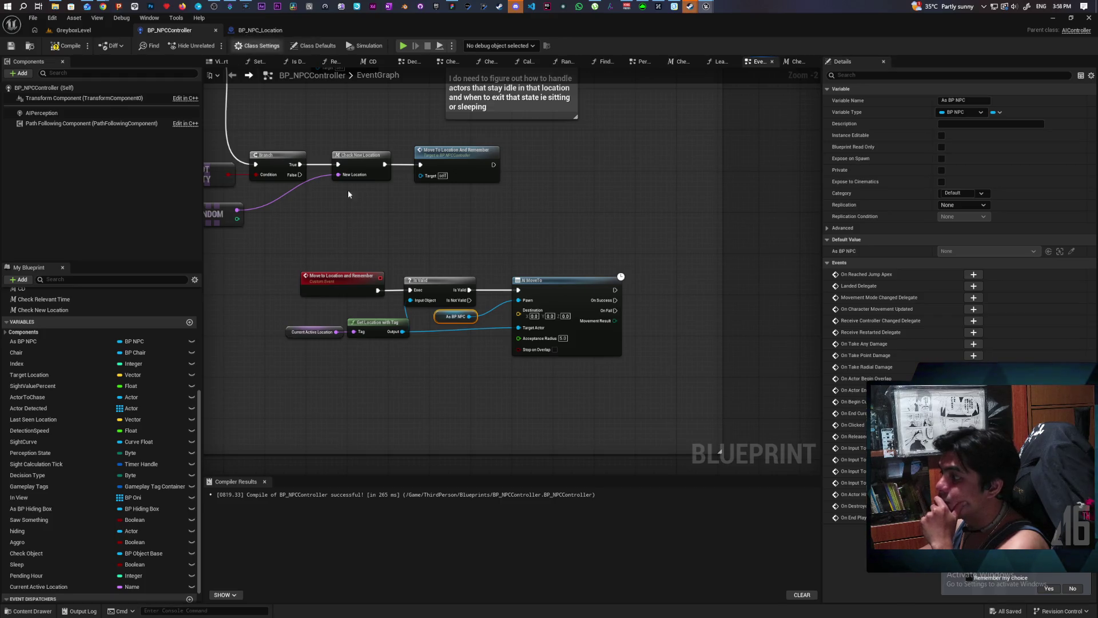
- Abandon a 'get location' node off the tagged location's output and open BP_NPC_Location
left_click_drag(402, 331, 413, 375)
type("get location")
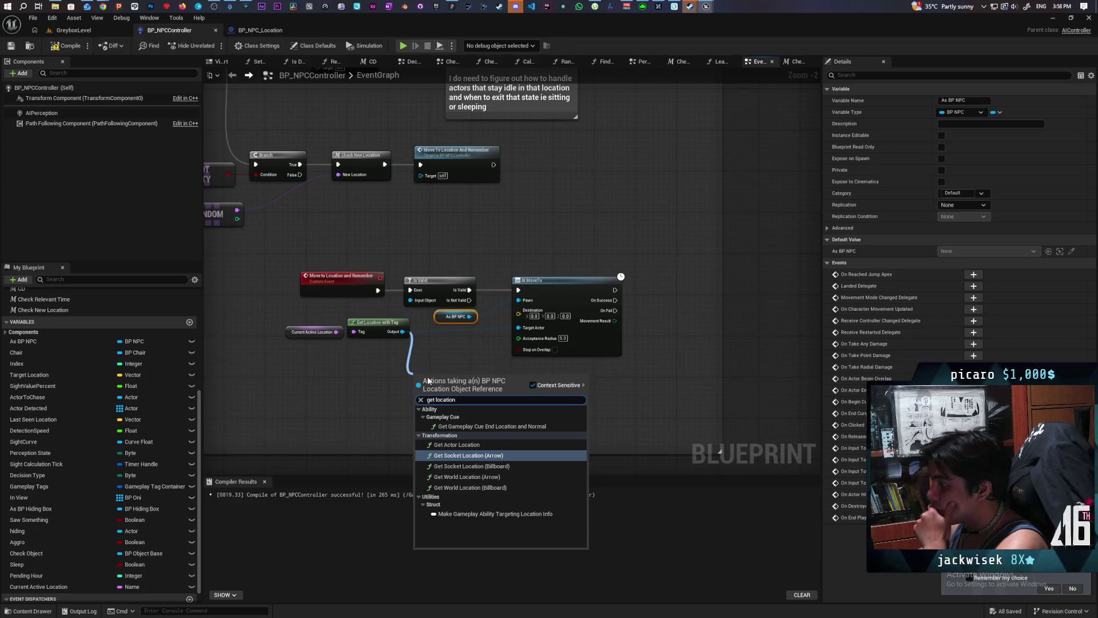
left_click(358, 407)
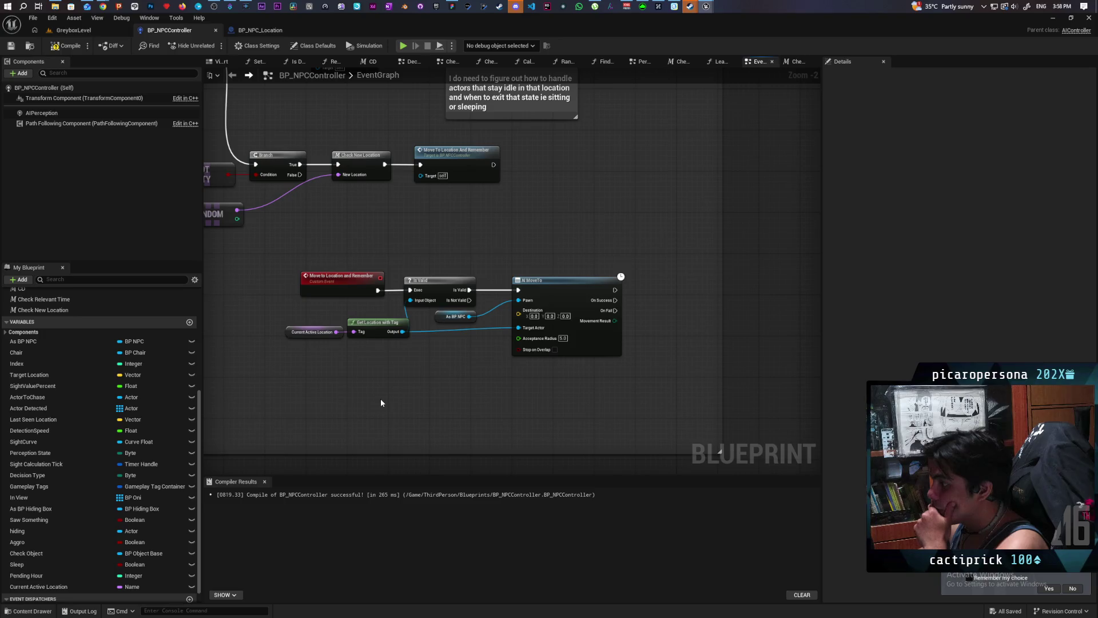
left_click(260, 30)
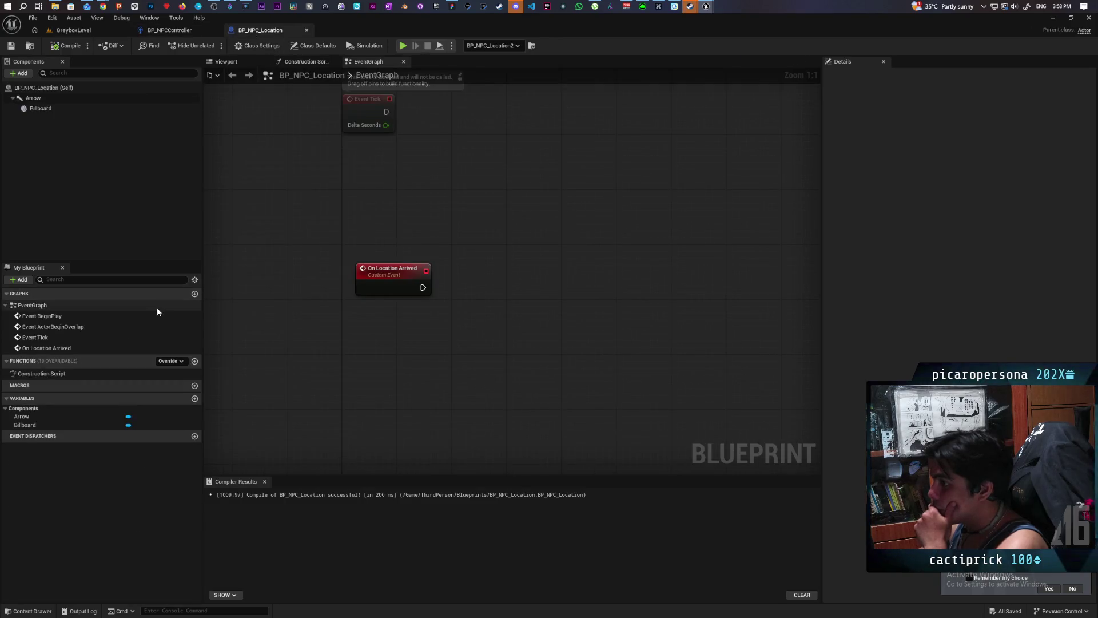
- Create a Get Move to Location function with a Vector output named Location
left_click(194, 361)
type("Gte")
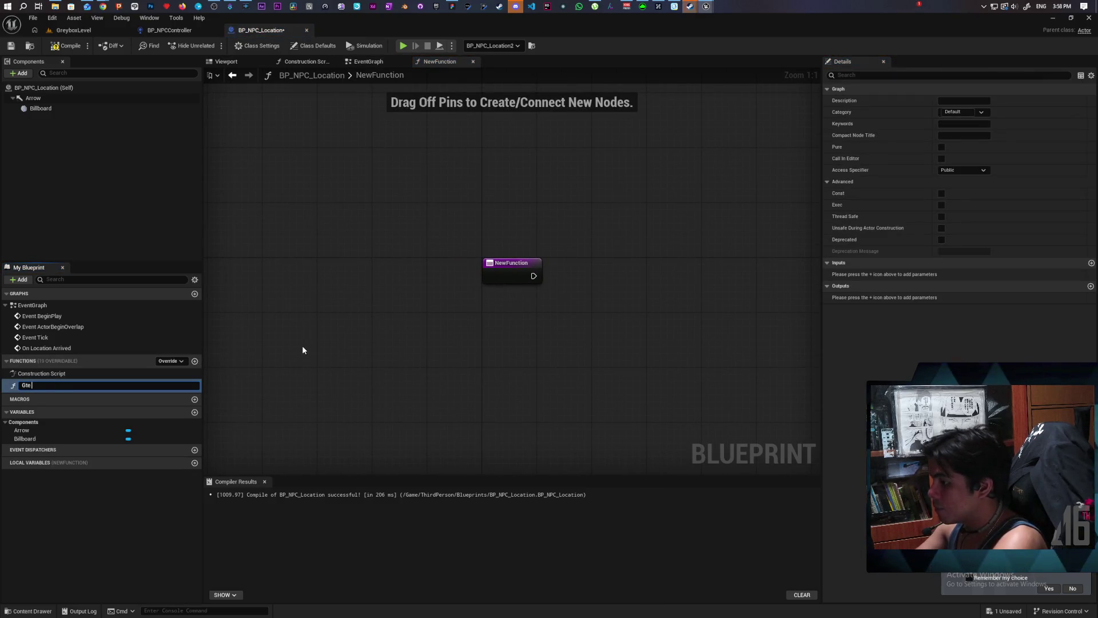
key("BackSpace")
key("BackSpace")
type("et")
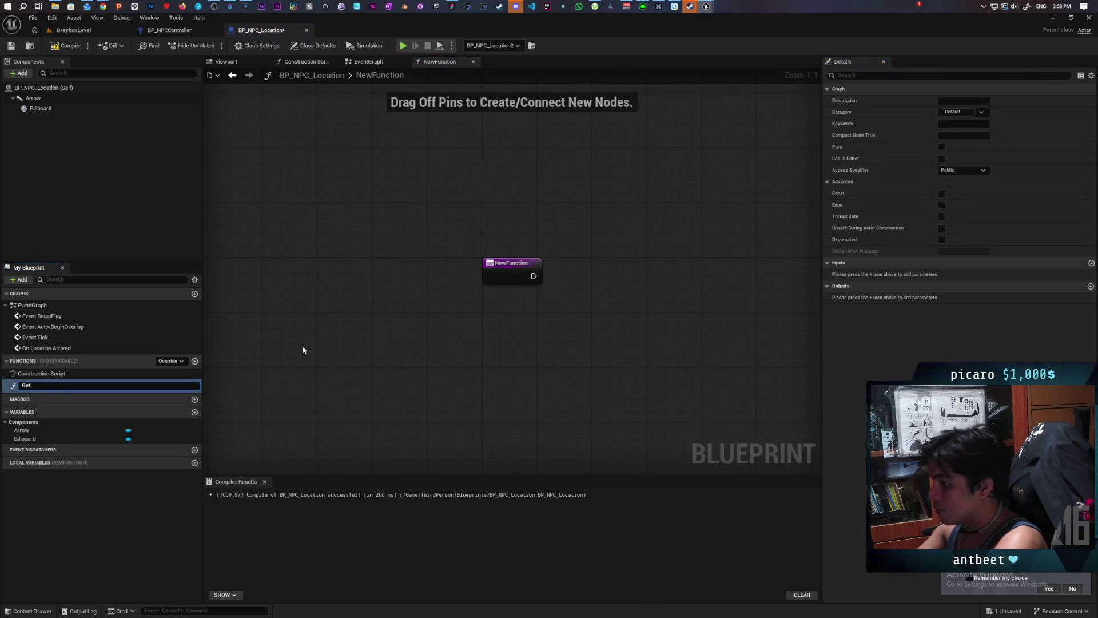
type(" Moc")
type(" to Loca")
type("tion")
key("Return")
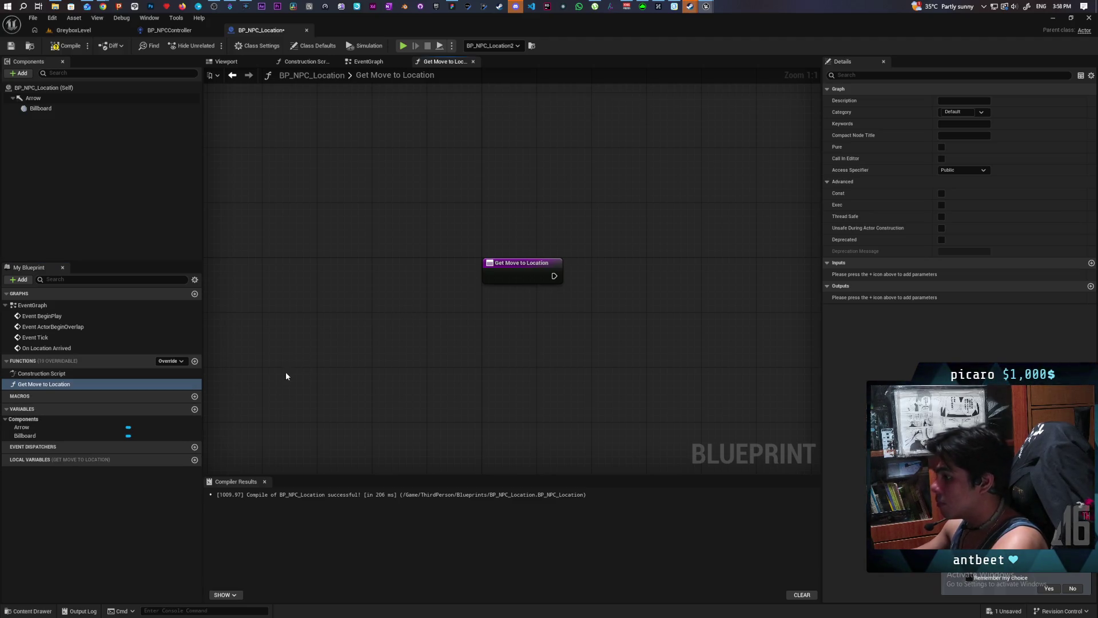
left_click(1090, 286)
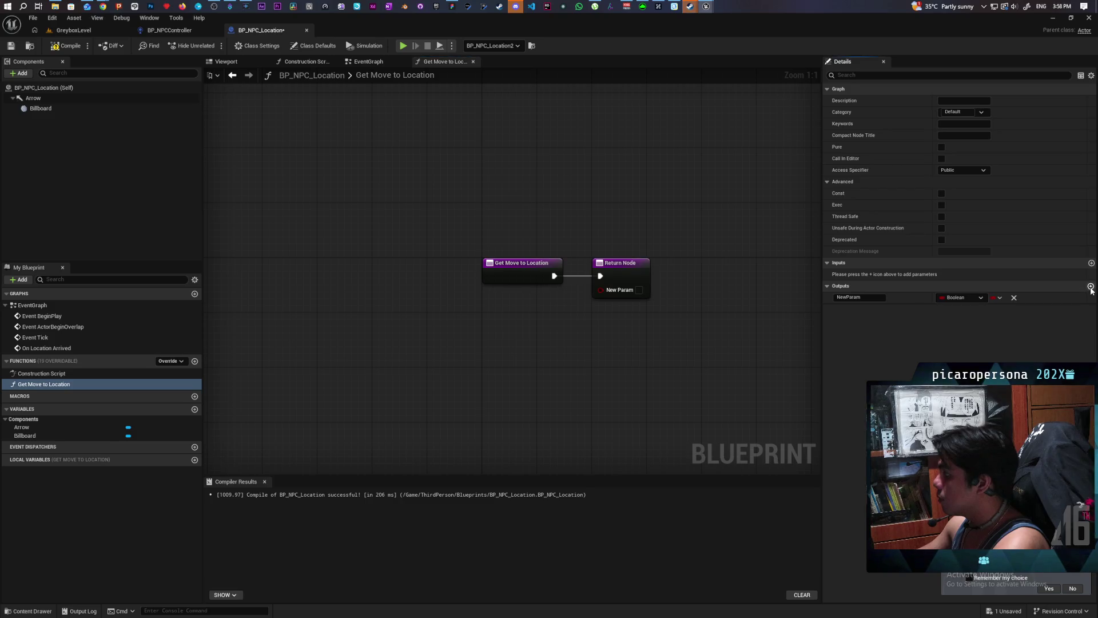
left_click(963, 297)
left_click(954, 343)
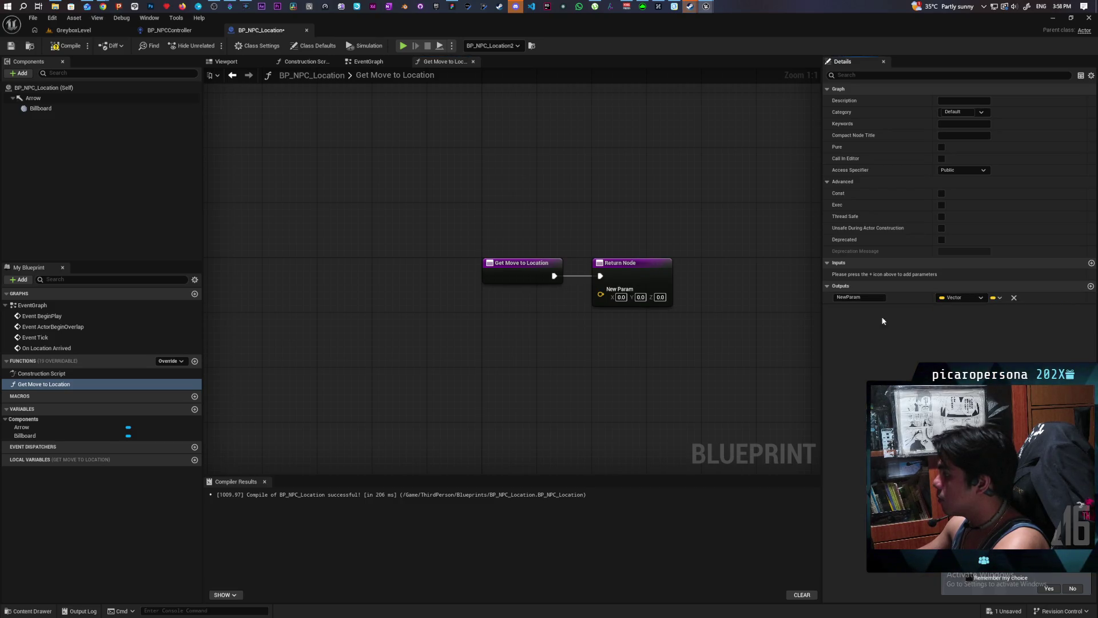
left_click(873, 300)
type("Loca")
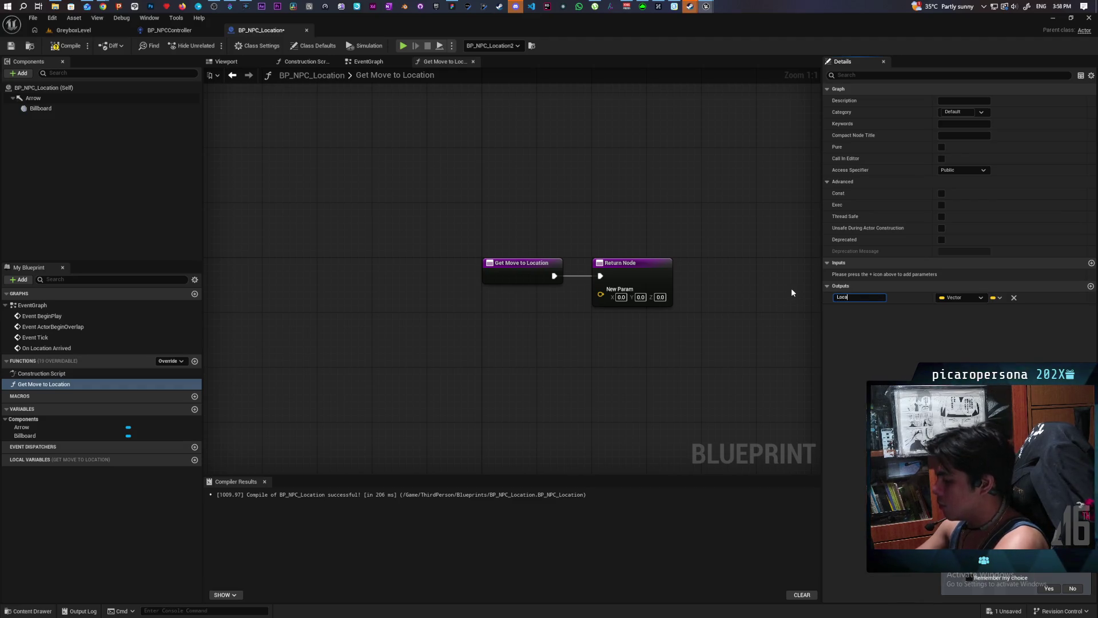
type("tion")
key("Return")
- Return Get Actor Location through the Location output, then compile and save BP_NPC_Location
left_click_drag(538, 282, 461, 282)
right_click(449, 368)
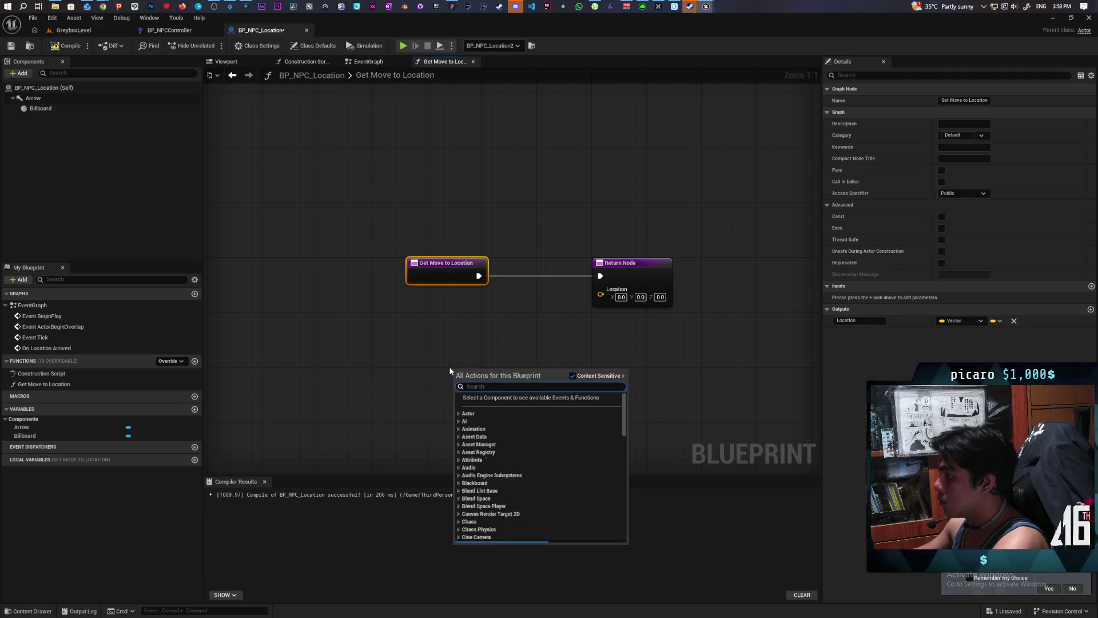
type("get actor loca")
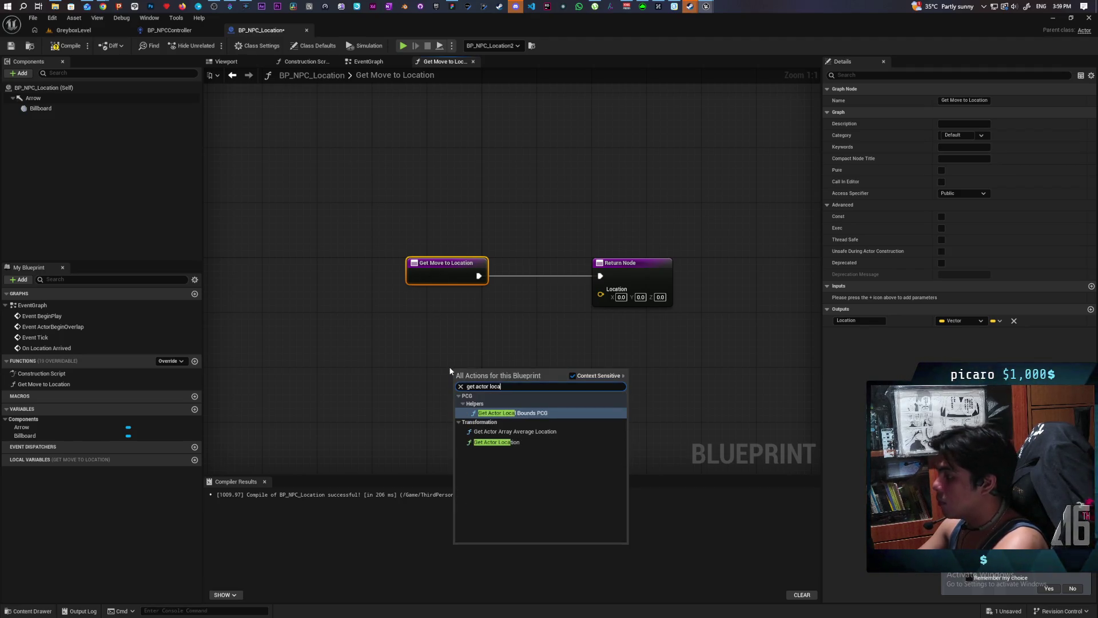
left_click(511, 441)
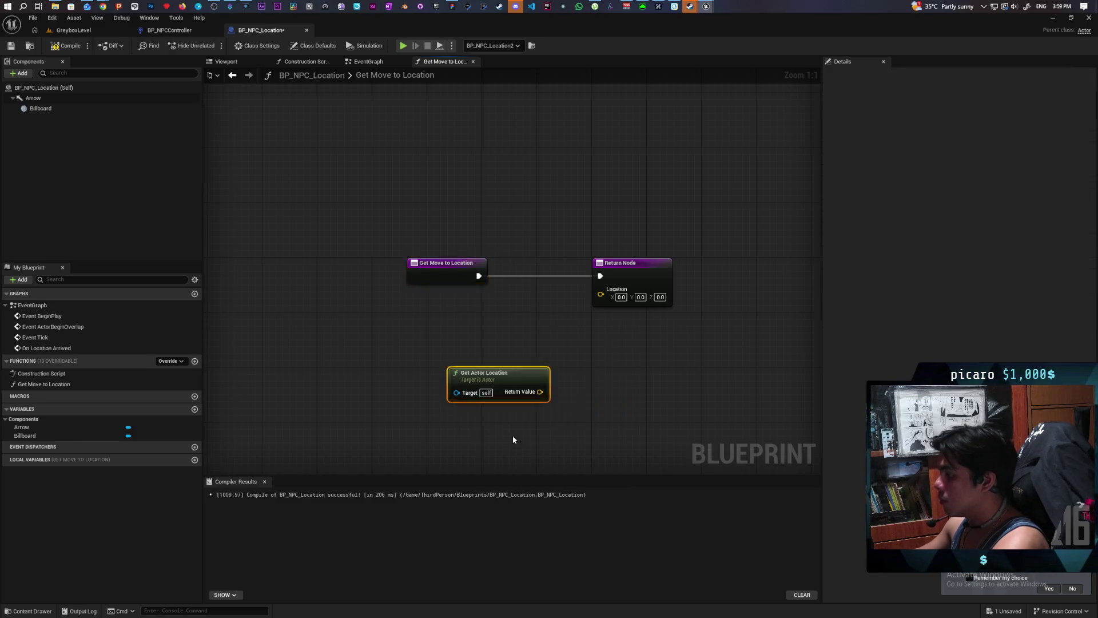
mouse_move(540, 391)
left_mouse_down()
mouse_move(601, 294)
mouse_move(539, 314)
left_mouse_up()
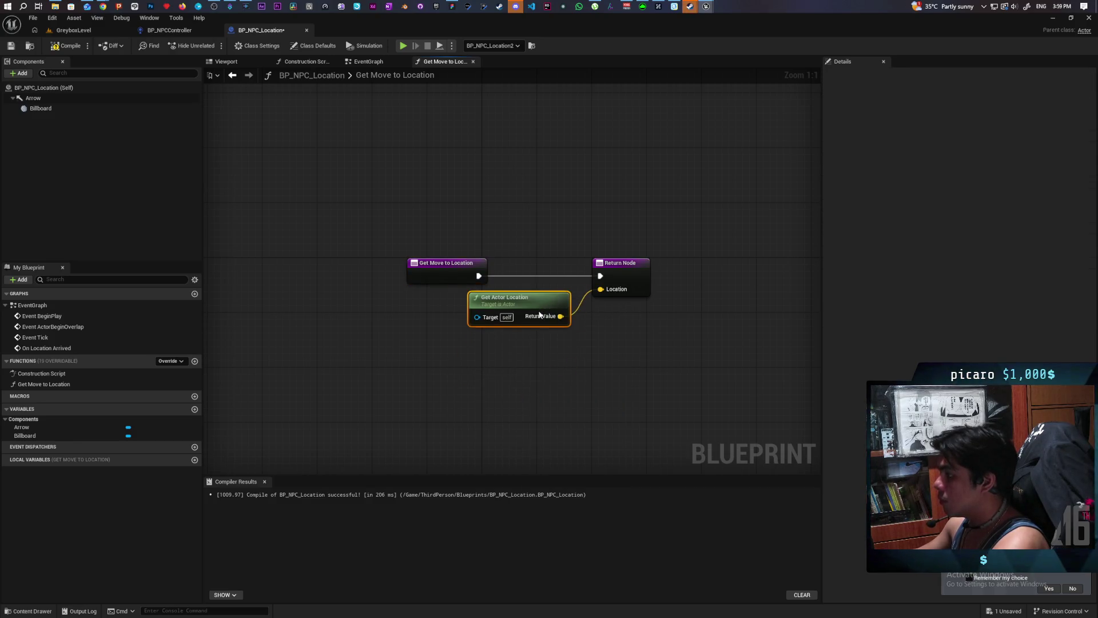
left_click(66, 46)
key("ctrl+s")
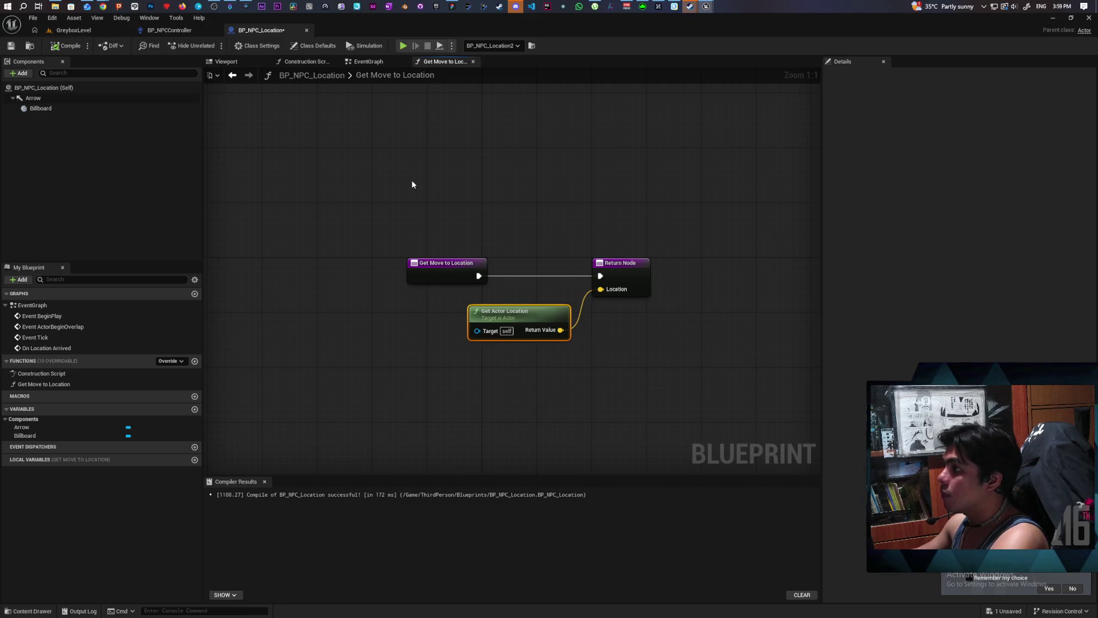
- In BP_NPCController, add a Get Move To Location call off Get Location with Tag's Output
left_click(166, 29)
left_click_drag(403, 331, 421, 371)
type("get")
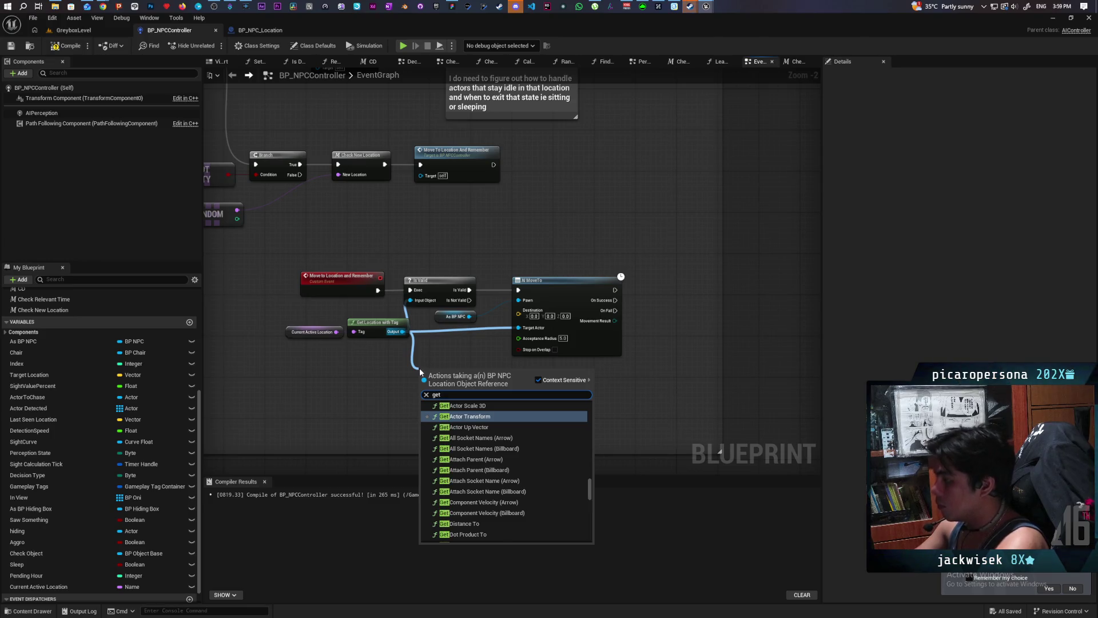
type(" move")
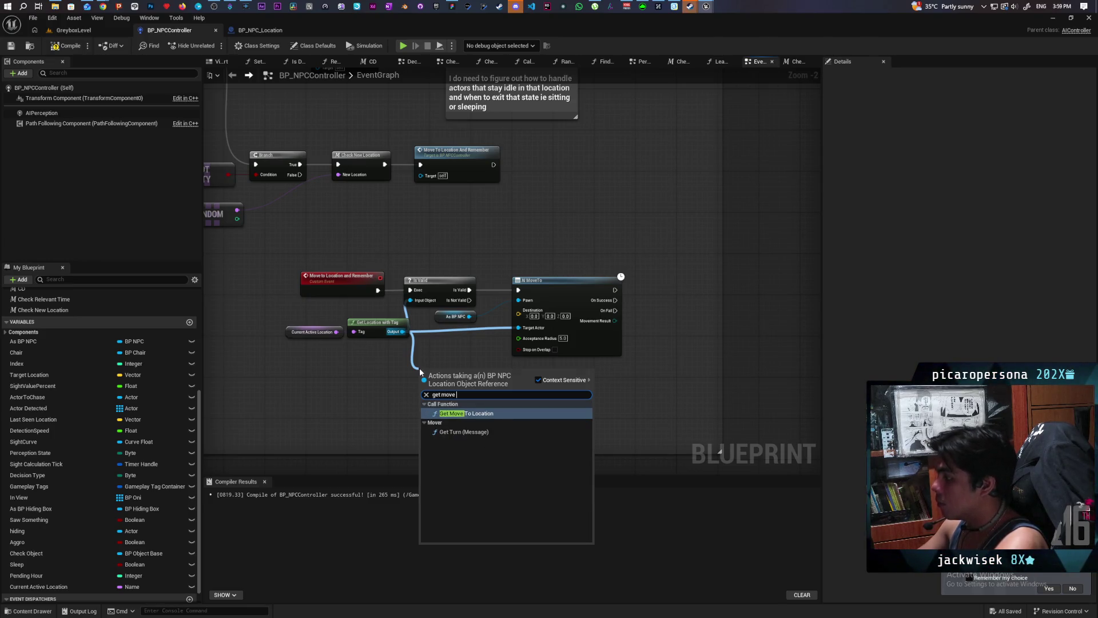
key("Return")
scroll(503, 354, "up", 2)
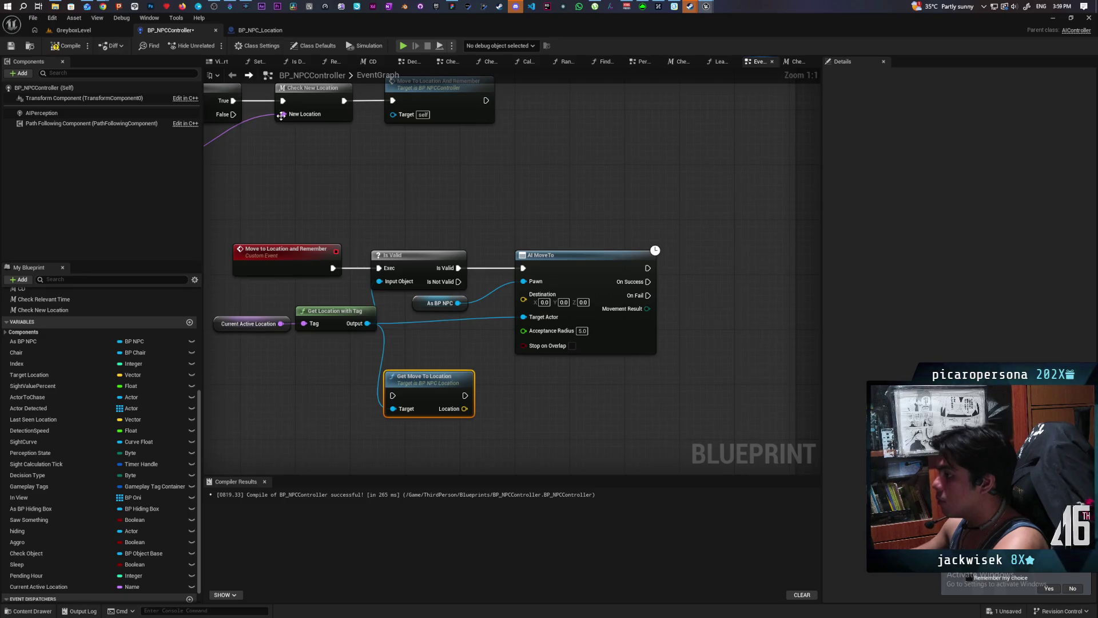
- Mark BP_NPC_Location's Get Move to Location function as Pure and save both blueprints
left_click(264, 32)
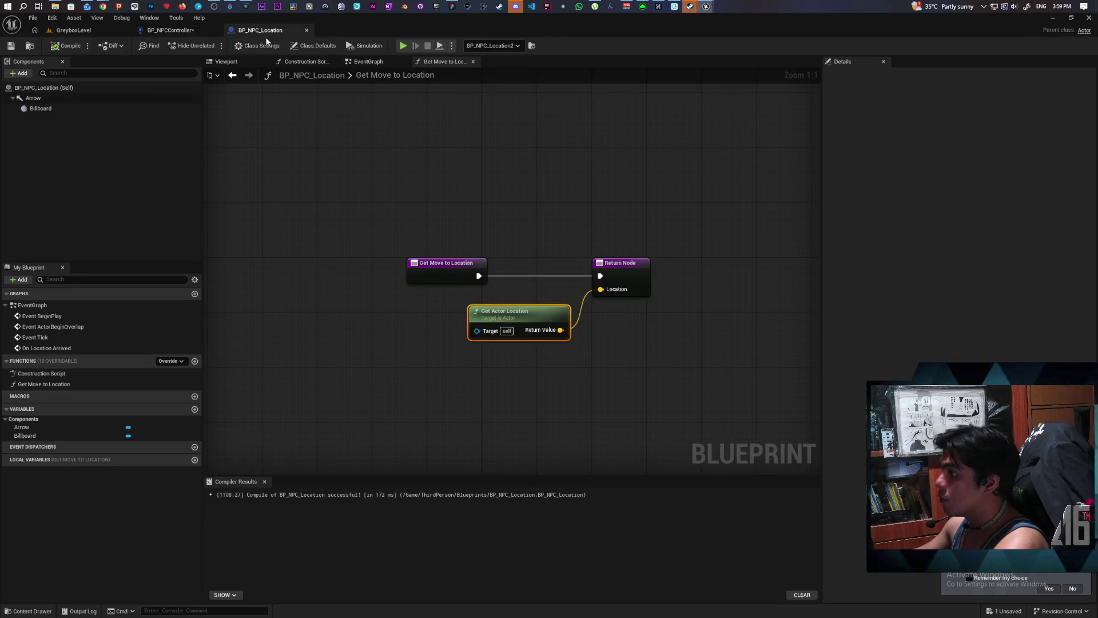
left_click(435, 280)
left_click(941, 170)
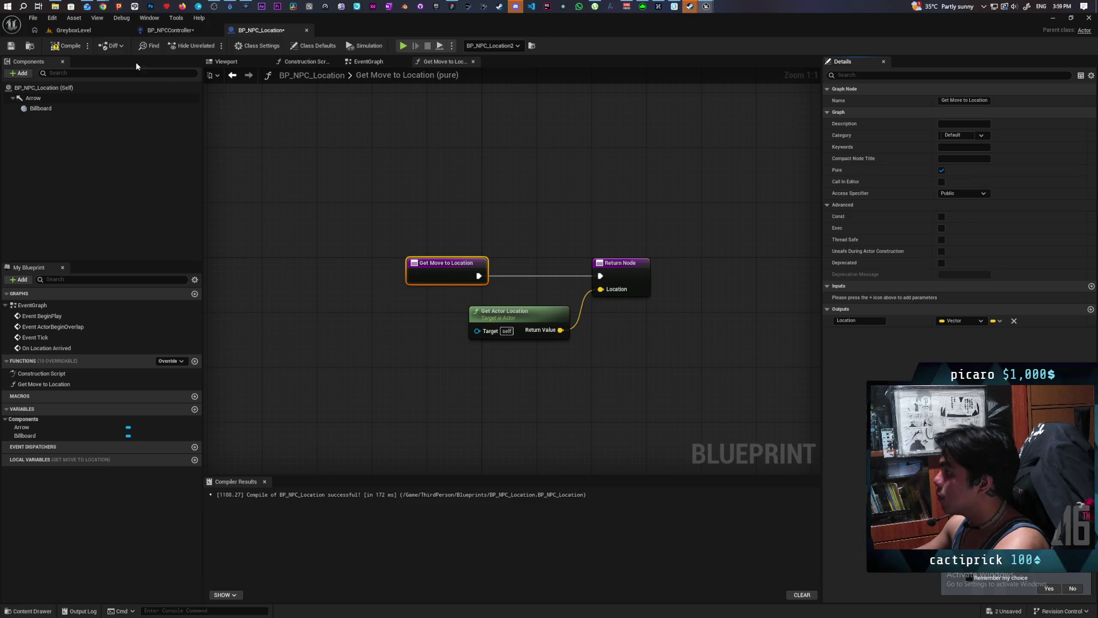
key("ctrl+shift+s")
left_click(170, 30)
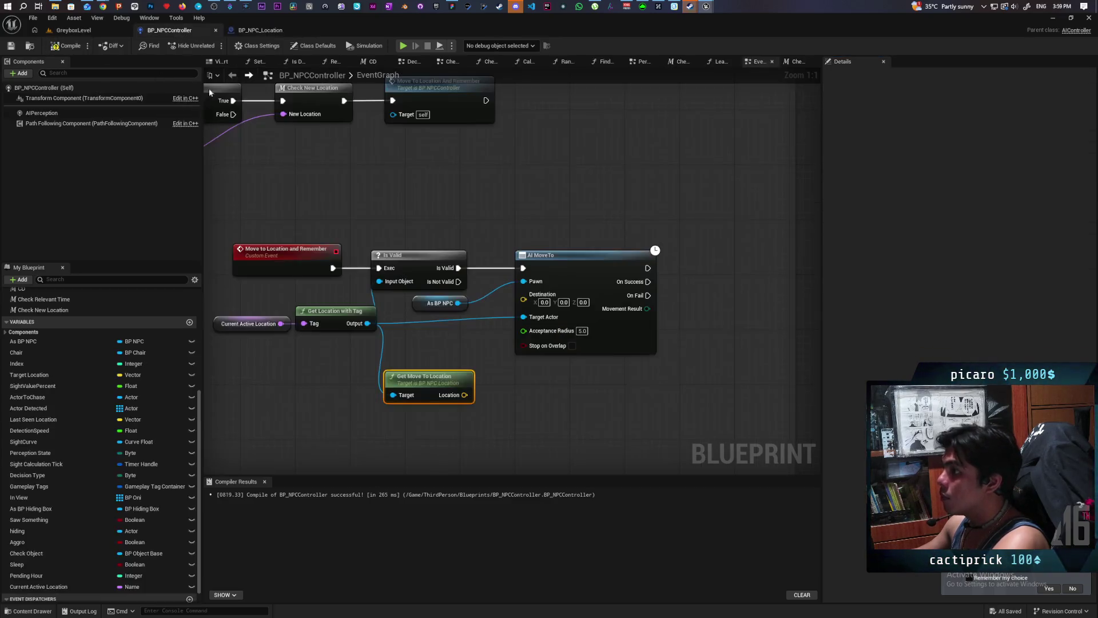
- Feed the returned Location into AI MoveTo's Destination and compile the controller
left_click_drag(460, 396, 523, 299)
left_click_drag(437, 381, 437, 347)
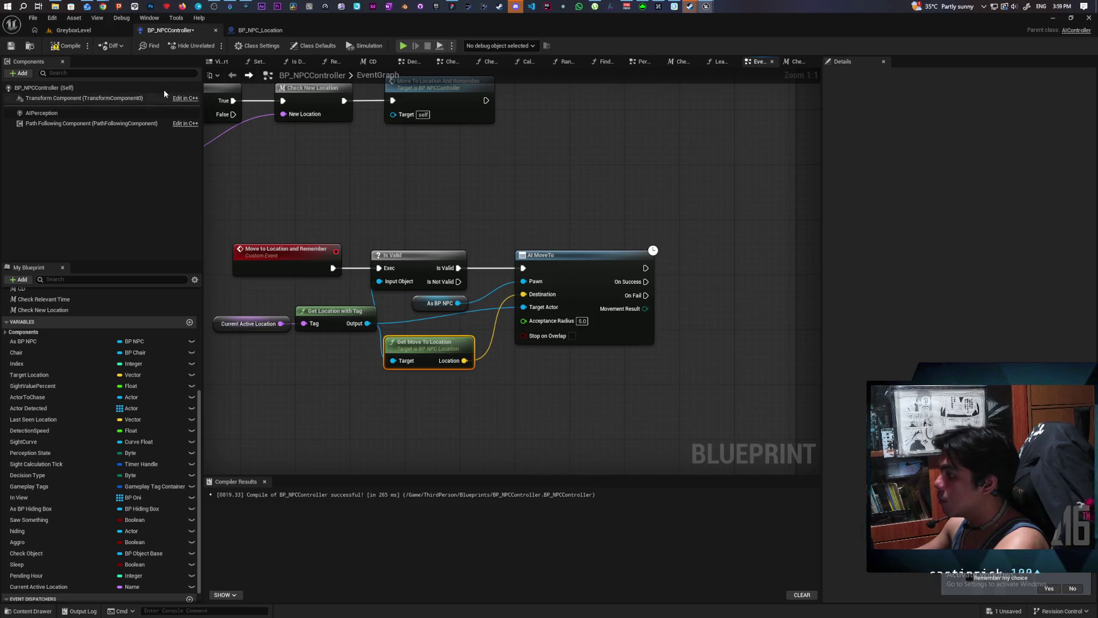
left_click(53, 48)
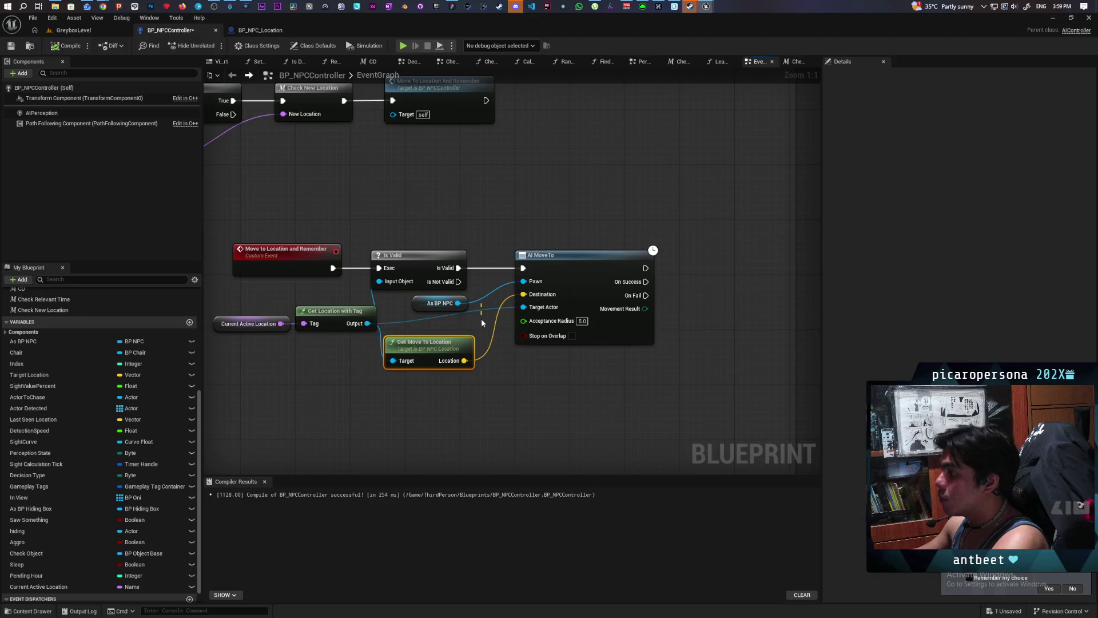
left_click_drag(418, 346, 424, 332)
left_click(80, 50)
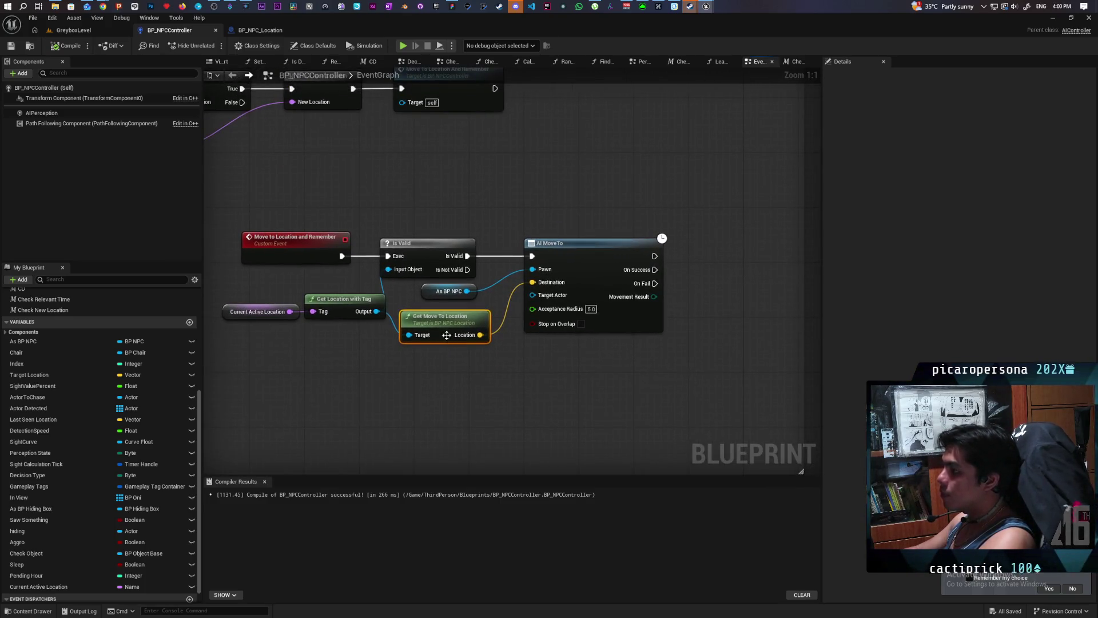
left_click_drag(446, 318, 440, 380)
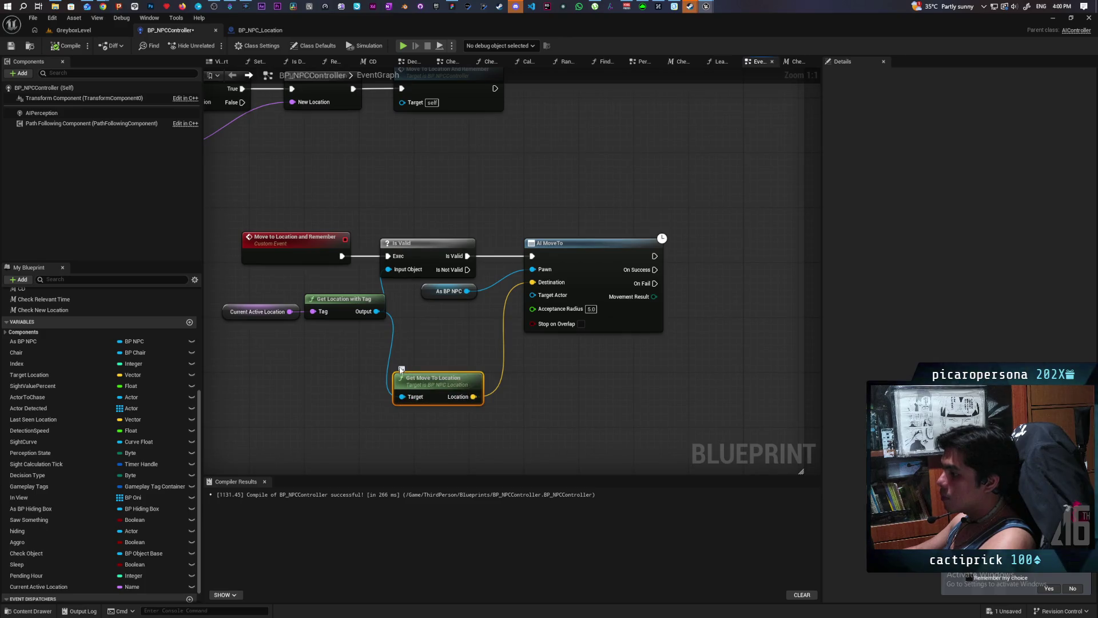
left_click(442, 342)
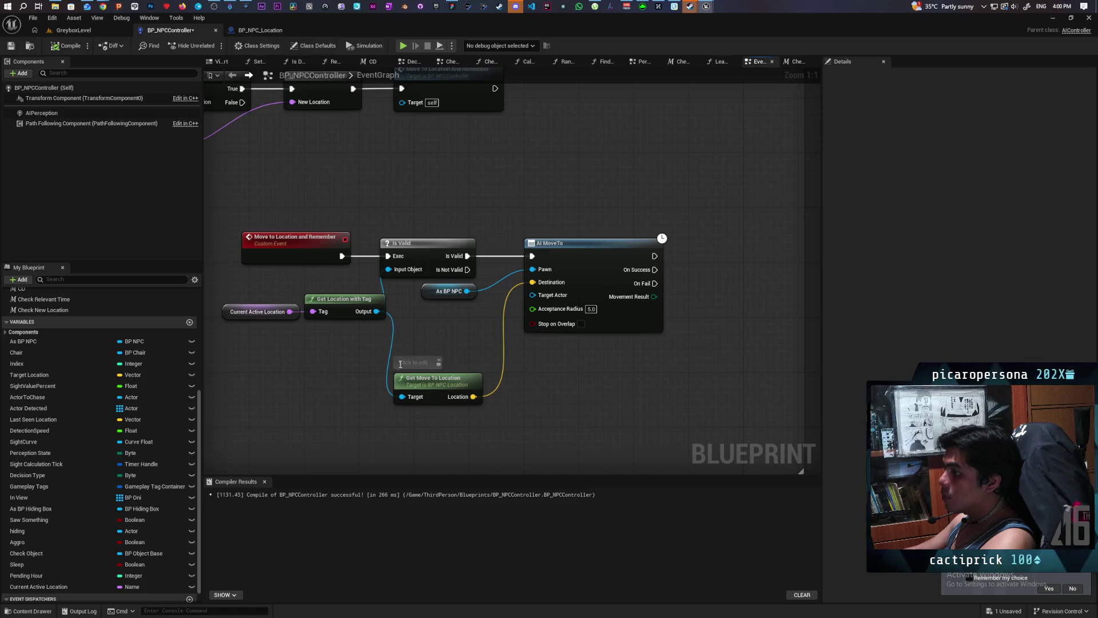
- Describe Get Move to Location as overridable depending on where the NPC should move to
left_click(260, 30)
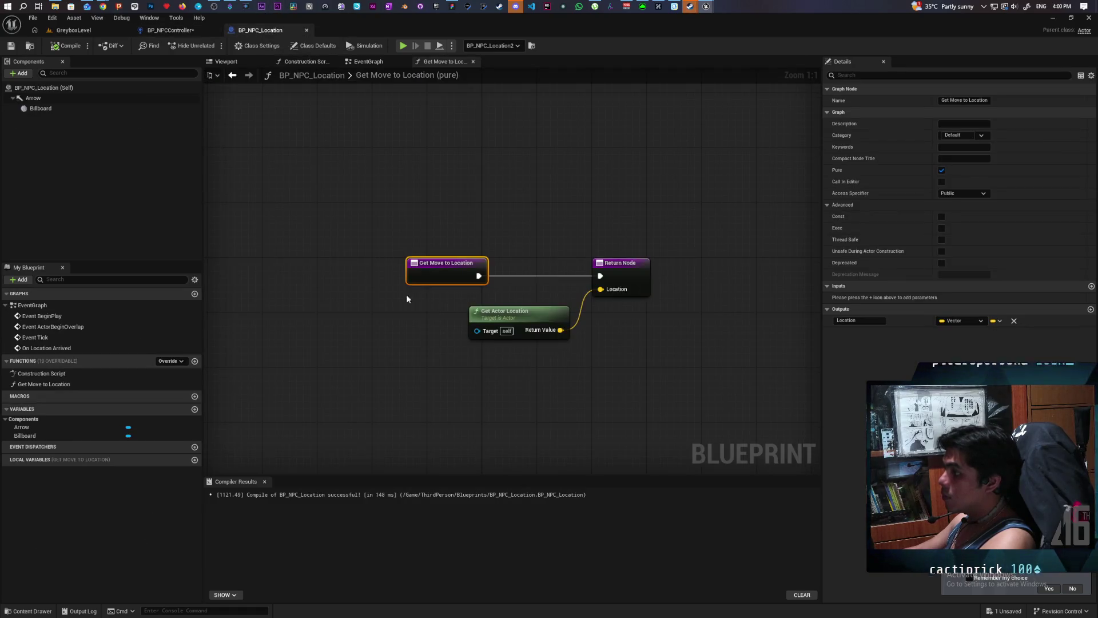
left_click(964, 123)
type("T")
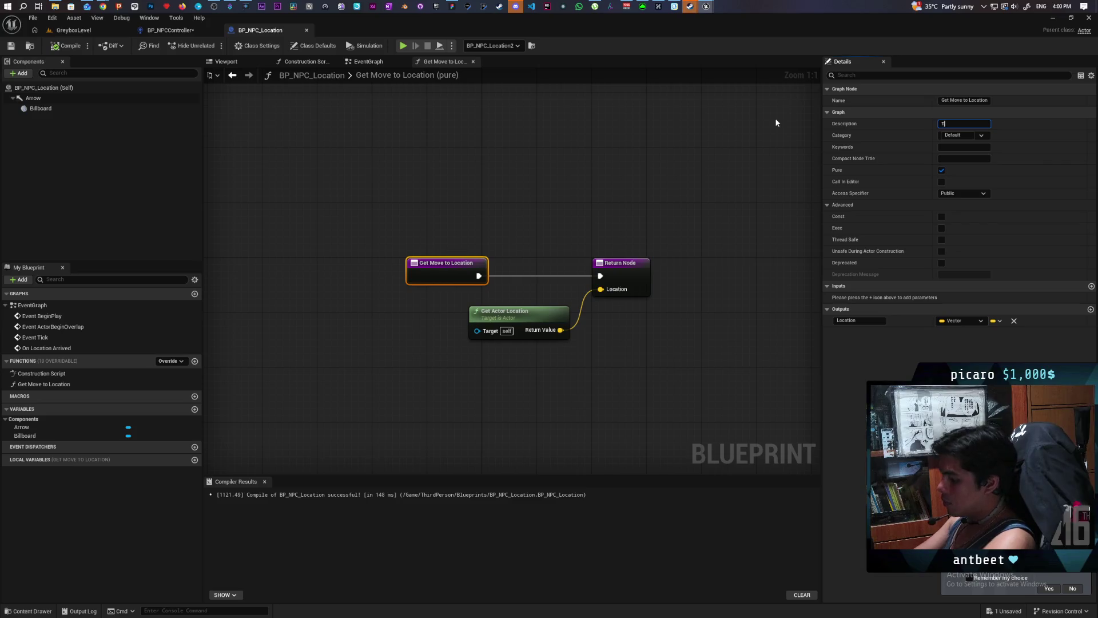
type("his is ")
type("used so that")
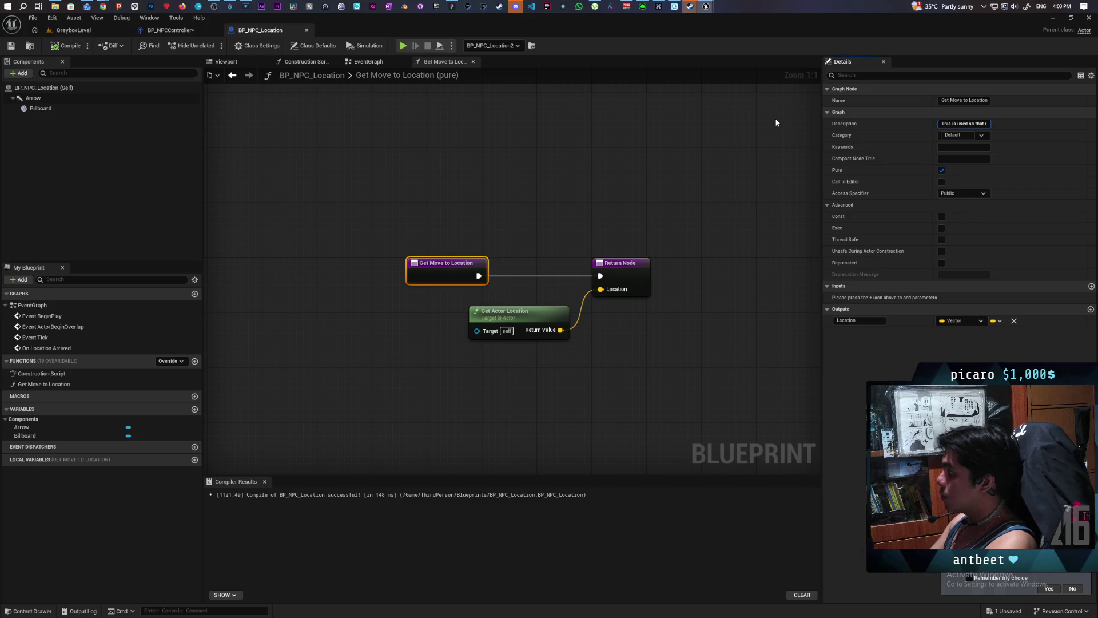
type("it can be o")
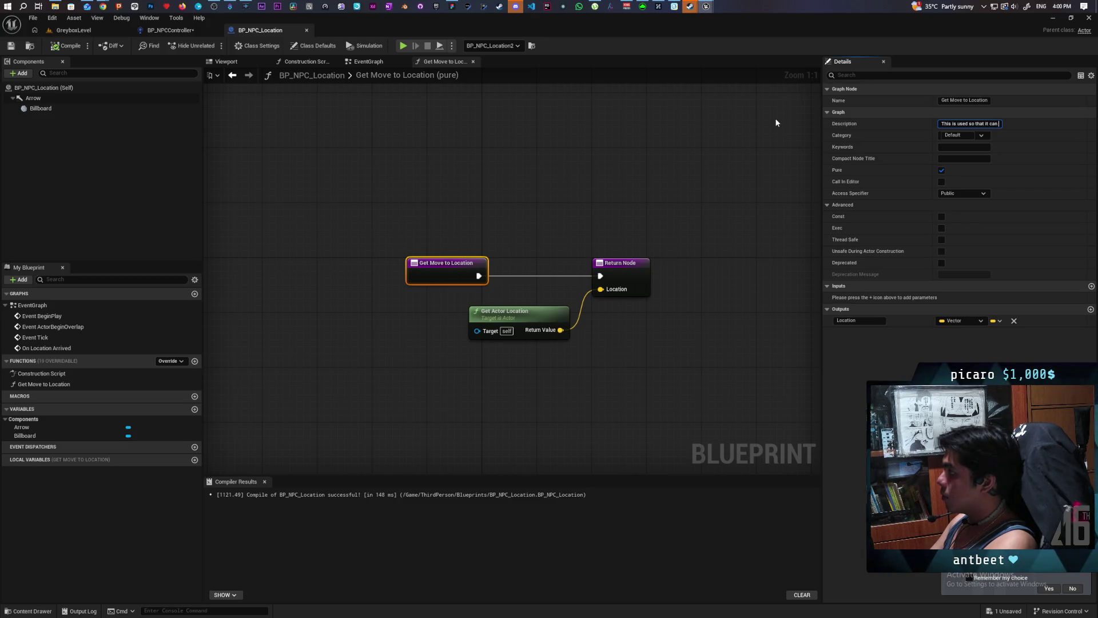
type("verriden")
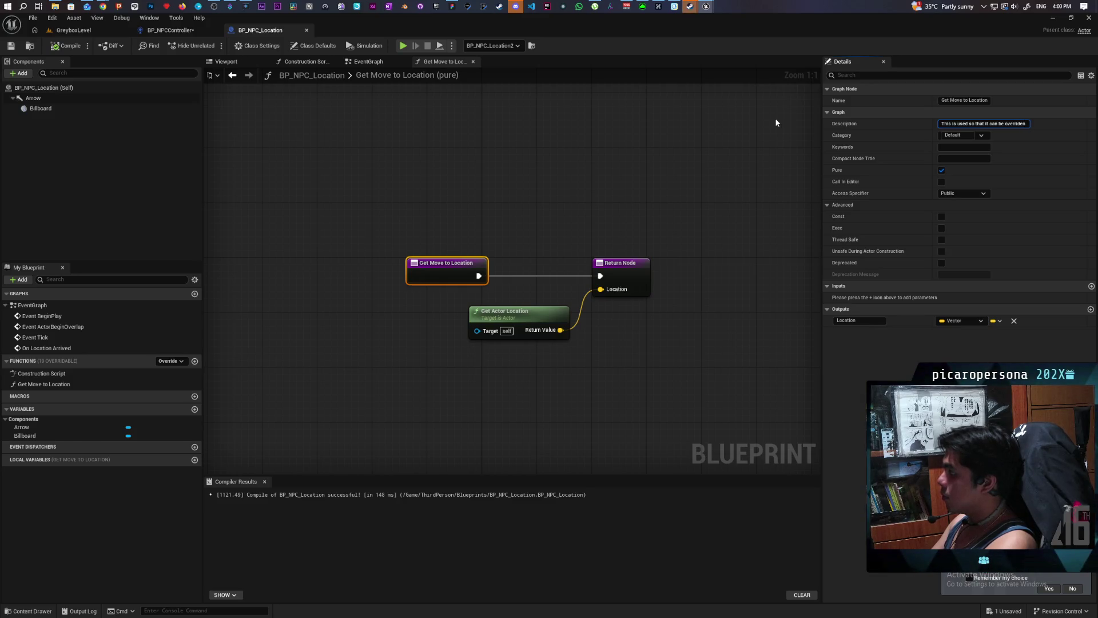
type(" depending on w")
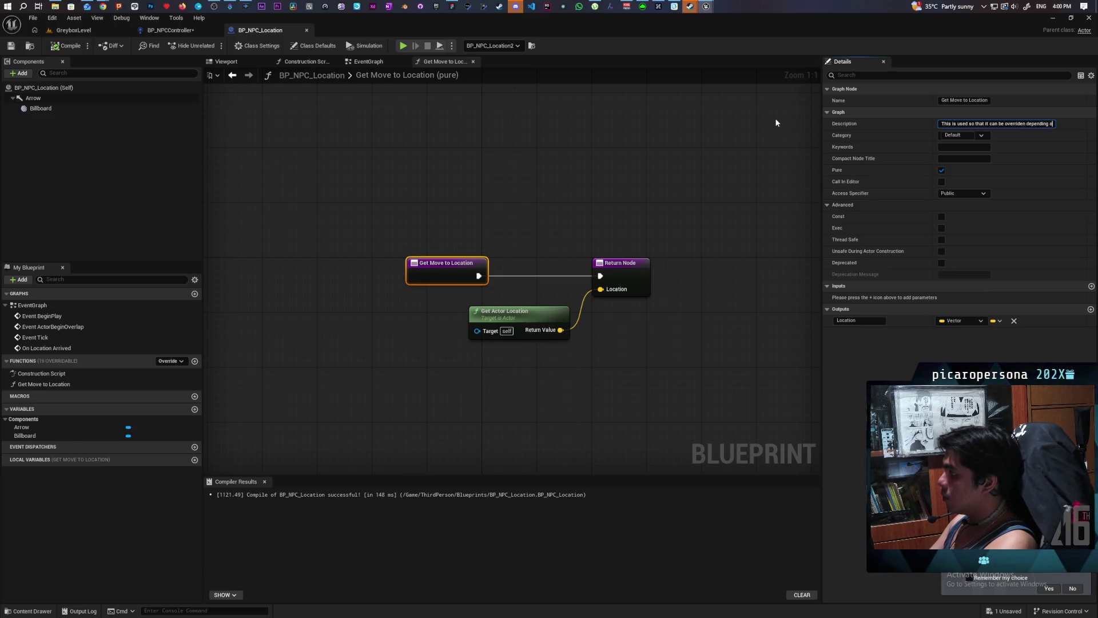
type("here NPC")
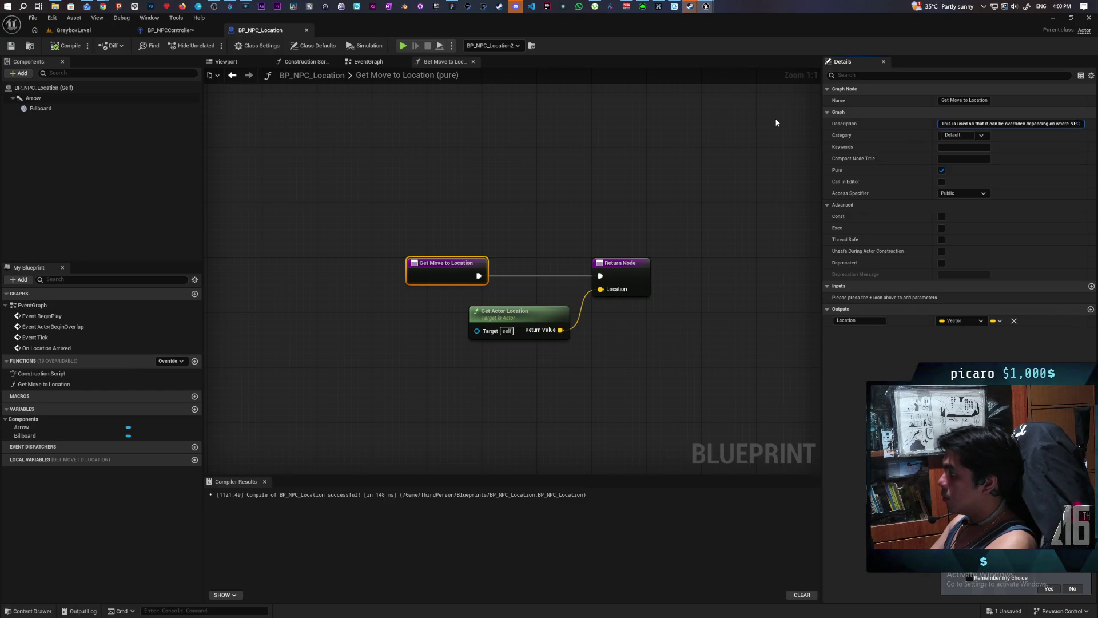
type(" should move to")
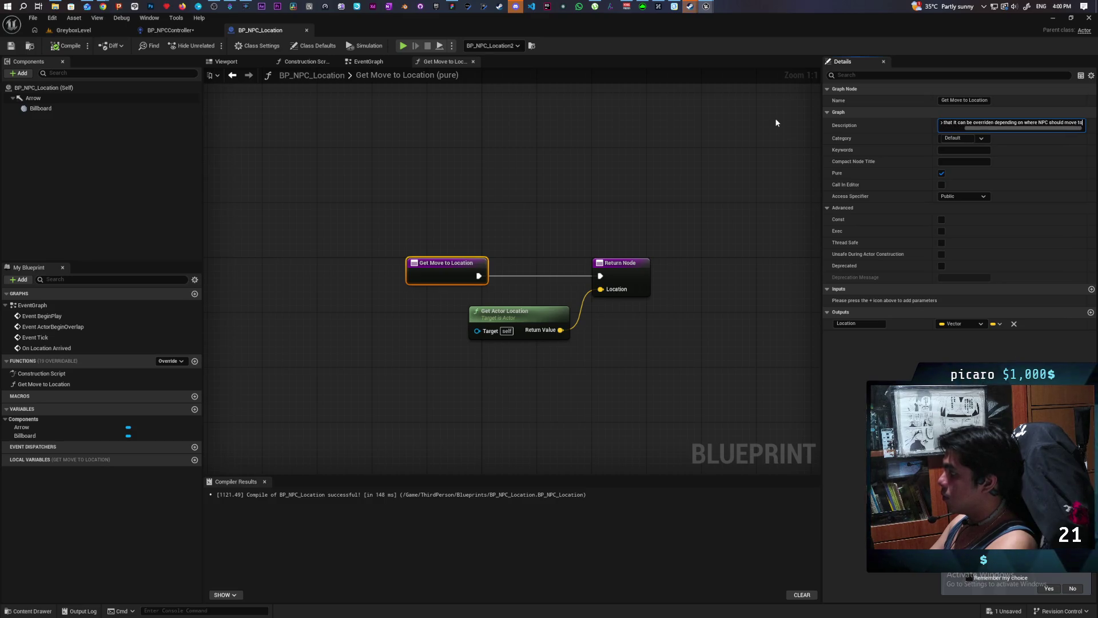
left_click(774, 120)
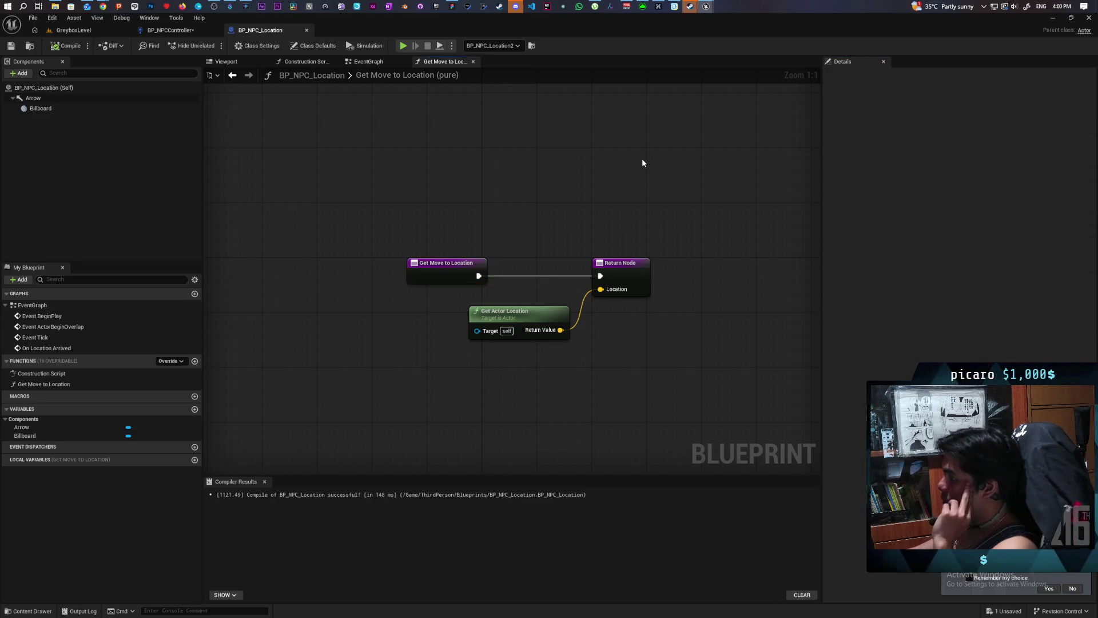
mouse_move(451, 274)
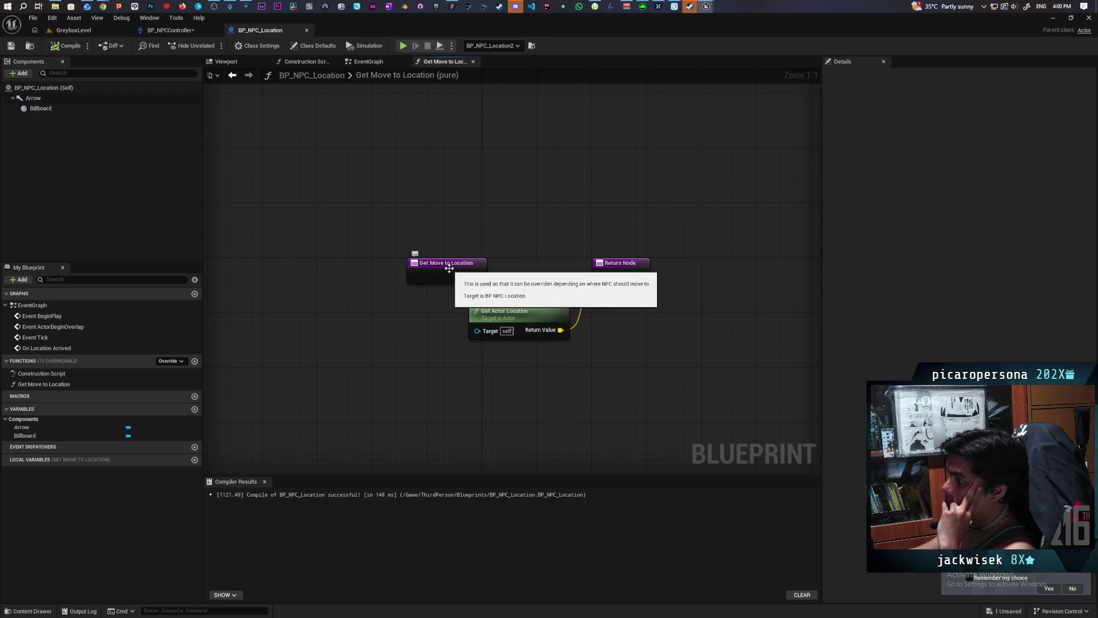
- Save BP_NPCController and rearrange the Get Location with Tag and Get Move To Location nodes
left_click(172, 30)
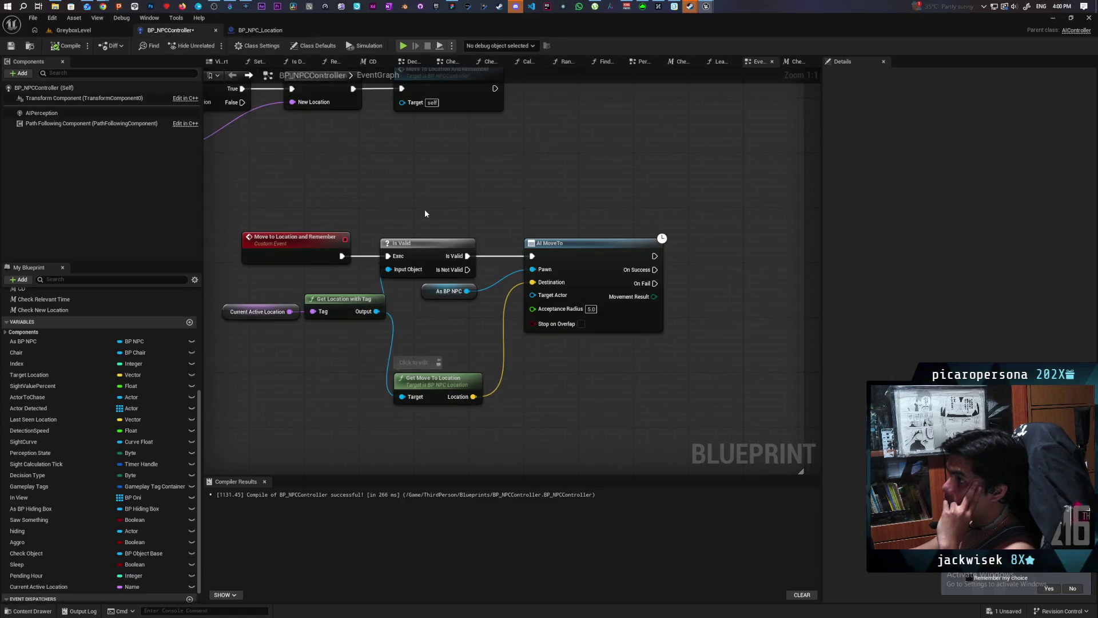
key("ctrl+s")
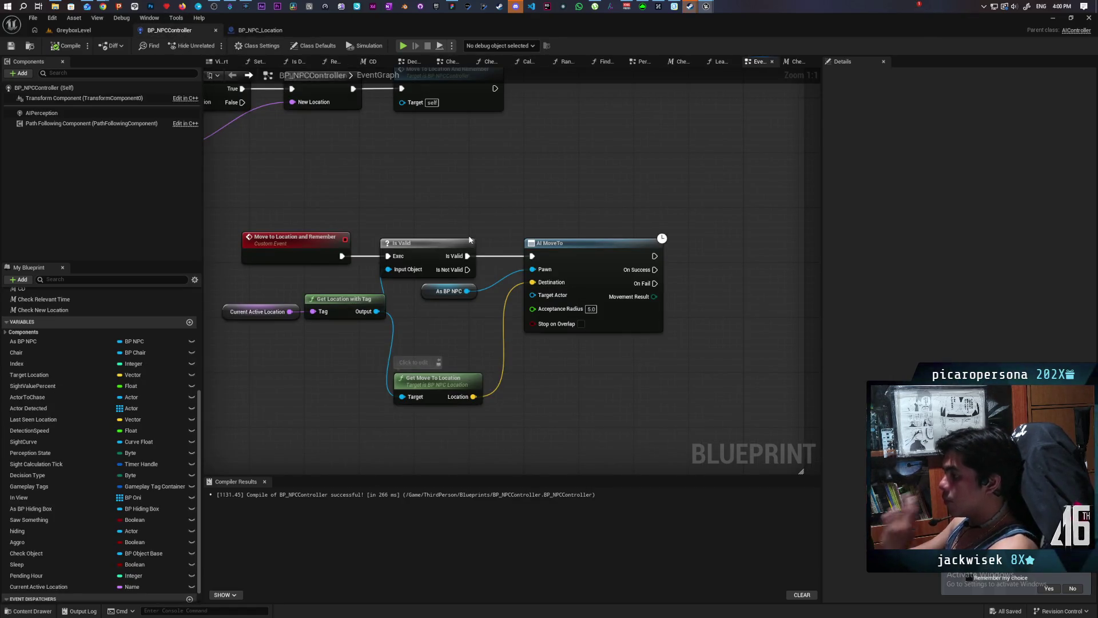
left_click_drag(435, 386, 434, 331)
left_click_drag(480, 395, 562, 375)
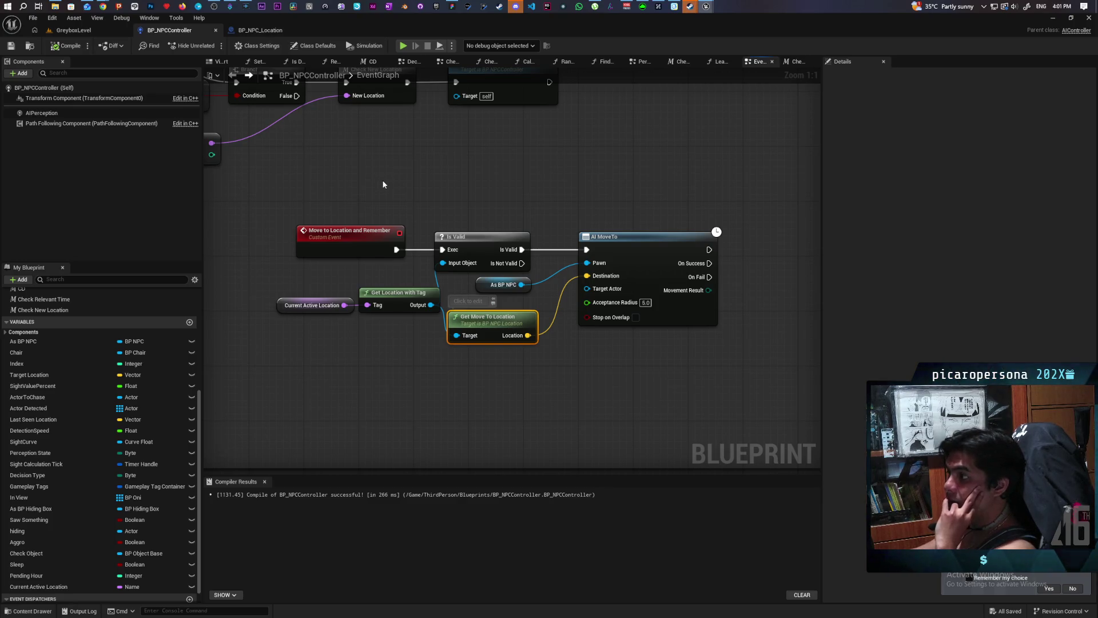
mouse_move(420, 193)
left_mouse_down()
mouse_move(277, 183)
mouse_move(403, 180)
left_mouse_up()
mouse_move(284, 321)
left_mouse_down()
mouse_move(357, 290)
mouse_move(320, 290)
left_mouse_up()
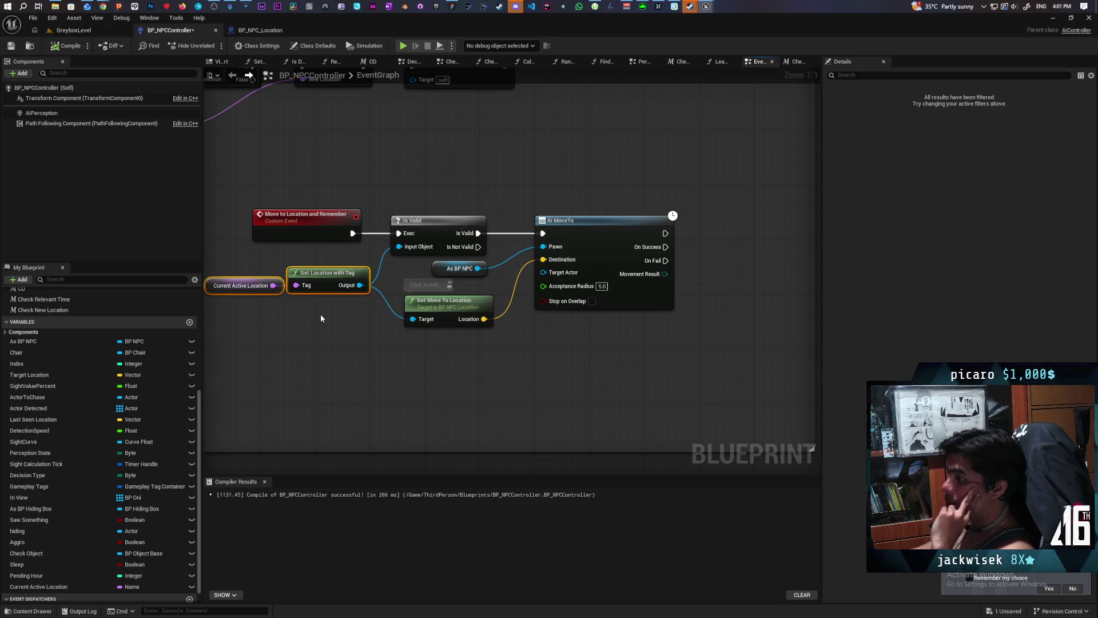
left_click(320, 313)
left_click_drag(450, 304, 437, 304)
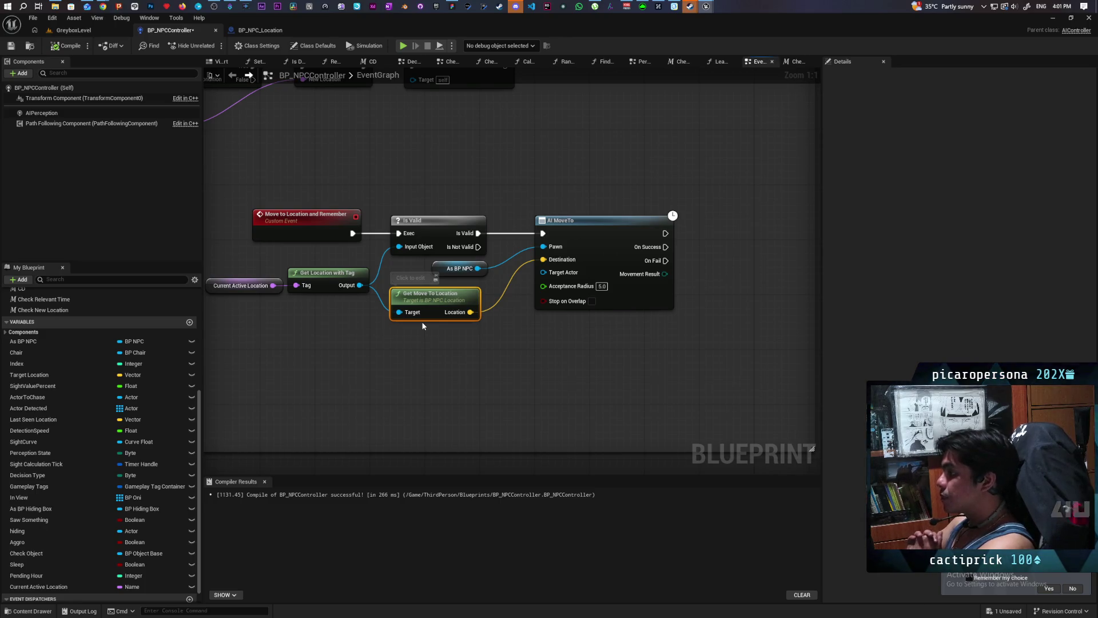
scroll(548, 187, "down", 5)
- Add an On Location Arrived call off the location reference and place it after AI MoveTo
scroll(492, 249, "up", 3)
mouse_move(491, 263)
left_mouse_down()
mouse_move(743, 228)
mouse_move(507, 271)
left_mouse_up()
mouse_move(311, 311)
left_mouse_down()
mouse_move(486, 354)
mouse_move(479, 346)
left_mouse_up()
type("on location")
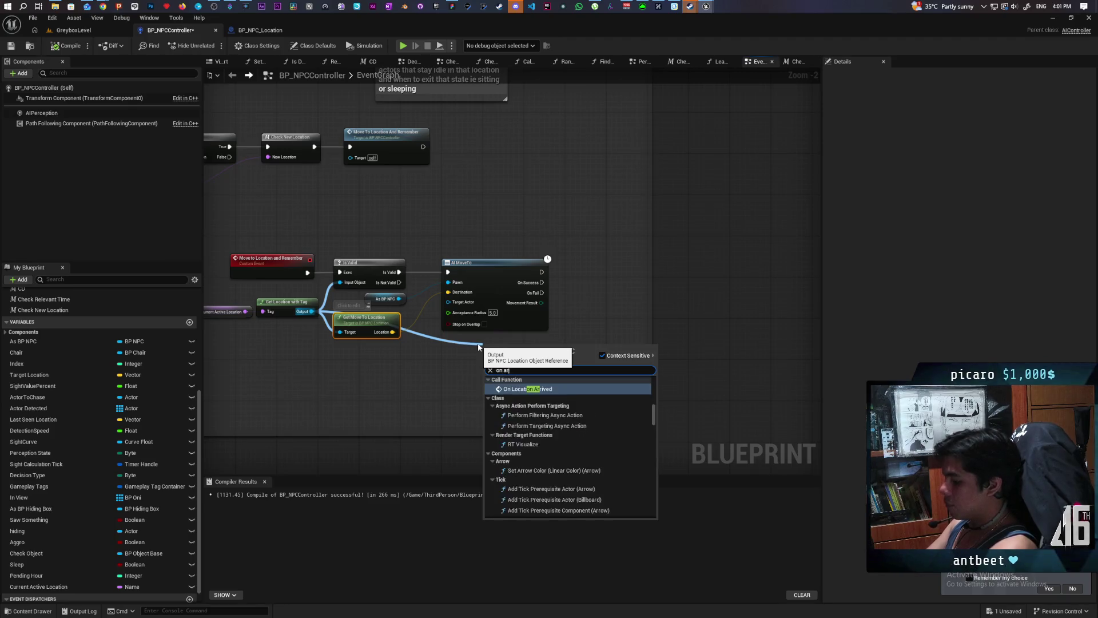
key("Return")
mouse_move(537, 367)
left_mouse_down()
mouse_move(594, 288)
mouse_move(566, 286)
mouse_move(593, 281)
left_mouse_up()
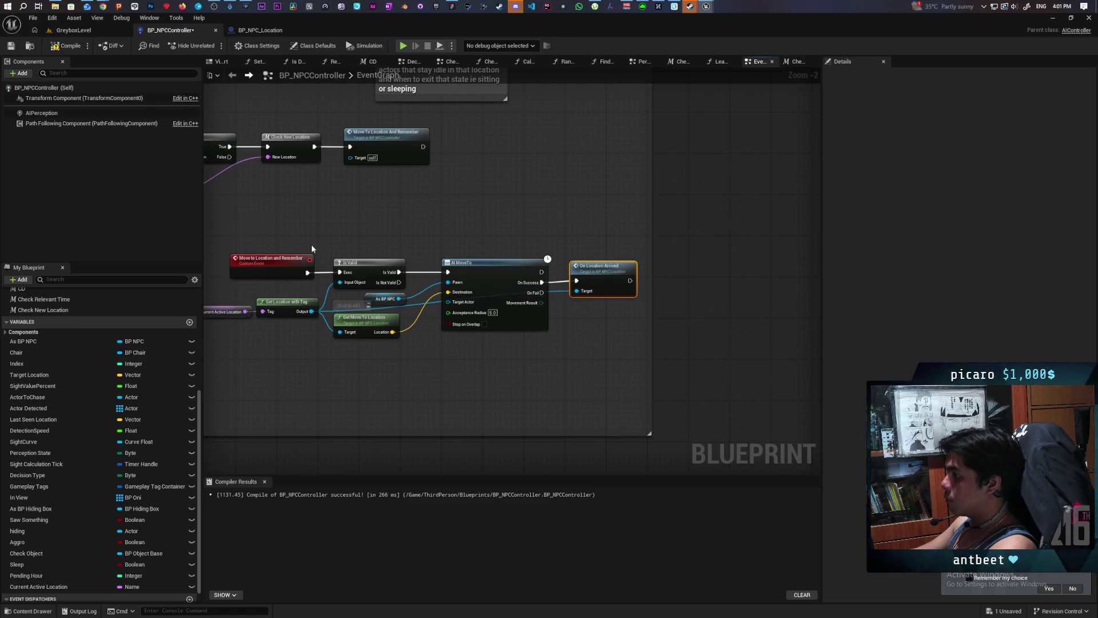
scroll(397, 263, "down", 5)
- Widen the Move To comment box so it also covers the On Location Arrived node
scroll(601, 235, "up", 4)
scroll(602, 234, "down", 3)
scroll(384, 263, "up", 3)
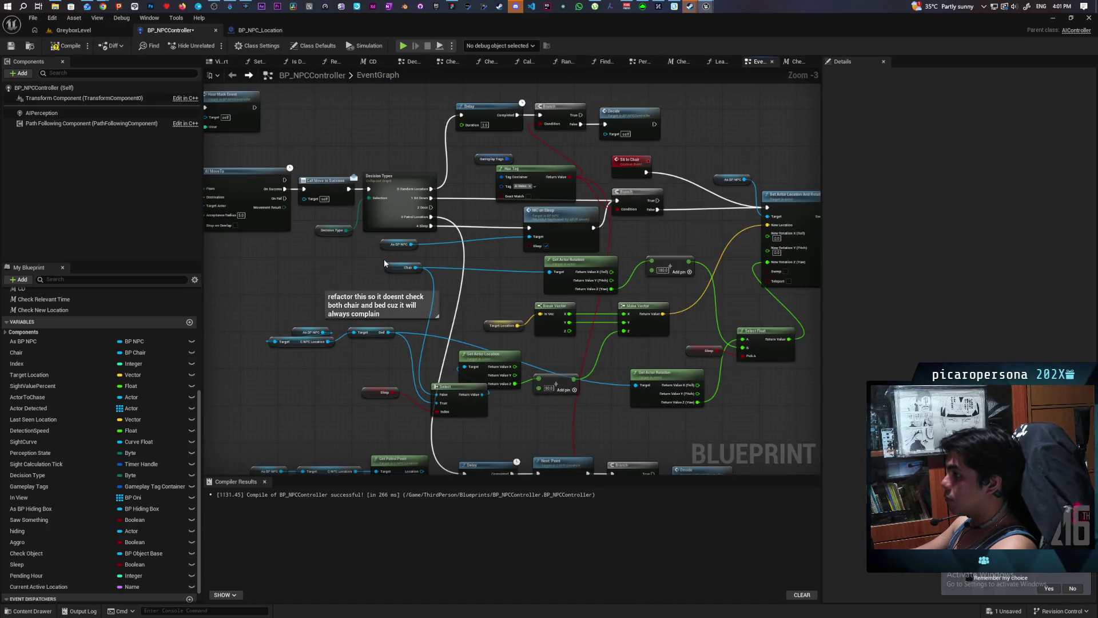
left_click_drag(303, 268, 389, 232)
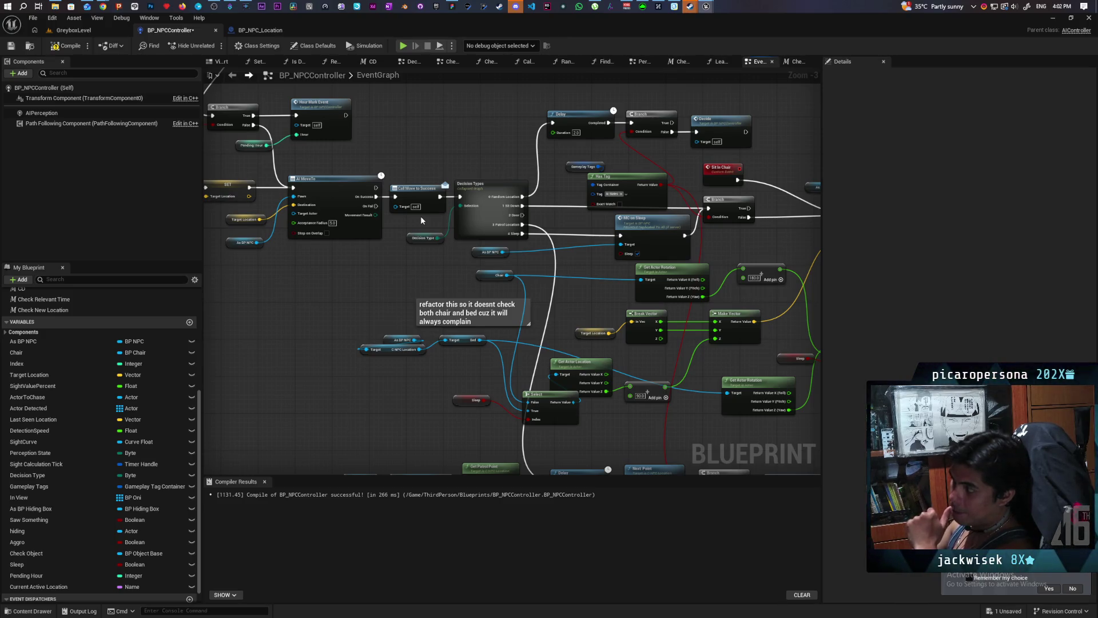
scroll(420, 215, "down", 5)
scroll(418, 221, "up", 6)
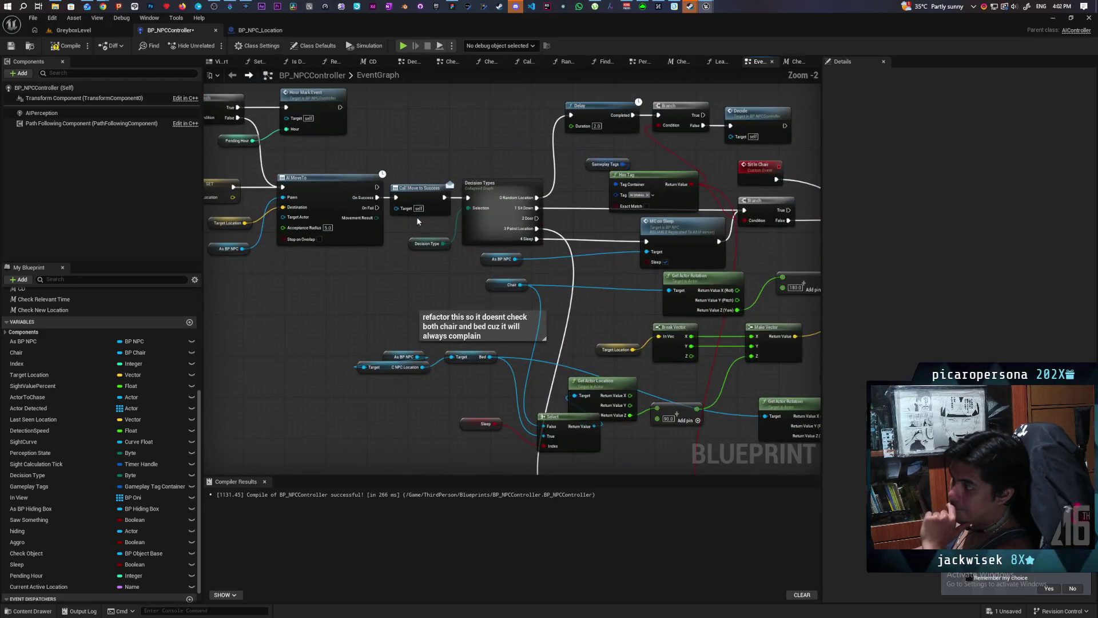
scroll(418, 221, "down", 8)
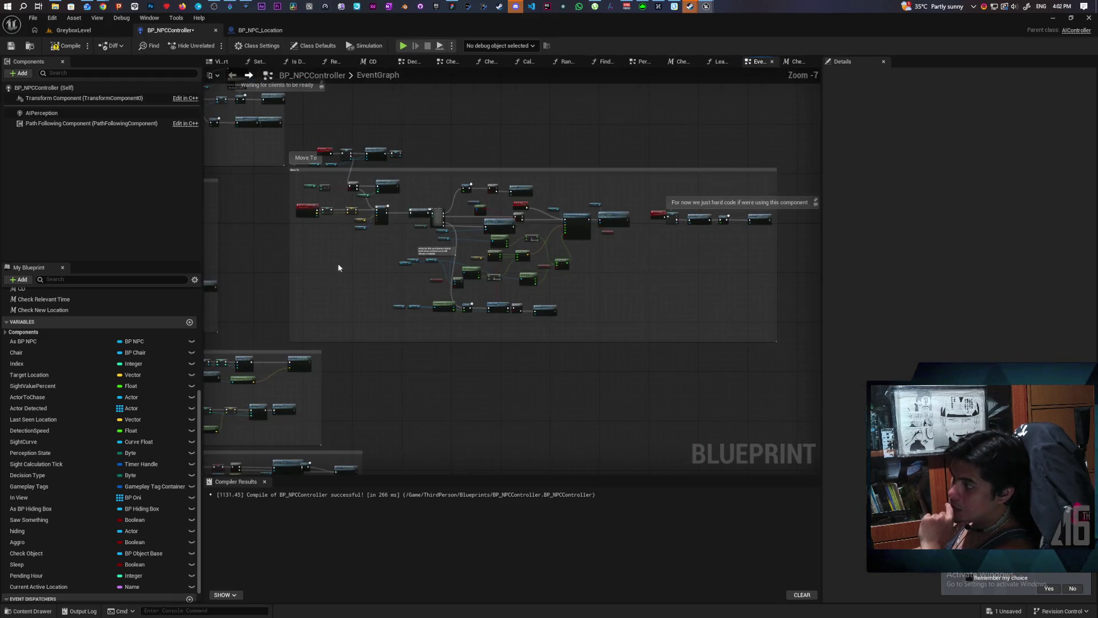
scroll(623, 204, "up", 3)
scroll(463, 220, "up", 4)
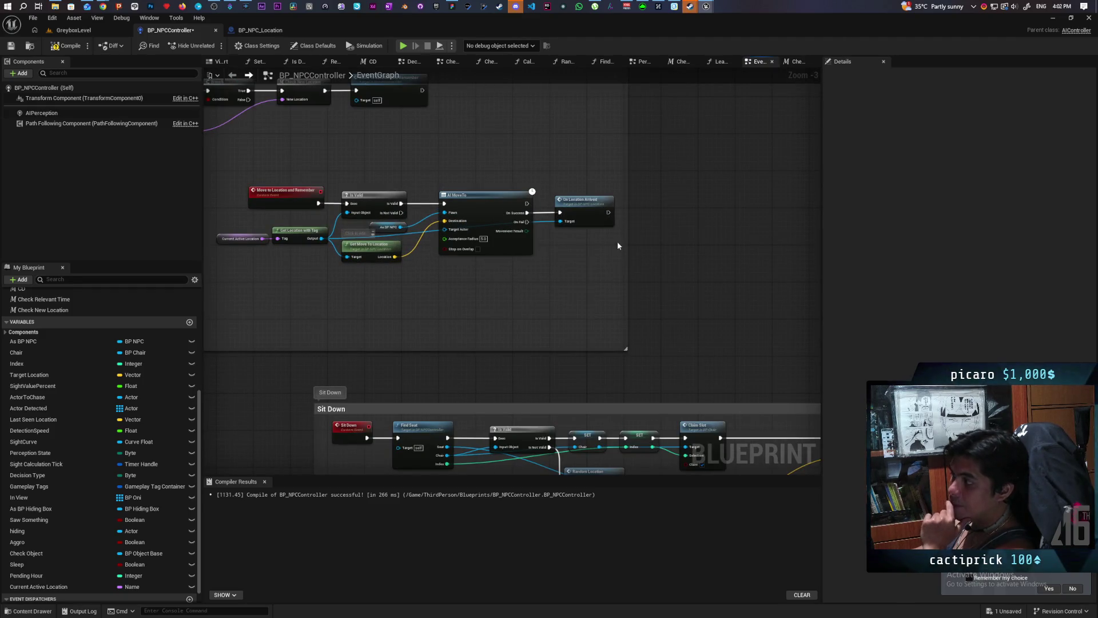
left_click_drag(627, 239, 703, 243)
scroll(609, 252, "up", 2)
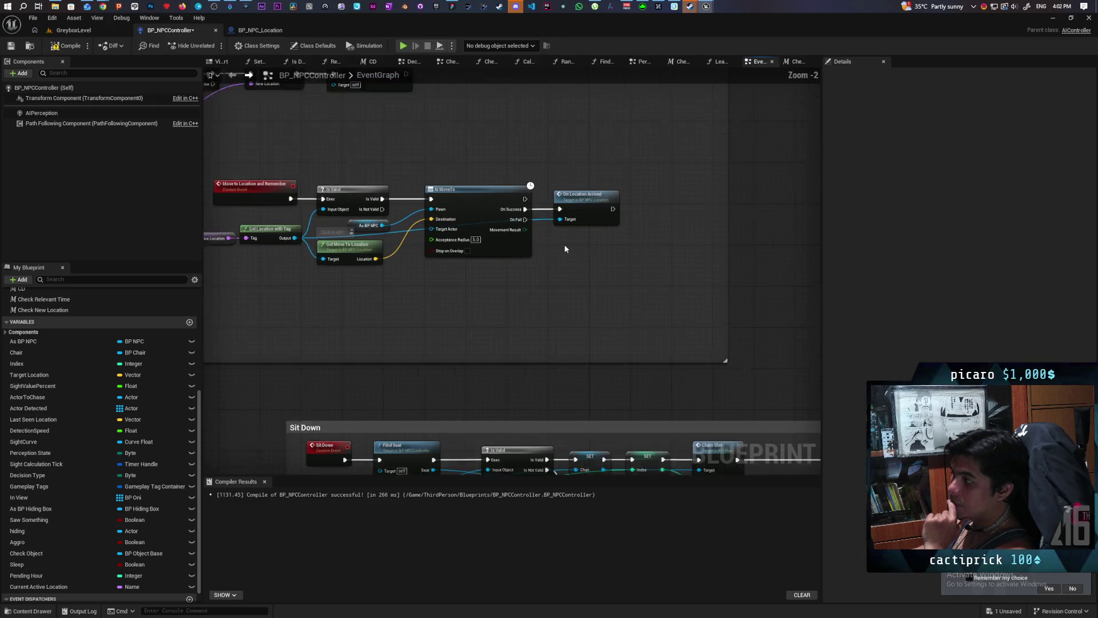
- Pan the graph back over the Move To event chain and its comment
left_click_drag(583, 266, 561, 289)
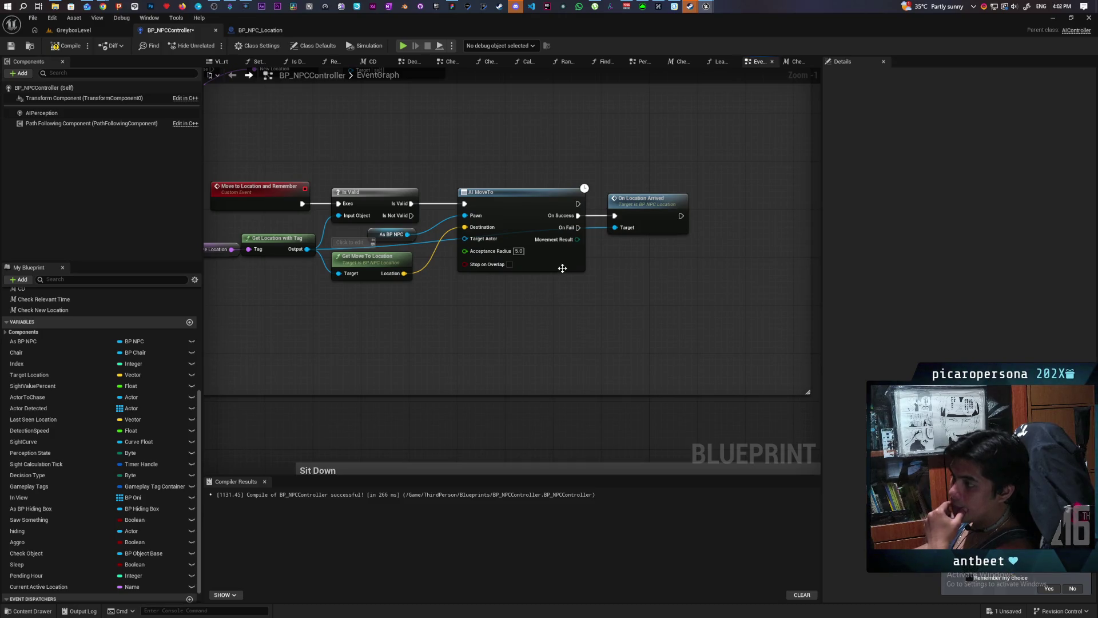
scroll(490, 295, "down", 2)
left_click_drag(490, 295, 554, 353)
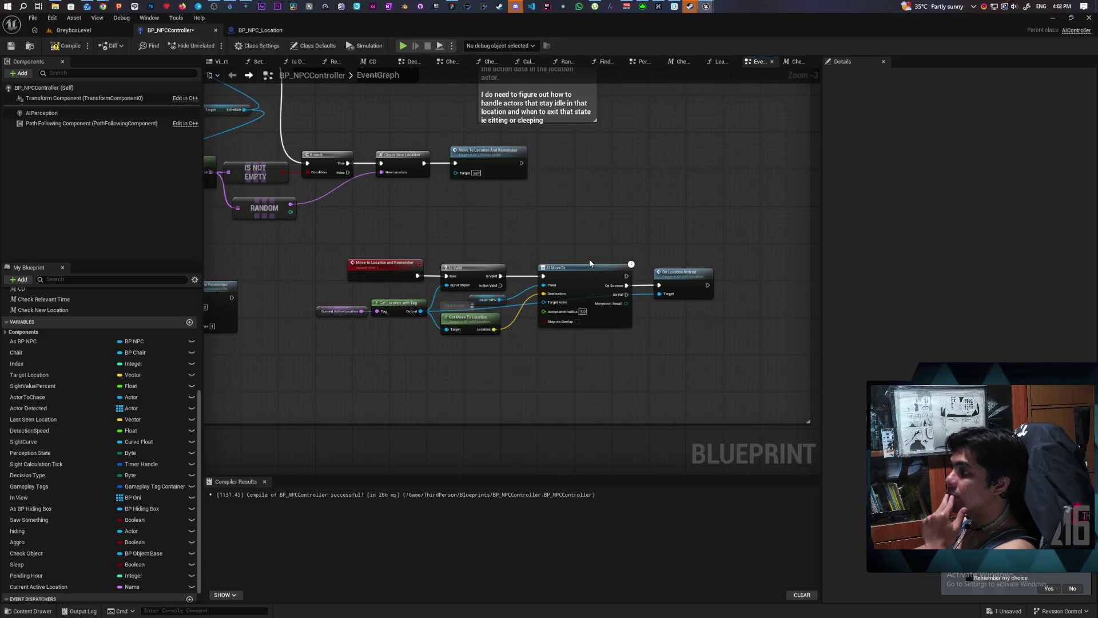
left_click_drag(589, 259, 745, 256)
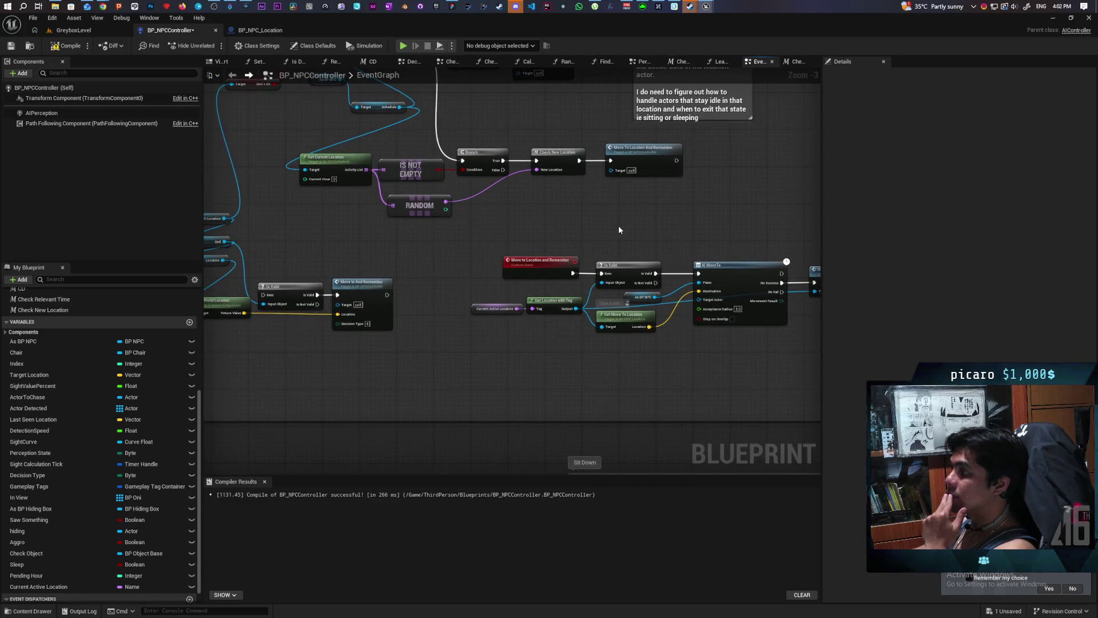
left_click_drag(587, 227, 461, 224)
scroll(460, 228, "up", 3)
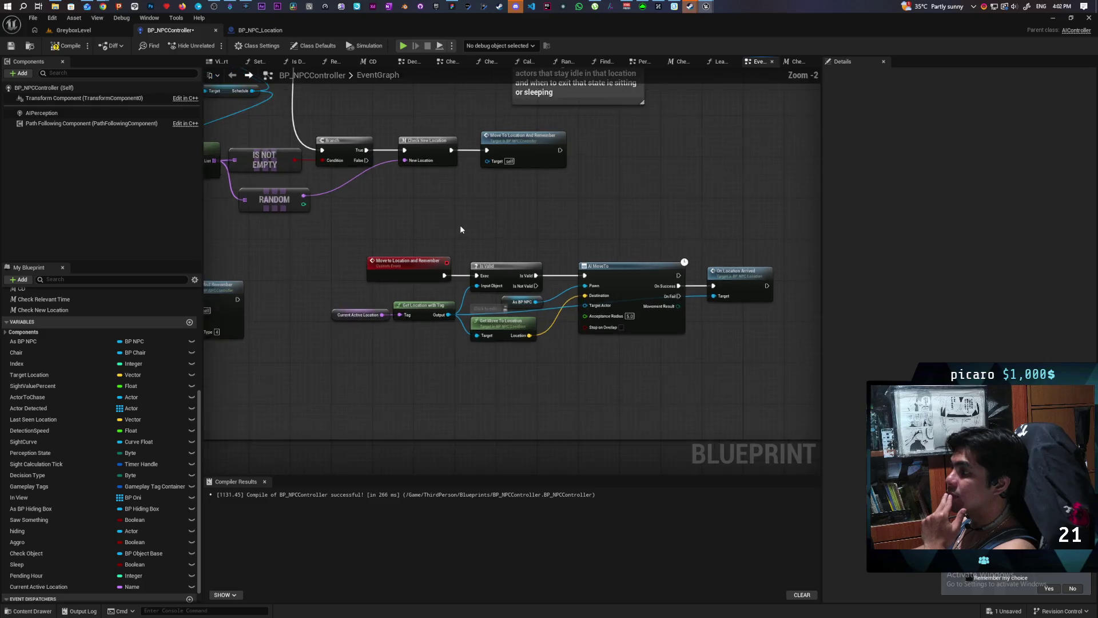
mouse_move(419, 228)
left_mouse_down()
mouse_move(566, 230)
mouse_move(436, 237)
left_mouse_up()
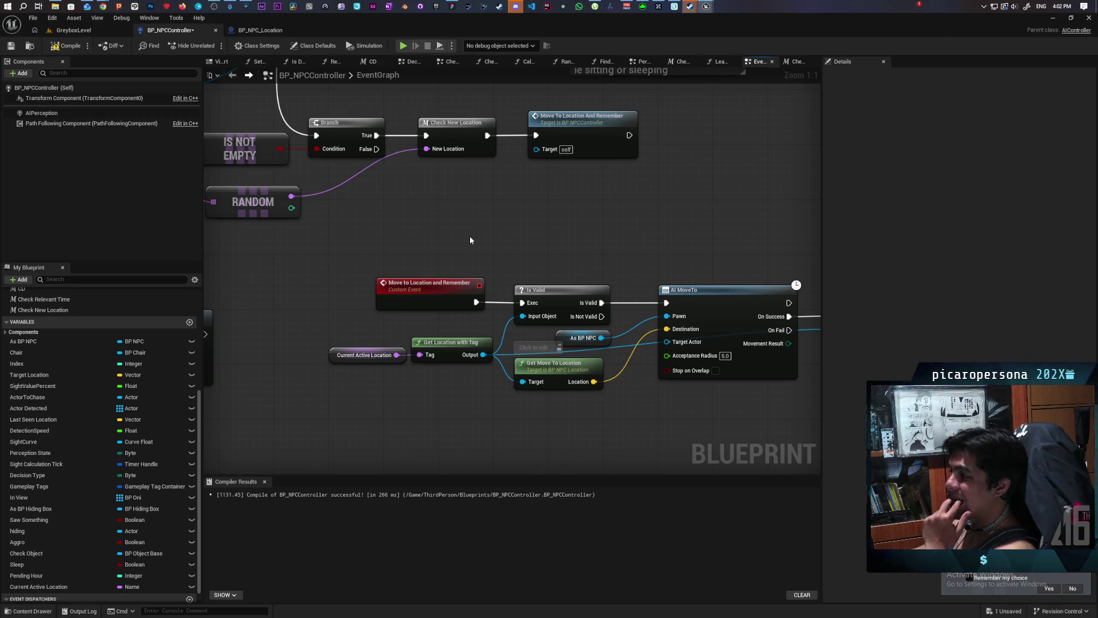
mouse_move(433, 235)
left_mouse_down()
mouse_move(559, 260)
mouse_move(416, 312)
mouse_move(506, 281)
mouse_move(486, 320)
mouse_move(474, 272)
left_mouse_up()
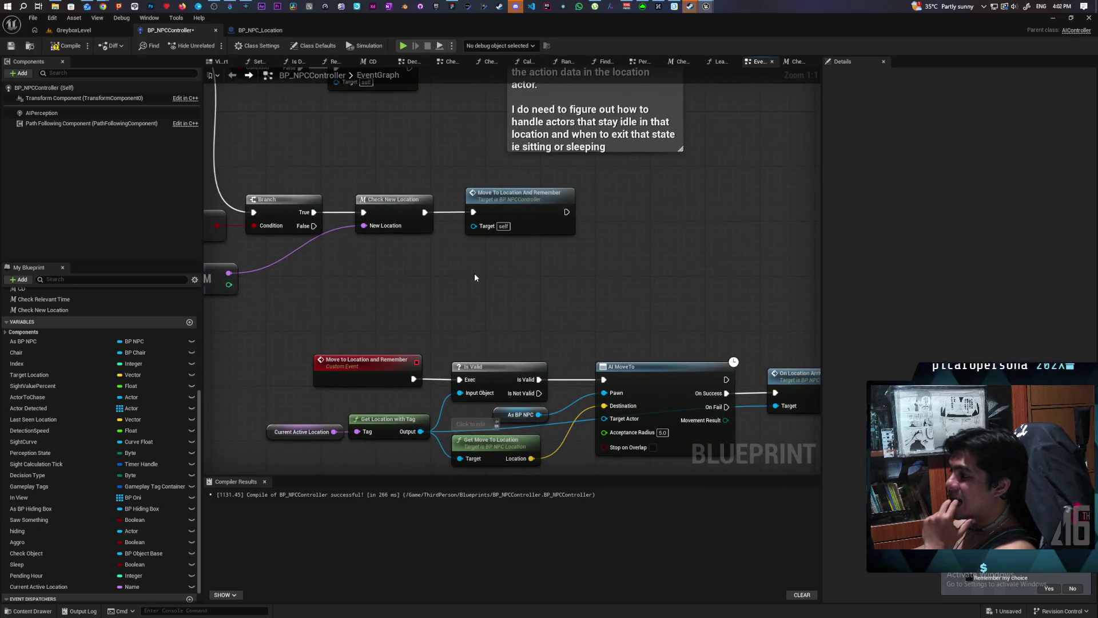
- Rename the custom event to 'Complete Move to Location', then compile and save BP_NPCController
left_click(397, 368)
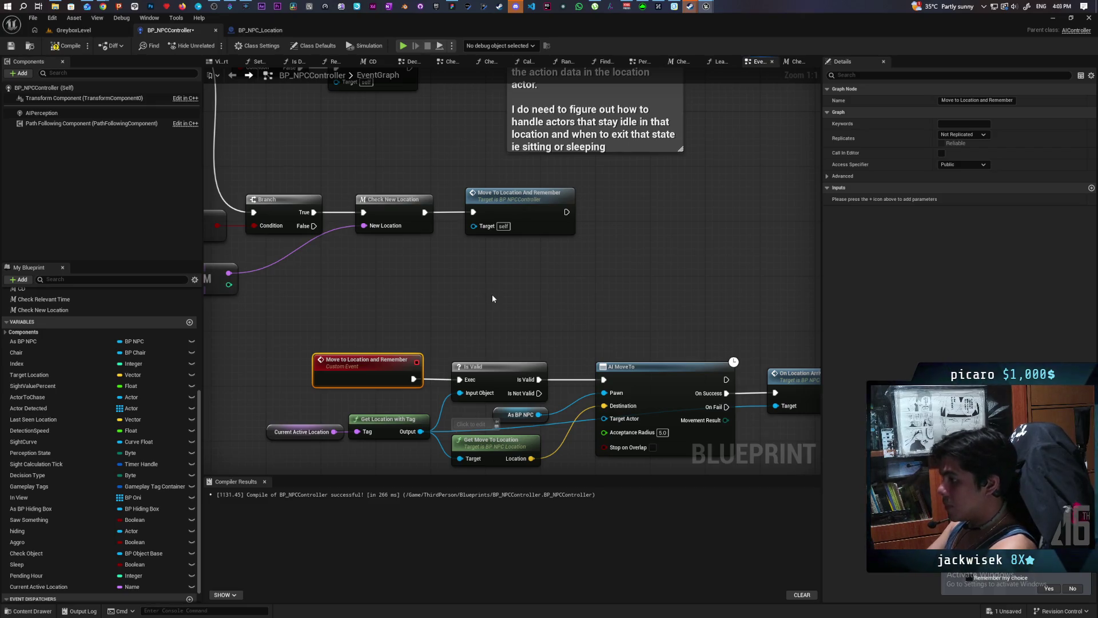
key("F2")
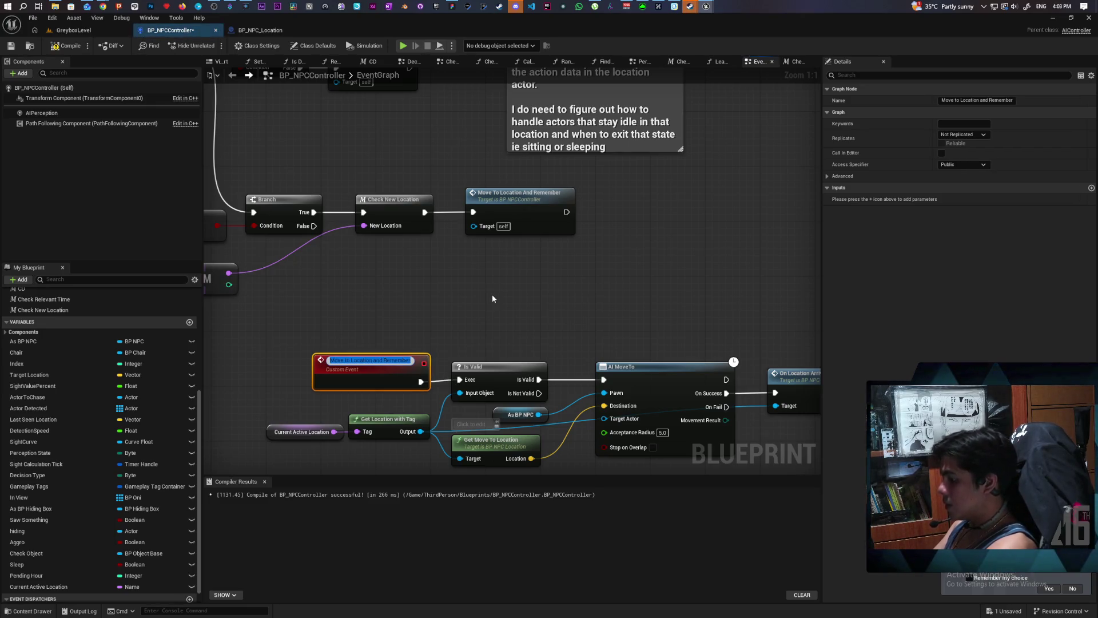
type("Complete")
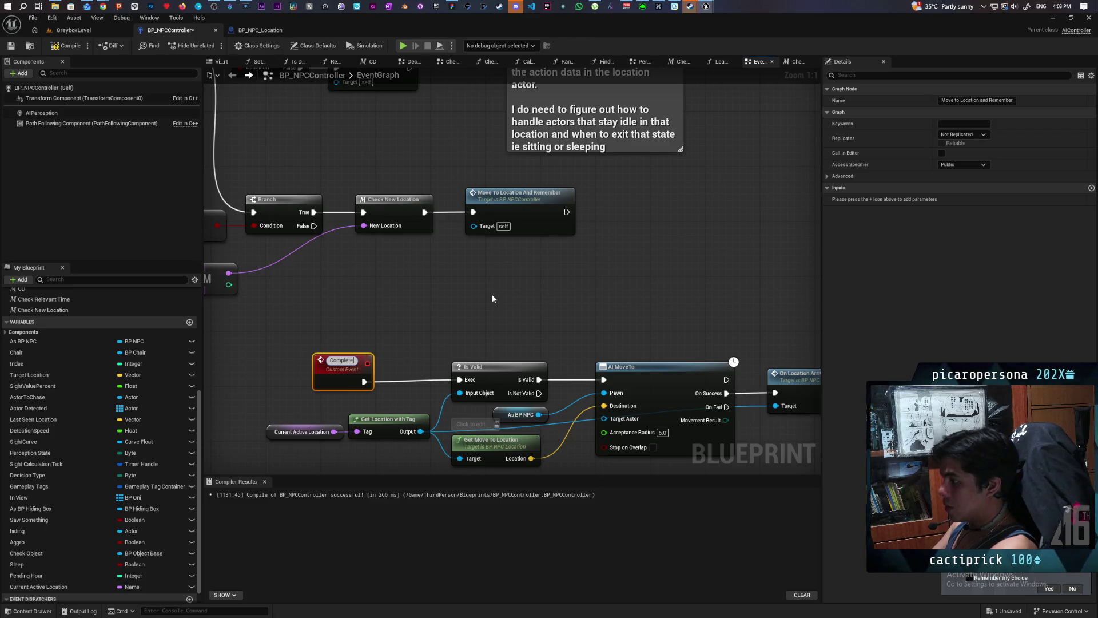
type(" M")
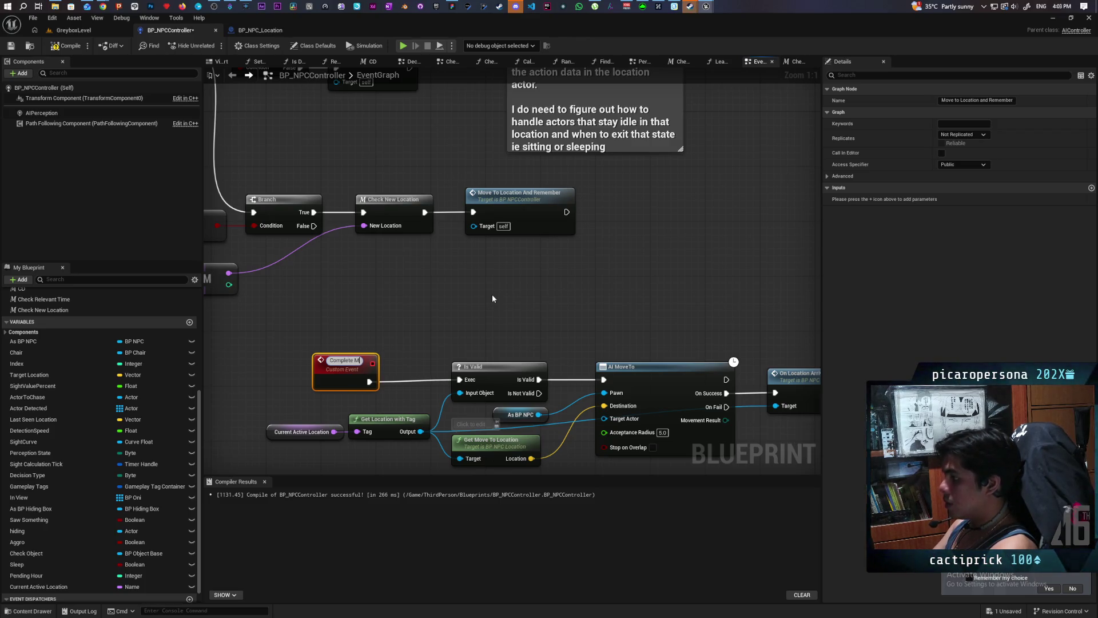
type("ove to Location")
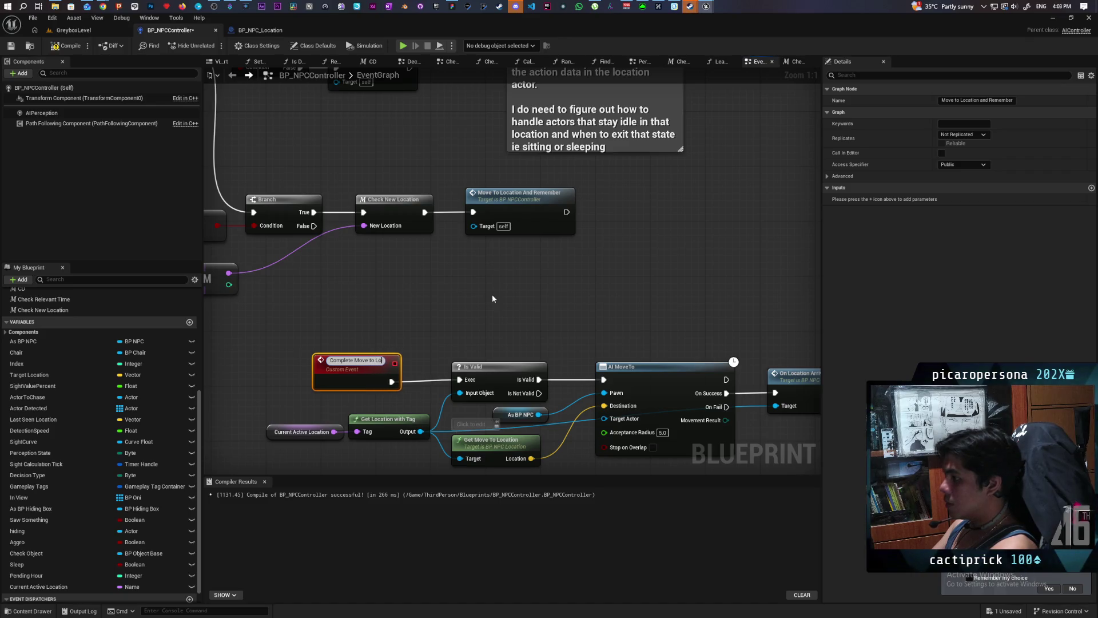
left_click(530, 309)
mouse_move(530, 308)
left_mouse_down()
mouse_move(397, 257)
mouse_move(466, 234)
left_mouse_up()
left_click(66, 45)
key("ctrl+s")
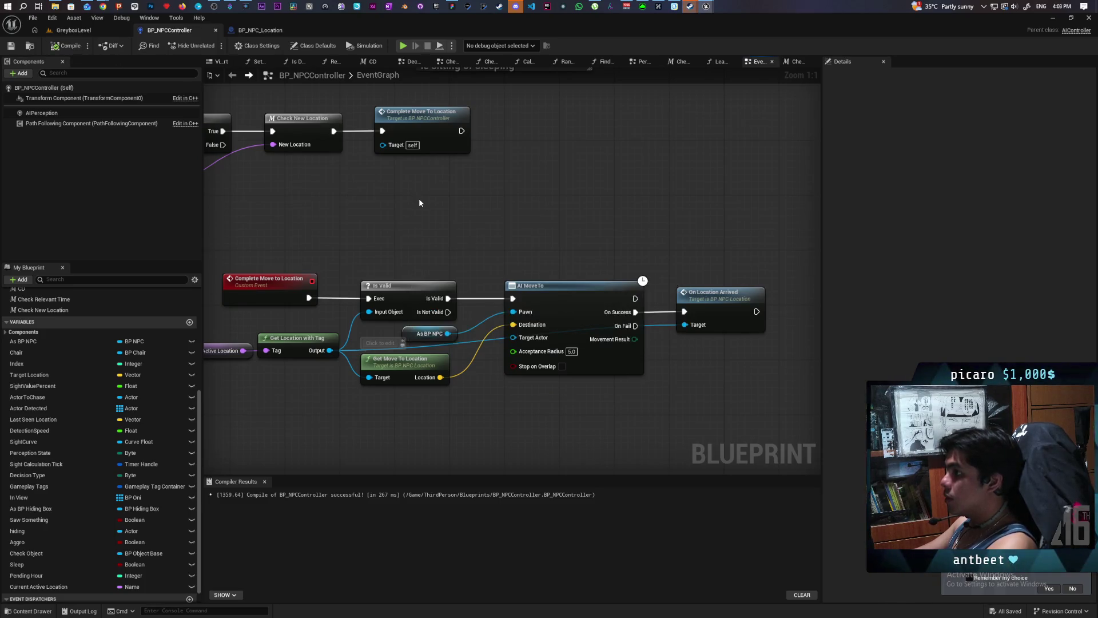
- Jump from the On Location Arrived call to its custom event in BP_NPC_Location
scroll(419, 203, "down", 3)
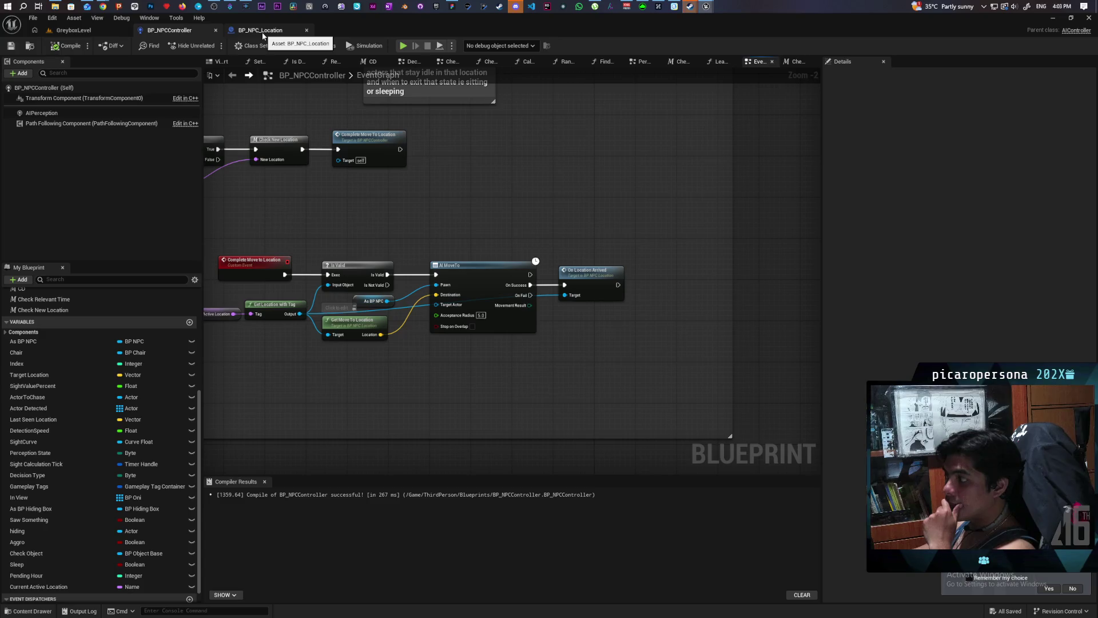
scroll(325, 220, "down", 6)
scroll(325, 220, "up", 5)
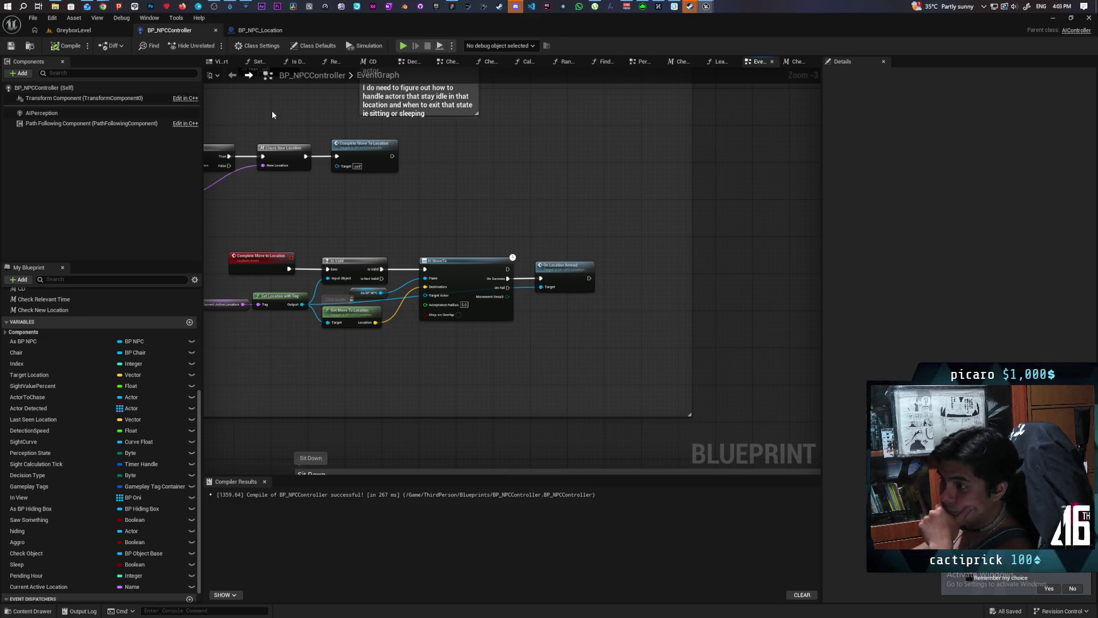
mouse_move(271, 112)
left_mouse_down()
mouse_move(358, 108)
mouse_move(313, 163)
left_mouse_up()
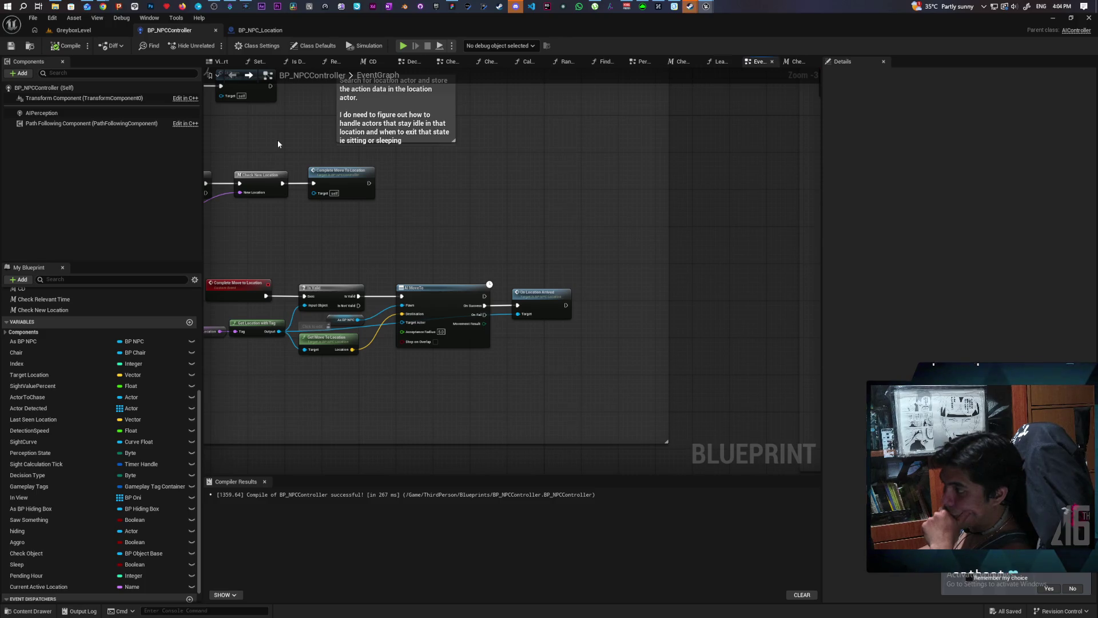
scroll(553, 223, "up", 3)
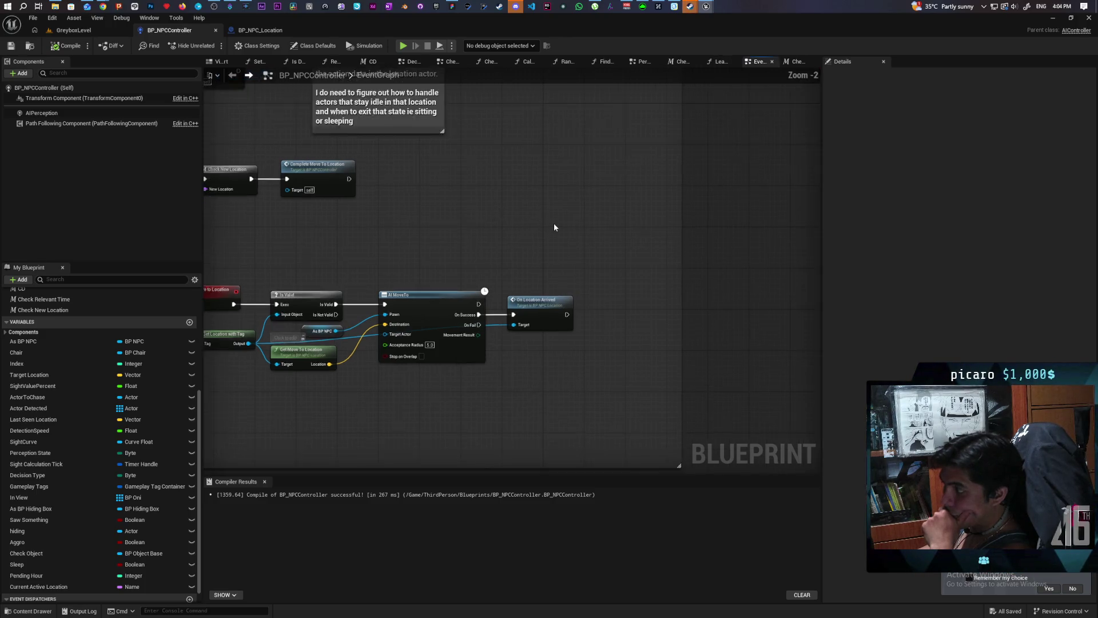
left_click_drag(486, 221, 551, 183)
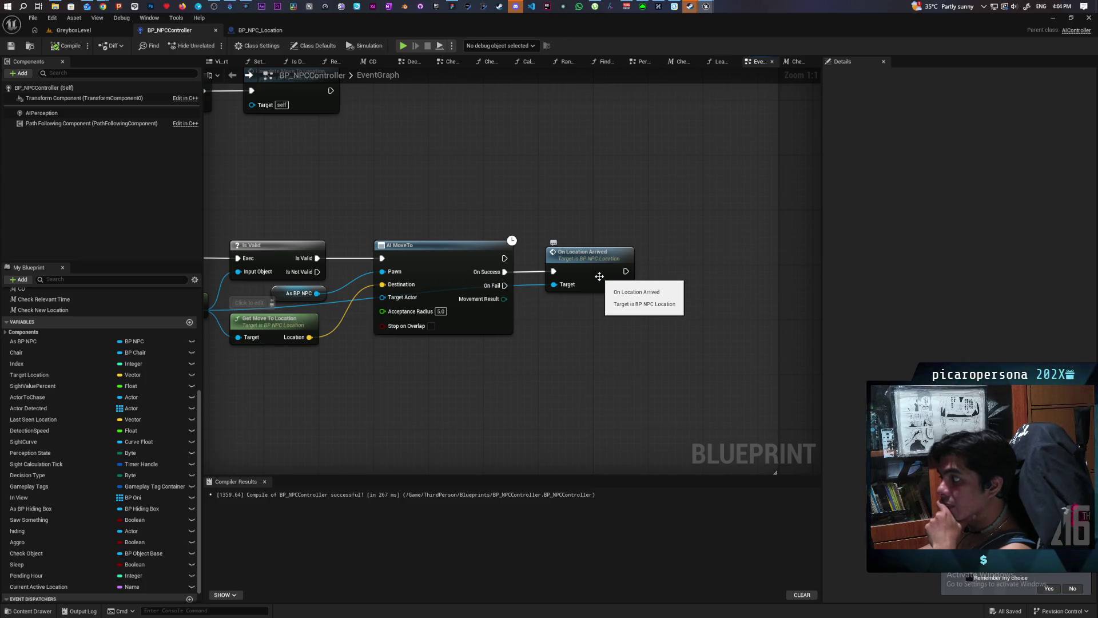
double_click(597, 286)
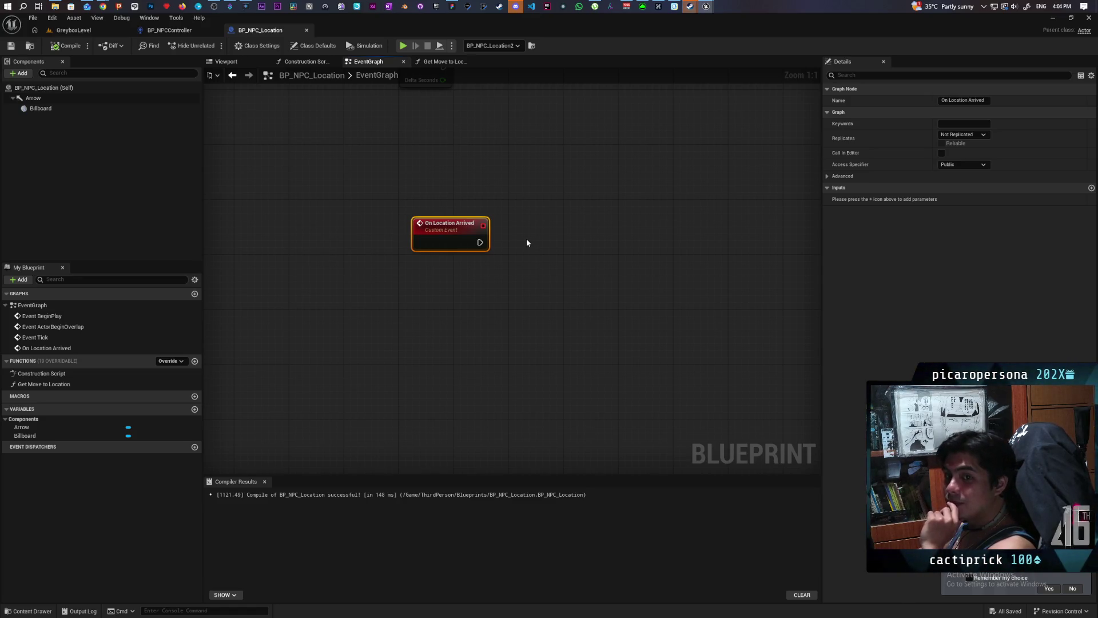
- Switch back to the BP_NPCController tab and zoom over its EventGraph
left_click(169, 29)
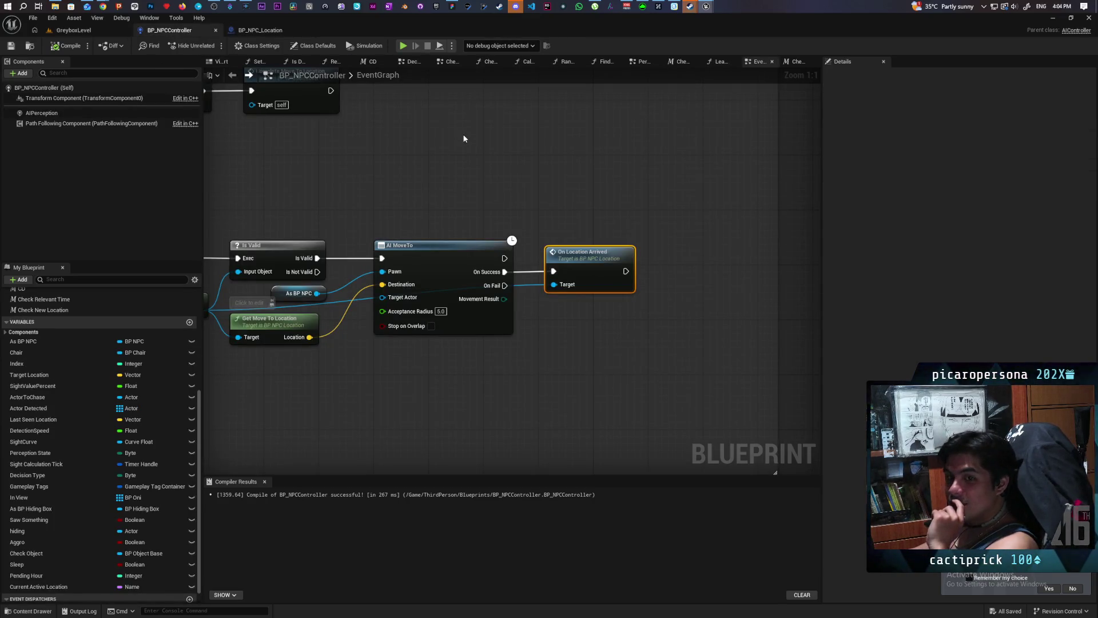
scroll(467, 145, "down", 7)
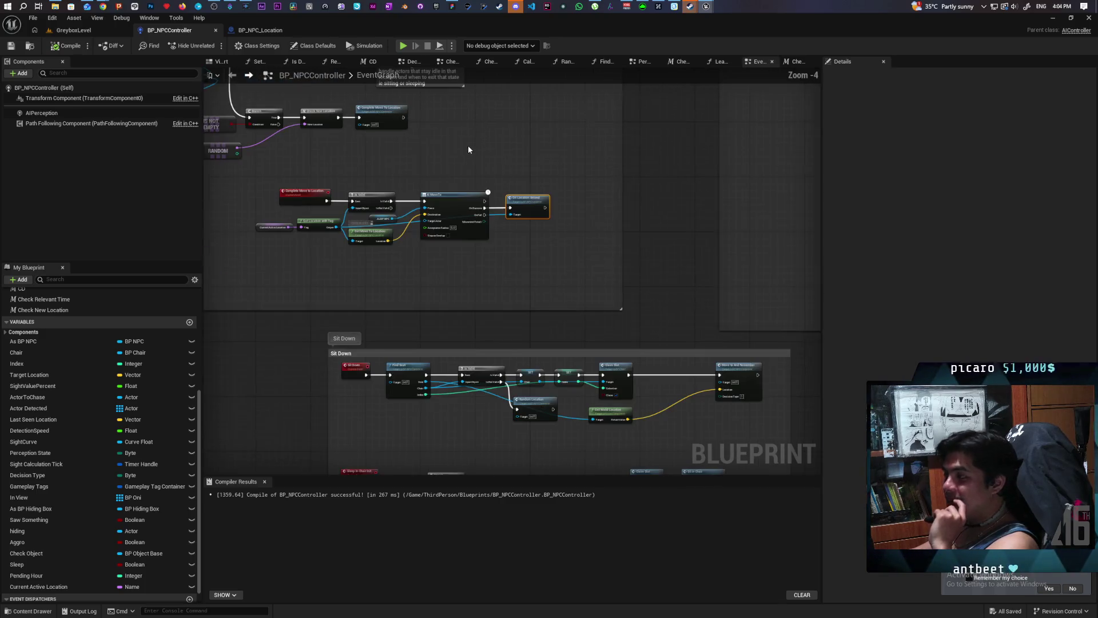
scroll(467, 145, "up", 4)
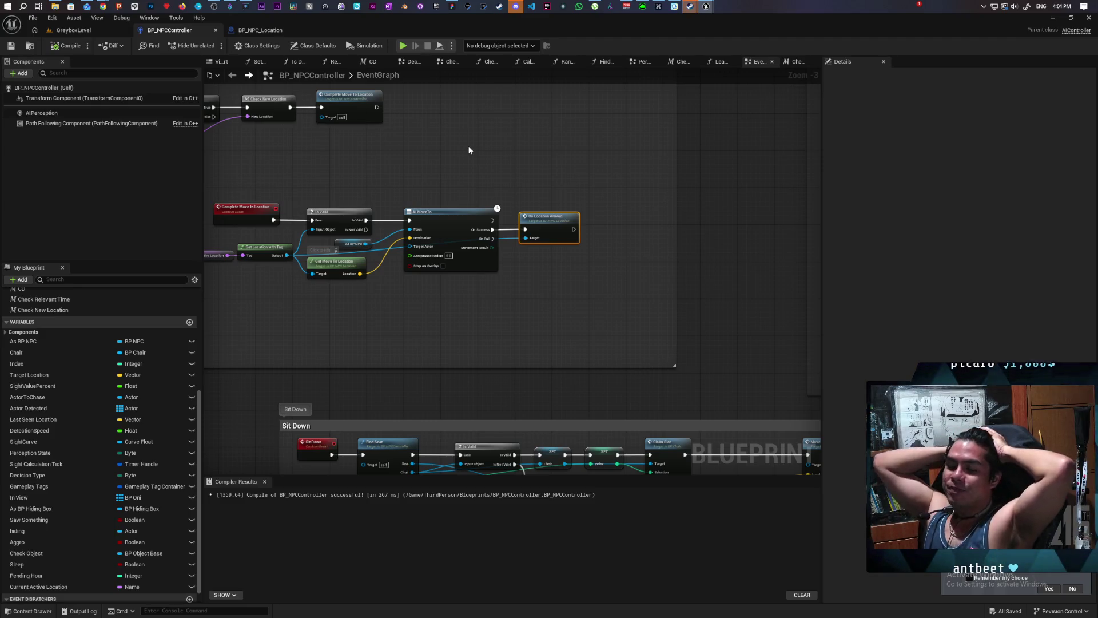
- Bring the Steam store window forward, then put the blueprint editor back in front
mouse_move(692, 6)
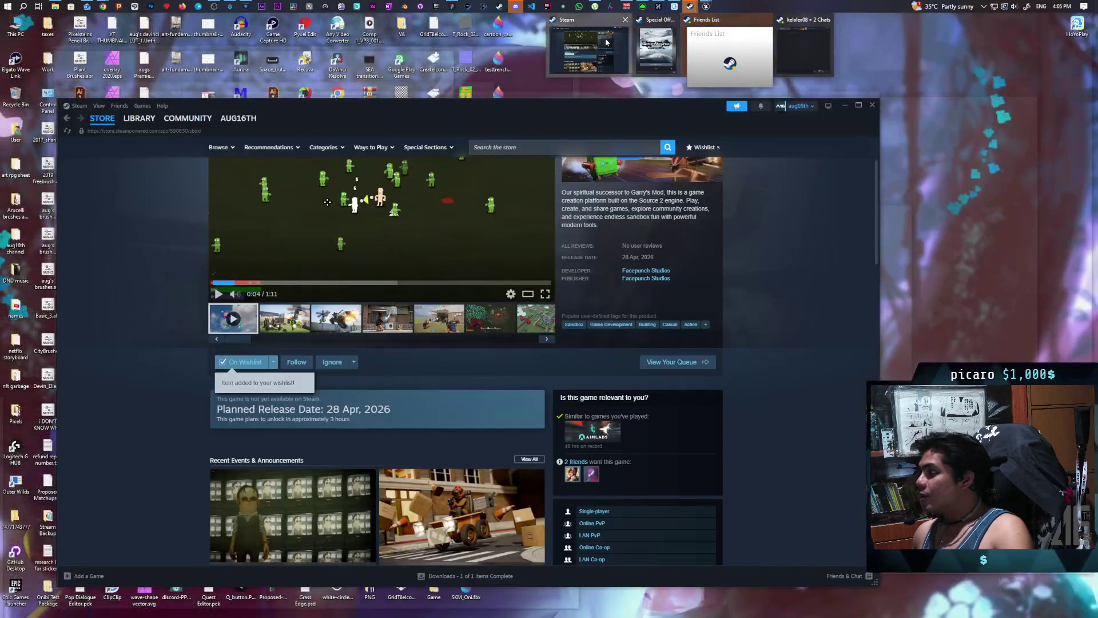
left_click(589, 52)
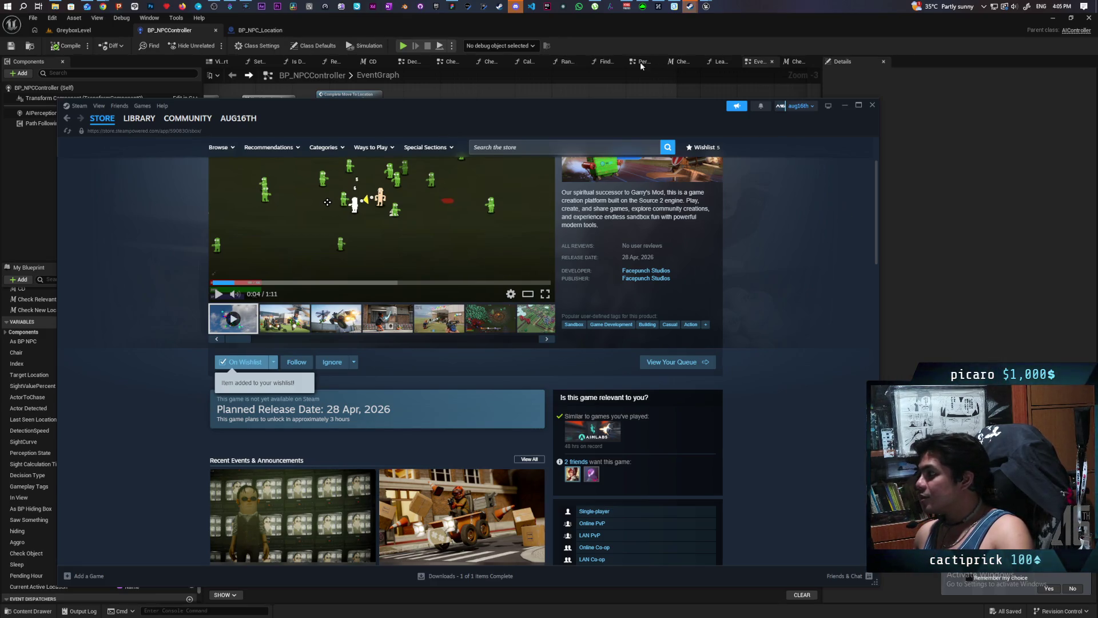
left_click(601, 45)
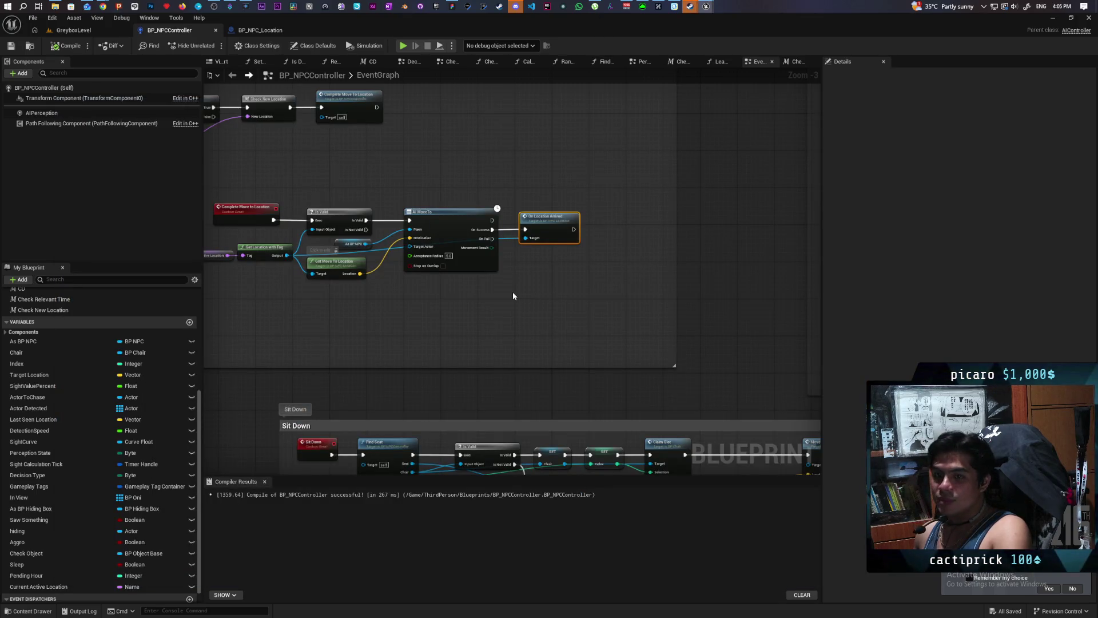
- Zoom and pan to Complete Move to Location and select the On Location Arrived call
scroll(513, 295, "up", 3)
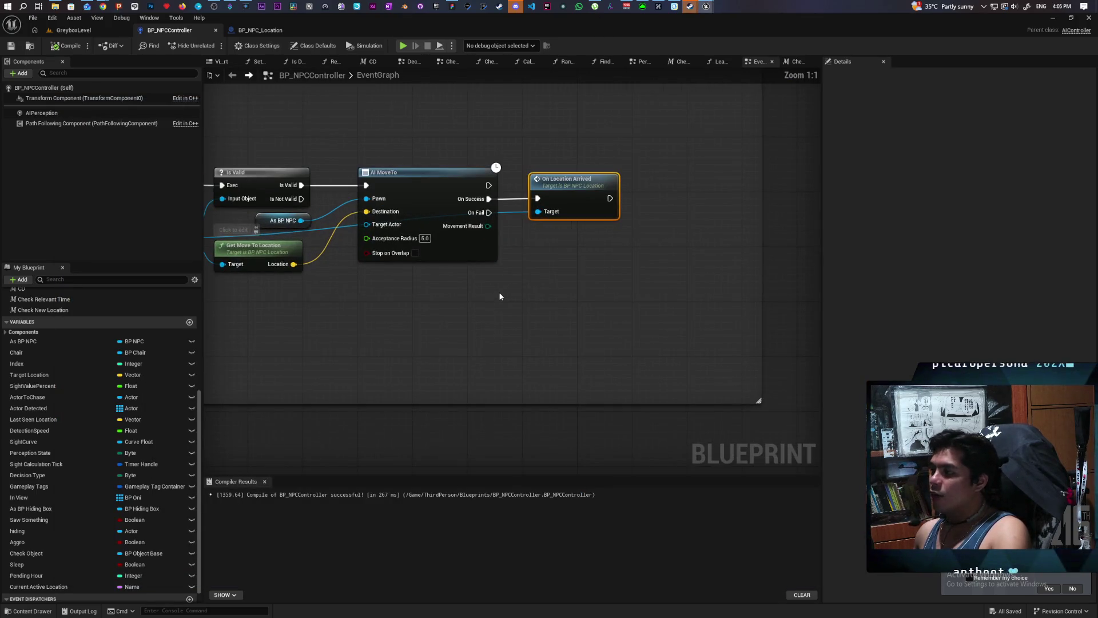
mouse_move(510, 287)
left_mouse_down()
mouse_move(453, 383)
mouse_move(536, 370)
left_mouse_up()
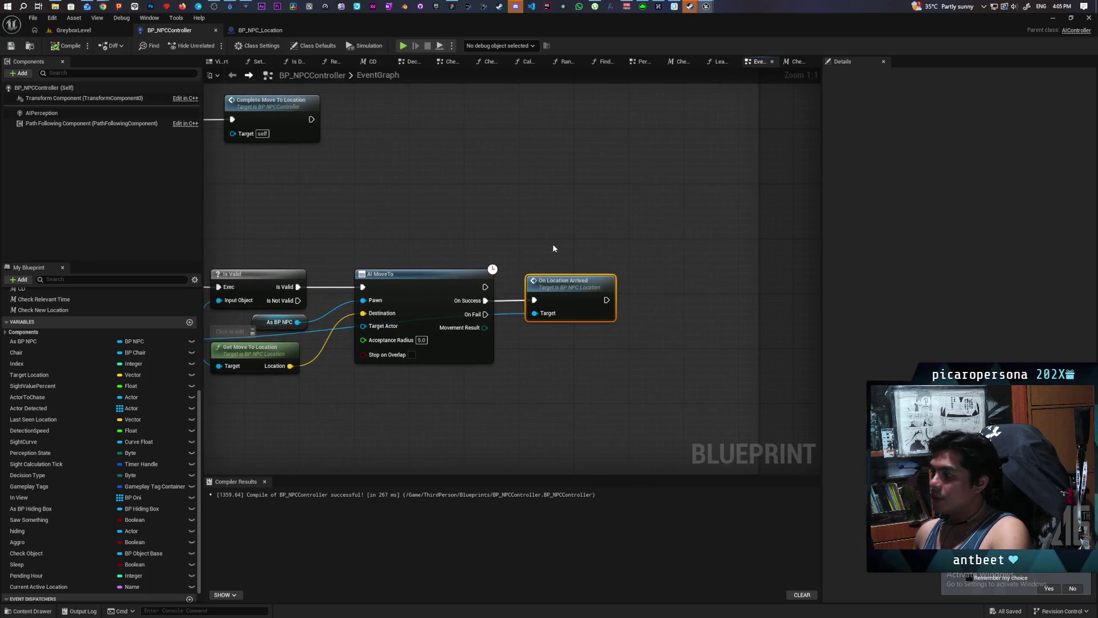
left_click_drag(552, 258, 572, 373)
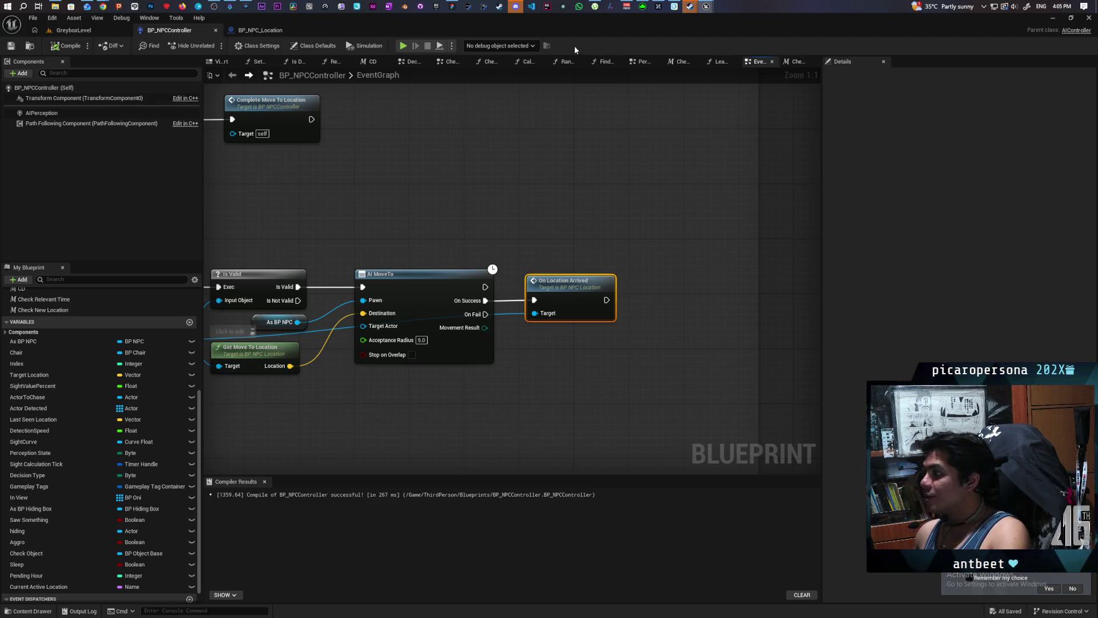
- Bring the Steam store page back in front of the editor
mouse_move(515, 7)
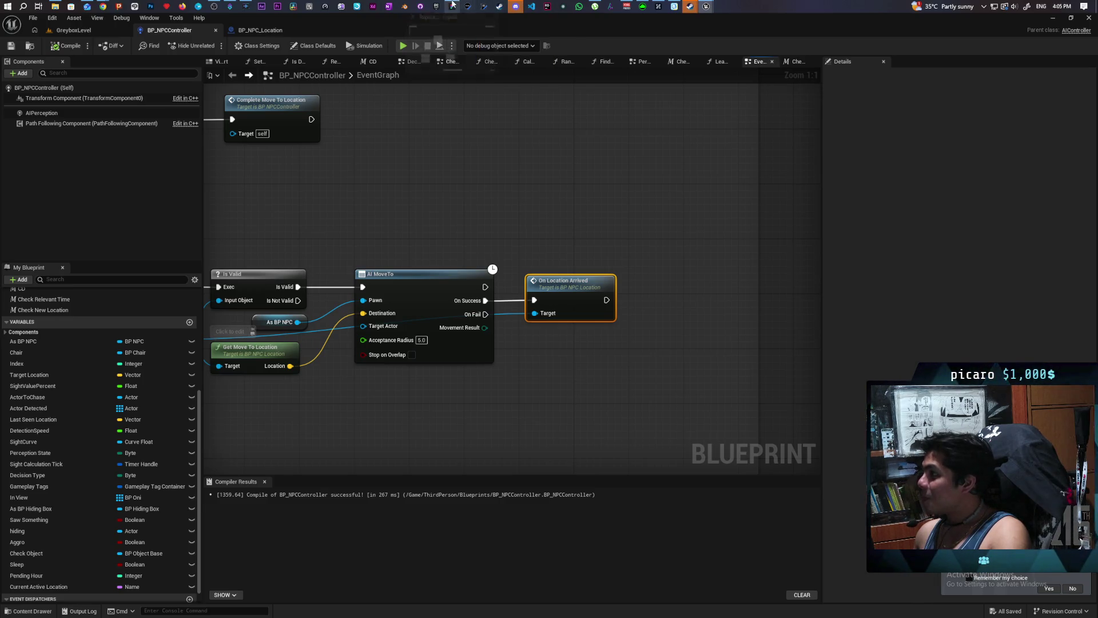
mouse_move(452, 5)
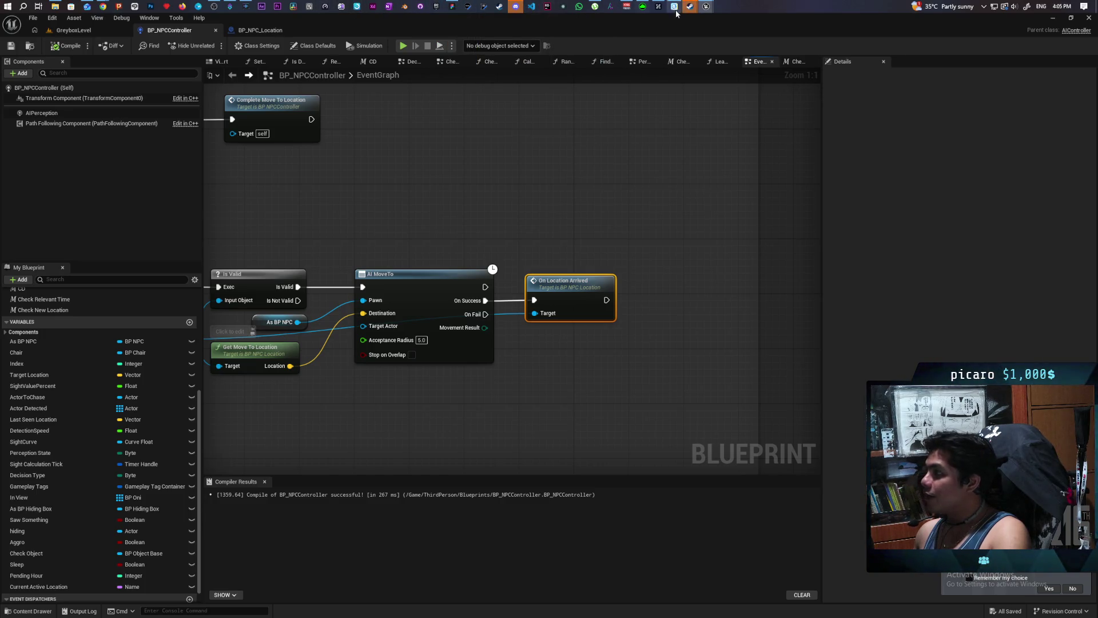
mouse_move(690, 6)
left_click(585, 46)
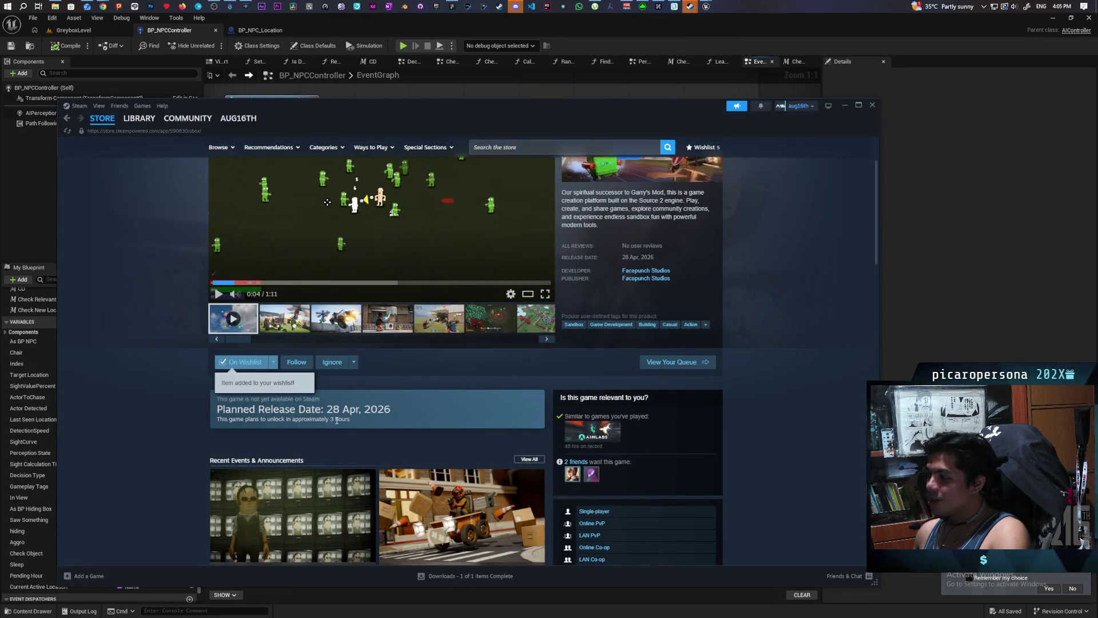
- Highlight '3 hours' in the store page's release-date line
left_click_drag(330, 420, 350, 421)
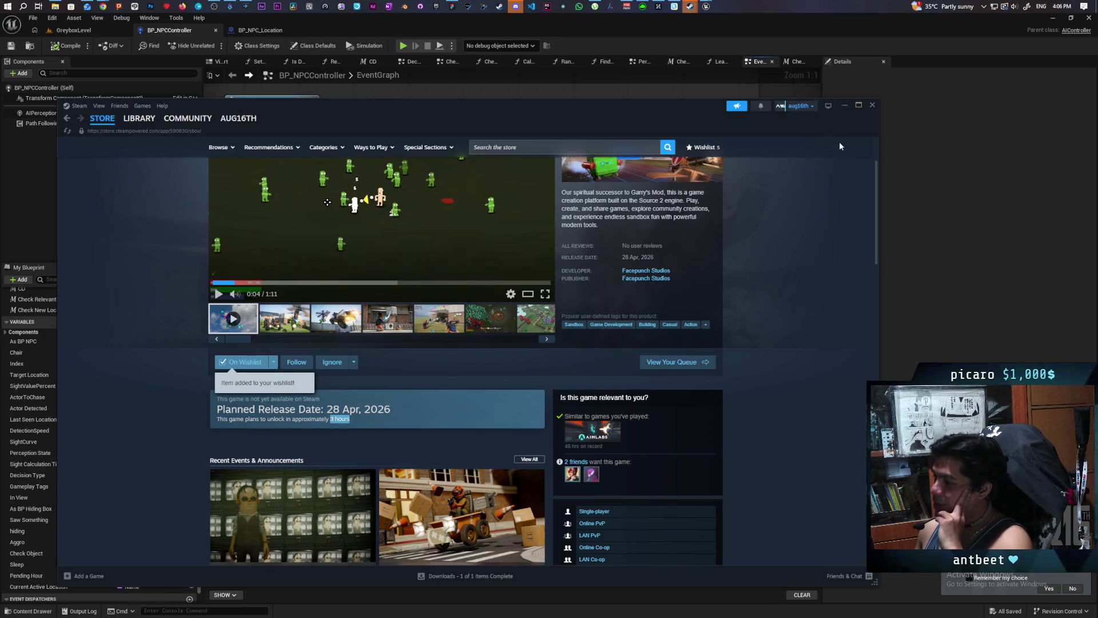
- Minimize Steam and select the AI MoveTo and On Location Arrived nodes in BP_NPCController
left_click(843, 105)
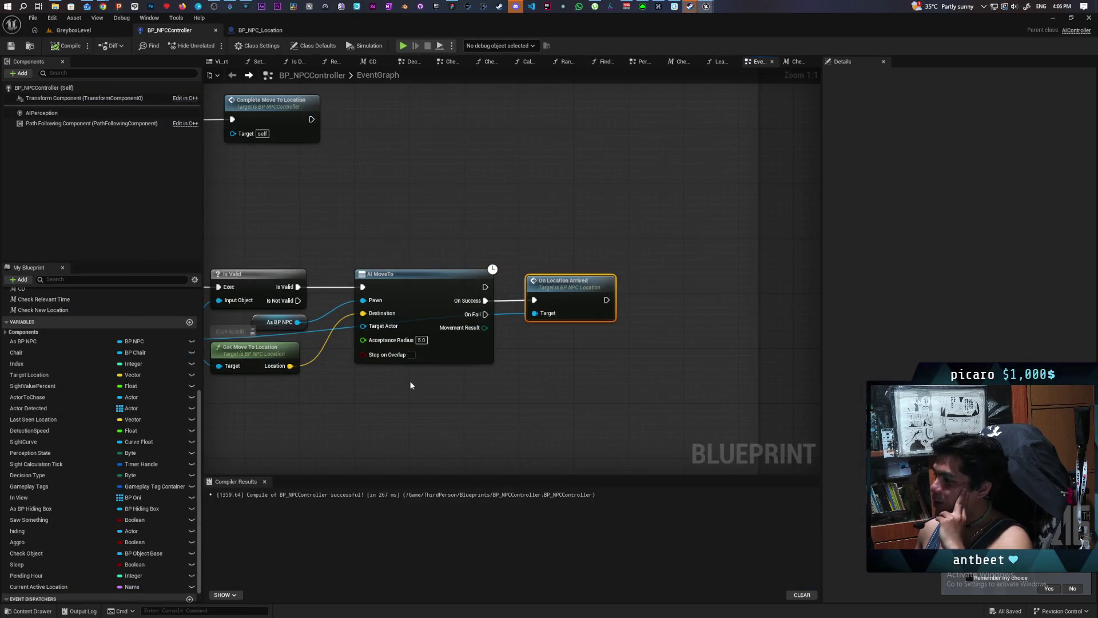
left_click(419, 268)
mouse_move(467, 384)
left_mouse_down()
mouse_move(441, 277)
mouse_move(427, 277)
left_mouse_up()
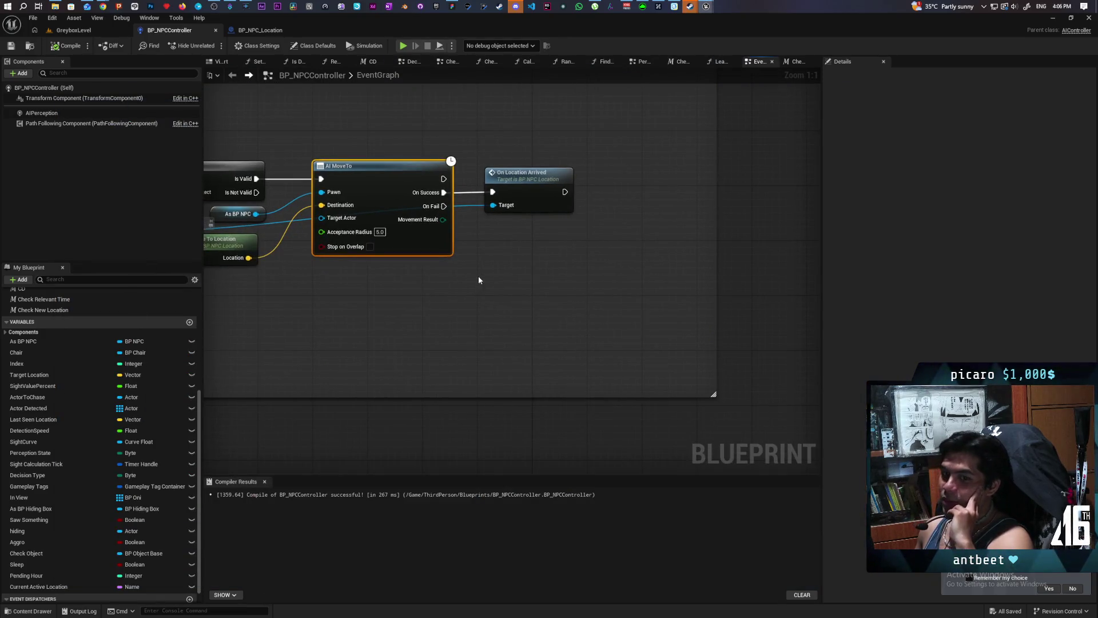
left_click(529, 189)
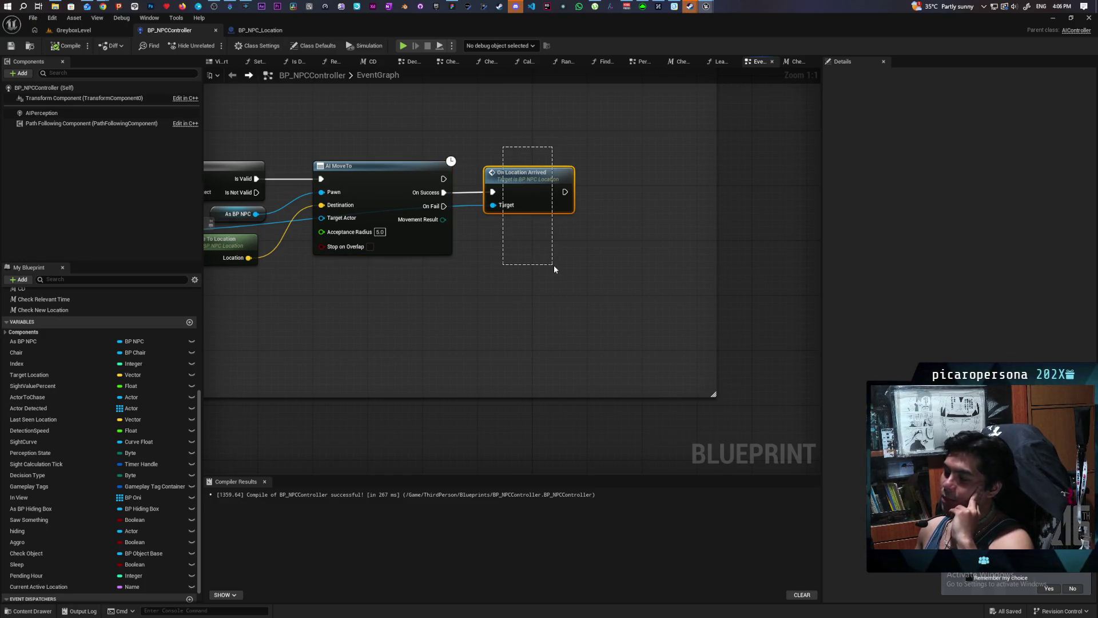
left_click_drag(553, 265, 553, 265)
mouse_move(505, 143)
left_mouse_down()
mouse_move(520, 160)
mouse_move(532, 261)
left_mouse_up()
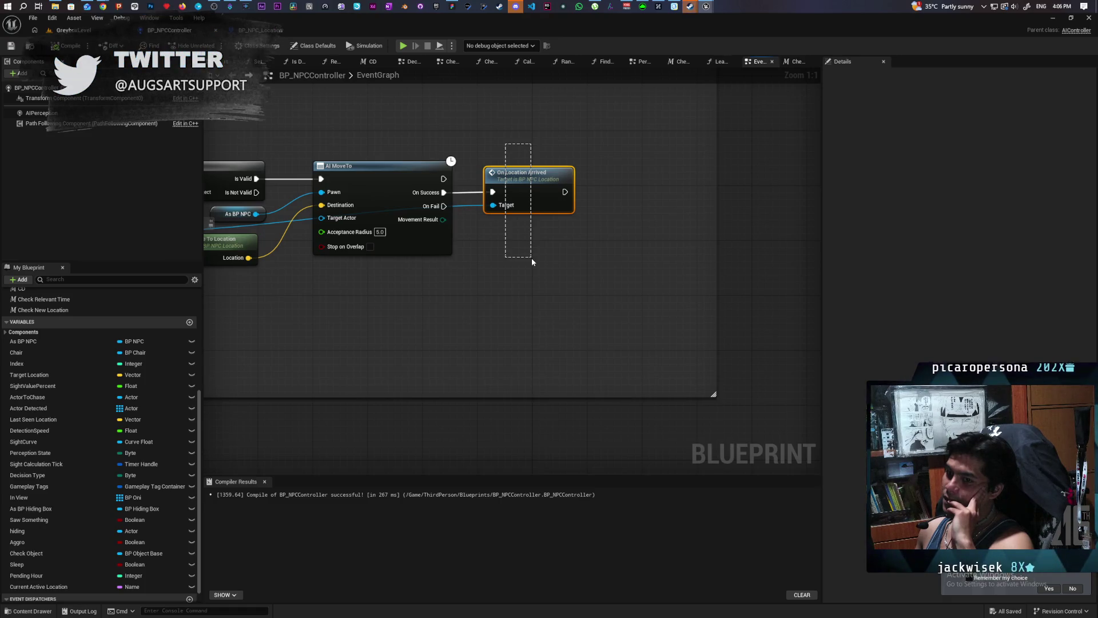
left_click_drag(531, 257, 531, 257)
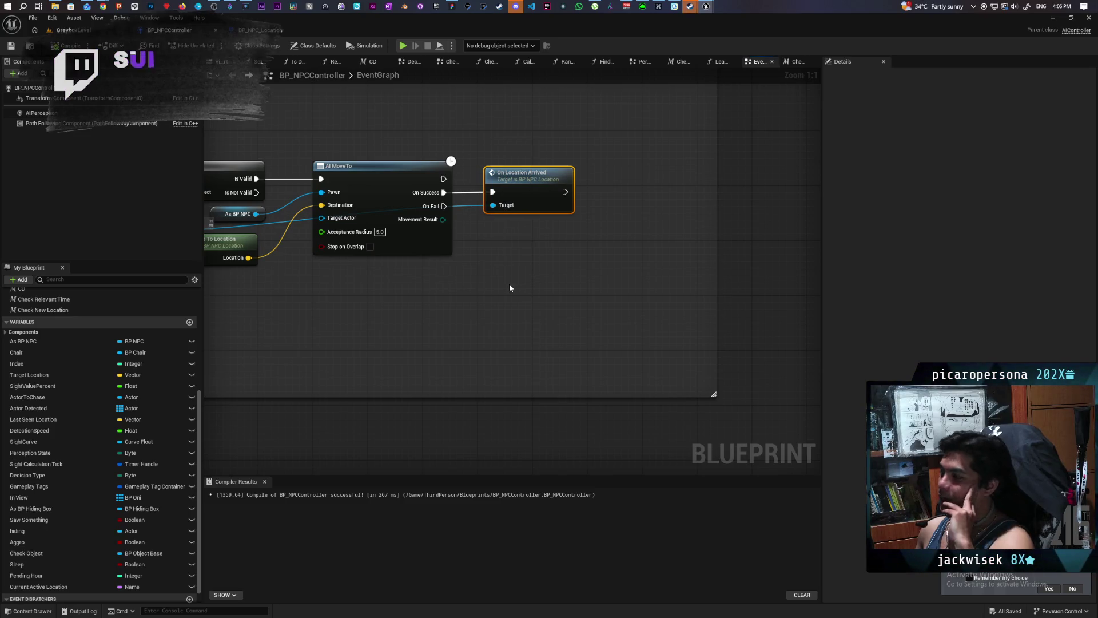
- Open On Location Arrived in BP_NPC_Location, adding then removing a Vector input parameter
double_click(534, 191)
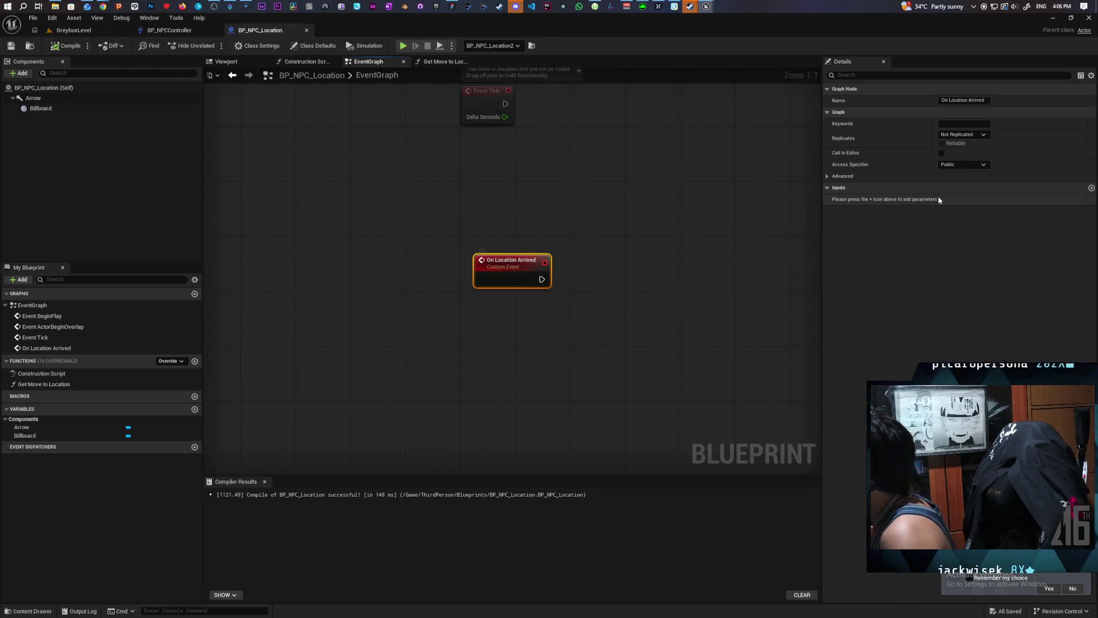
left_click(1091, 187)
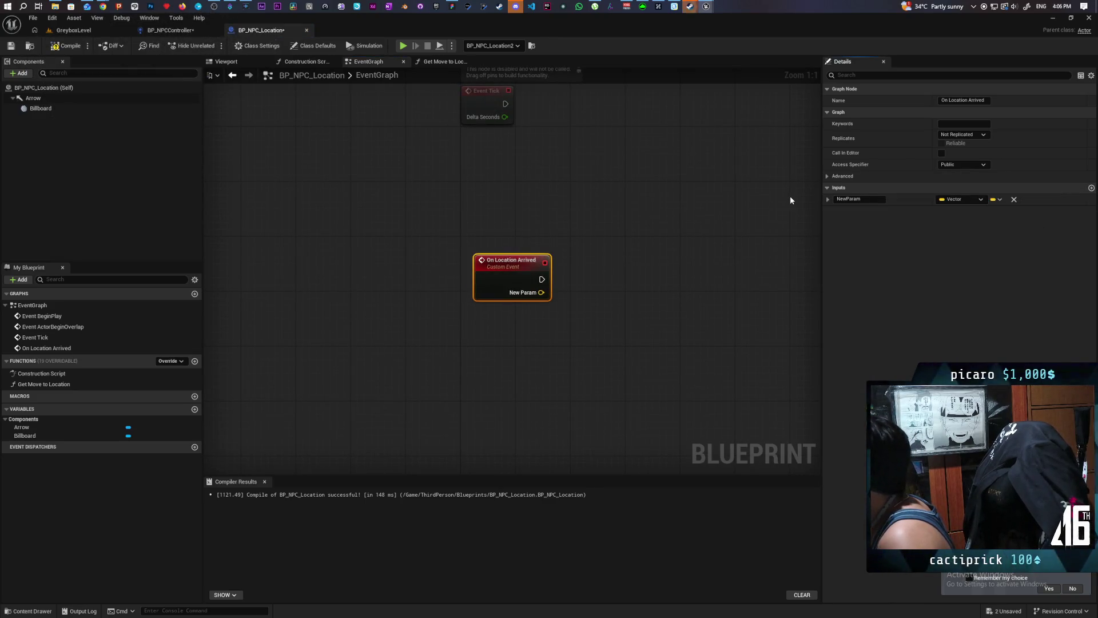
left_click(975, 199)
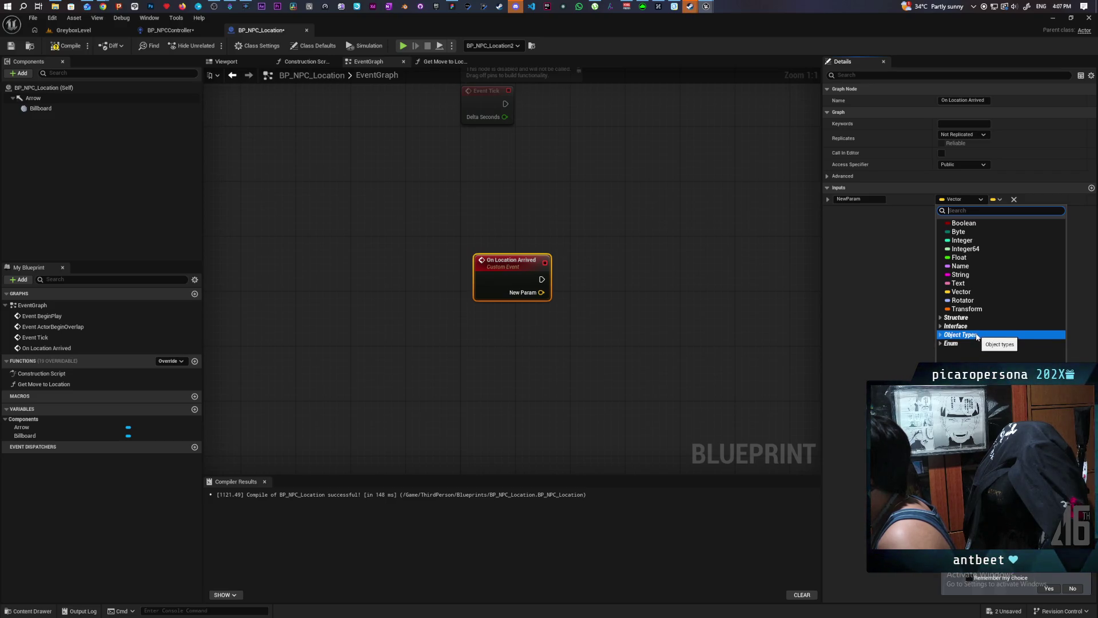
left_click(919, 215)
left_click(1014, 199)
- Place a Set Timer by Event node beside On Location Arrived, leaving it unwired
left_click(647, 282)
right_click(631, 255)
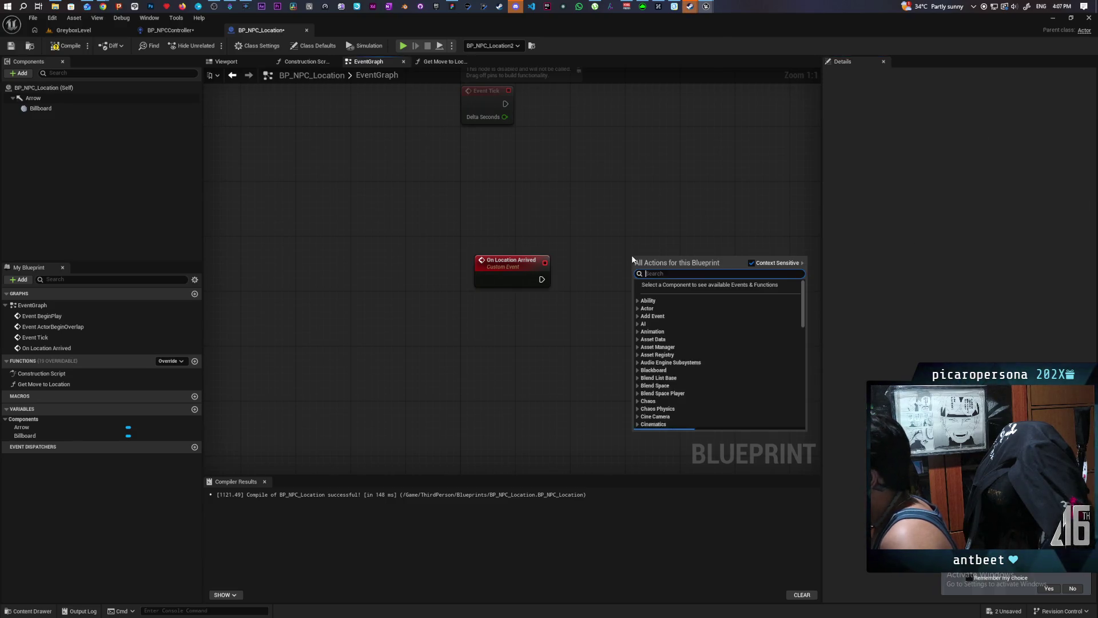
type("set timer")
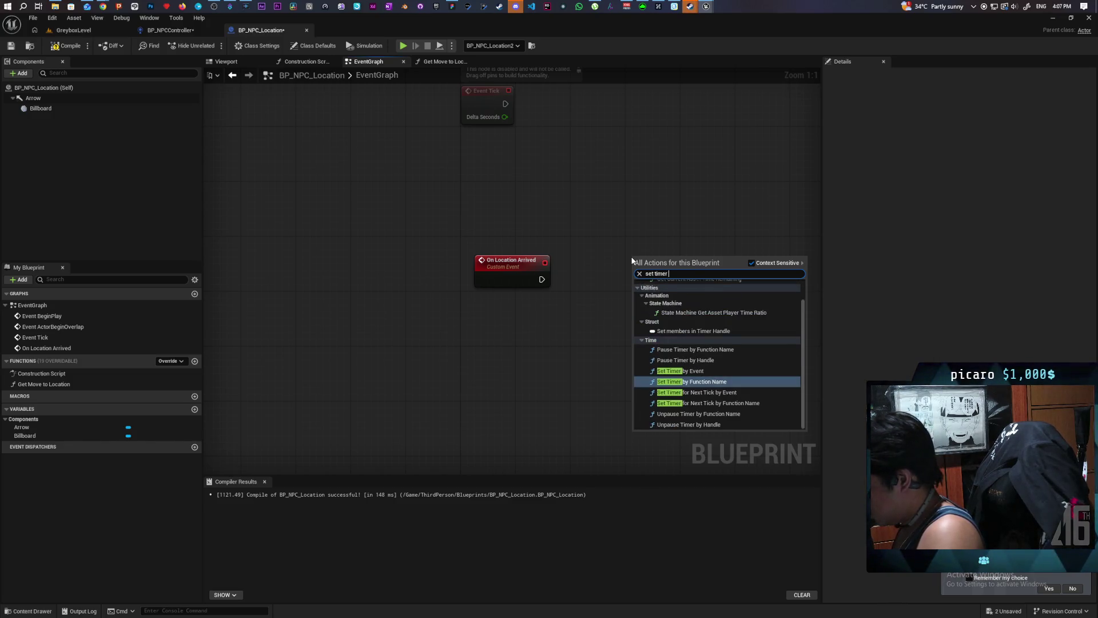
type(" by eve")
key("Return")
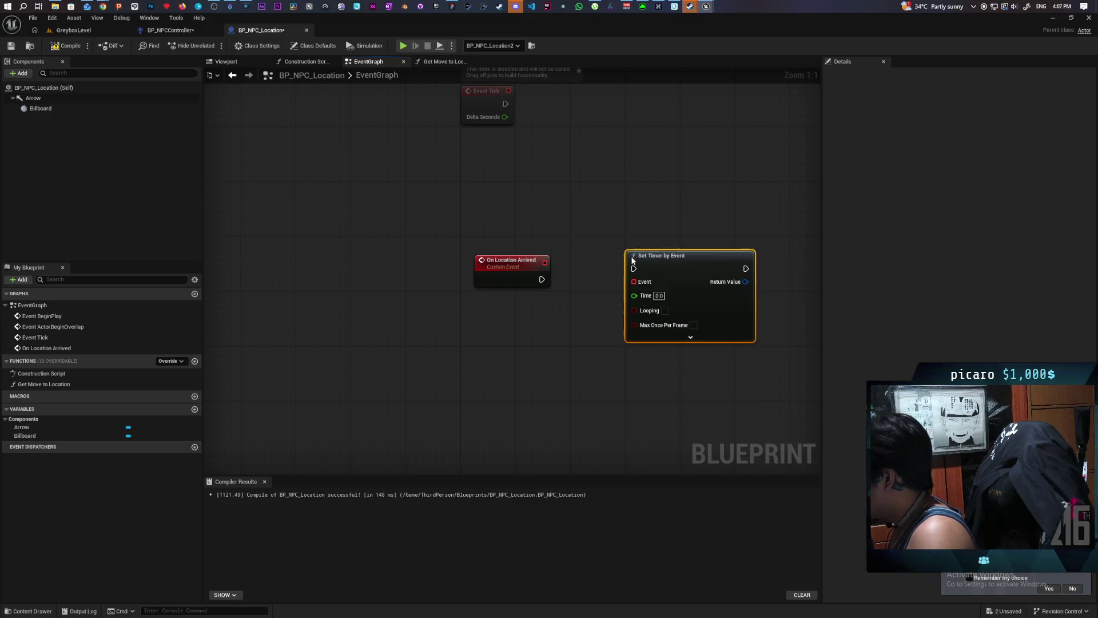
left_click_drag(640, 283, 513, 285)
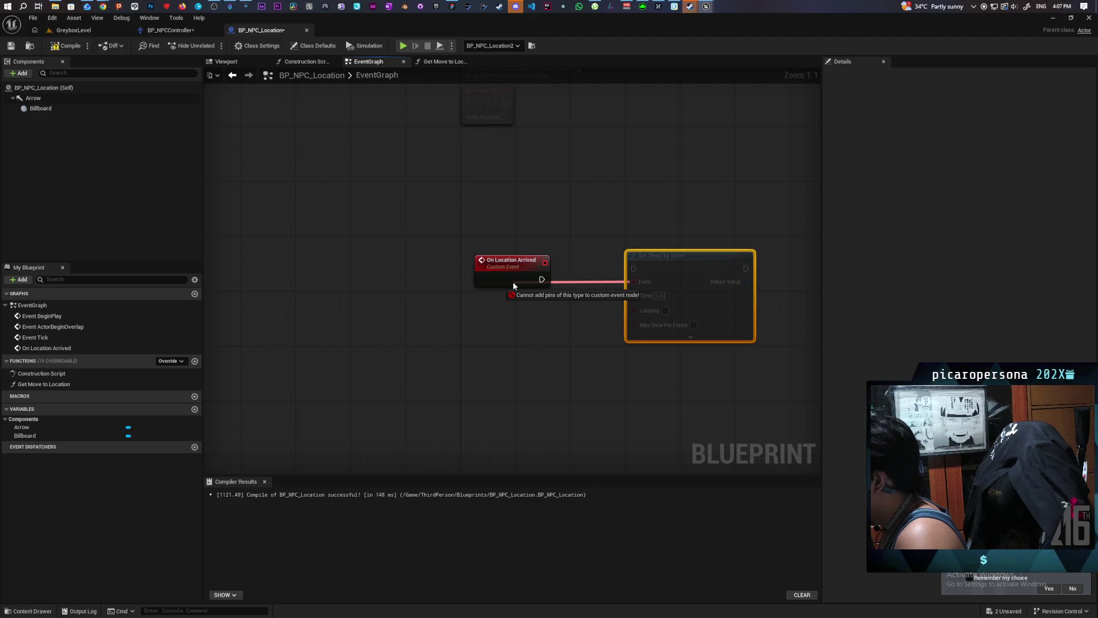
left_click_drag(513, 284, 513, 284)
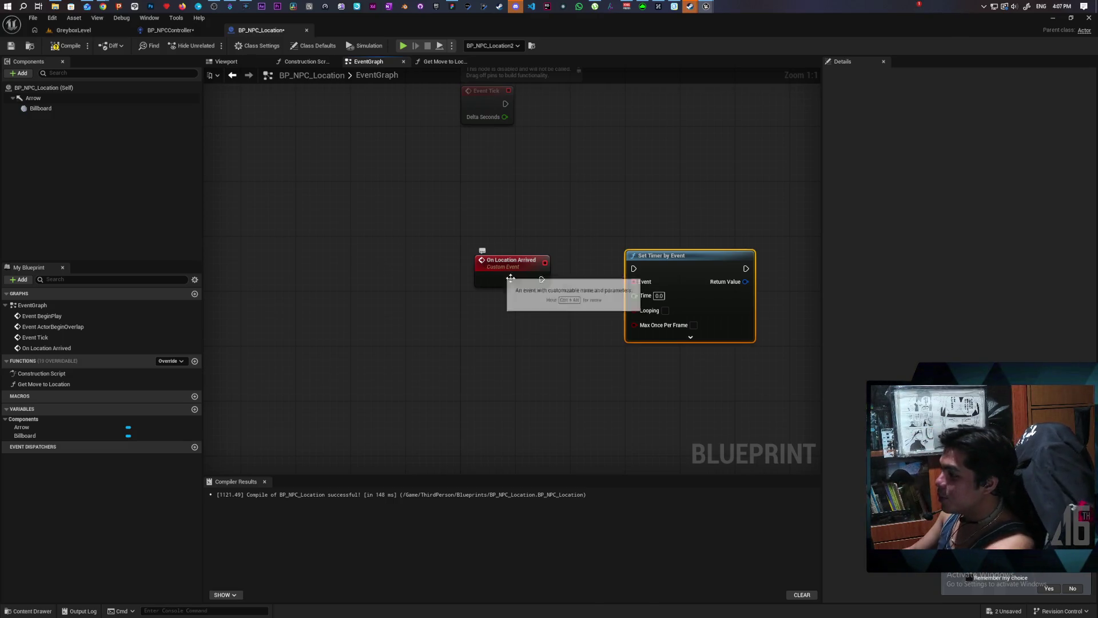
right_click(511, 276)
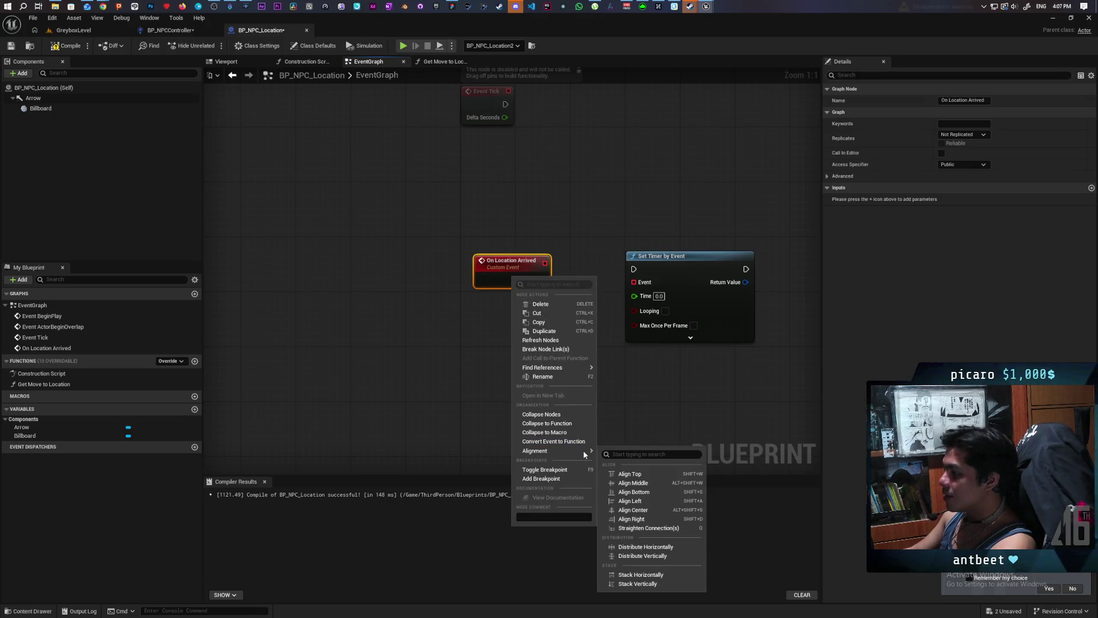
- Convert On Location Arrived to a function, move Set Timer by Event into it, and wire its Event pin
left_click(572, 444)
left_click(689, 284)
key("Delete")
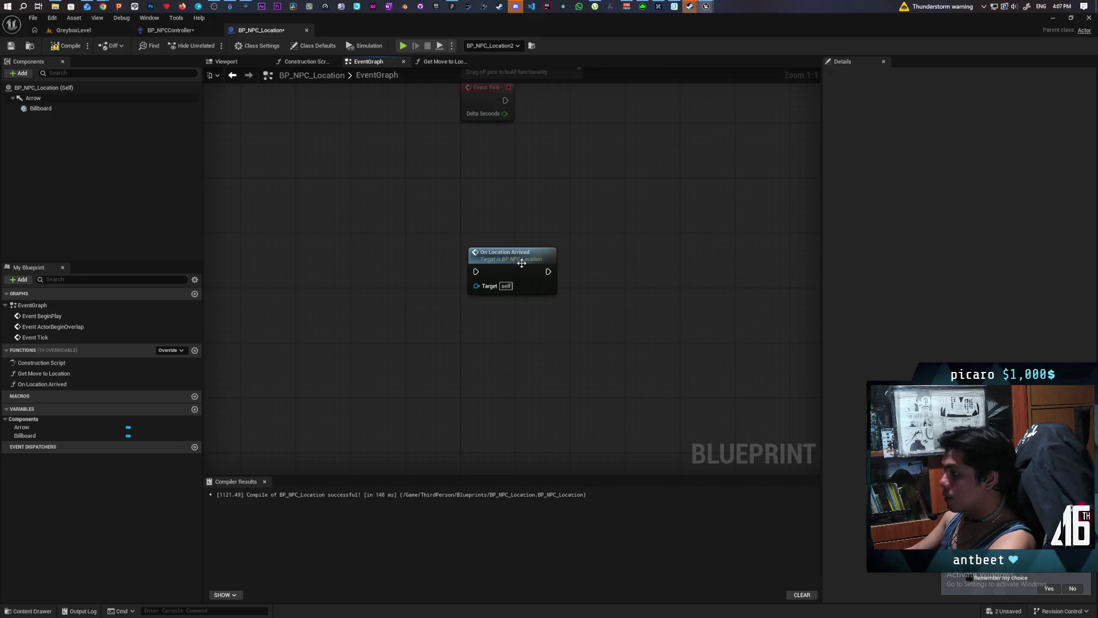
double_click(522, 265)
key("ctrl+v")
left_click_drag(600, 316, 521, 279)
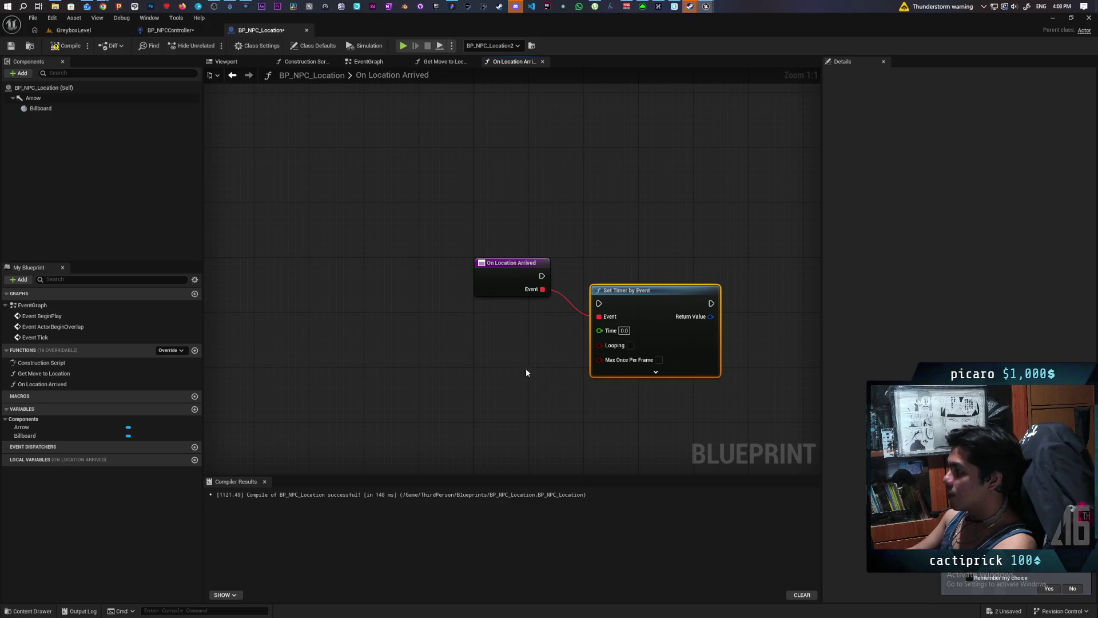
- In BP_NPCController, drag out from On Location Arrived's Event input, then dismiss the action list
left_click(170, 30)
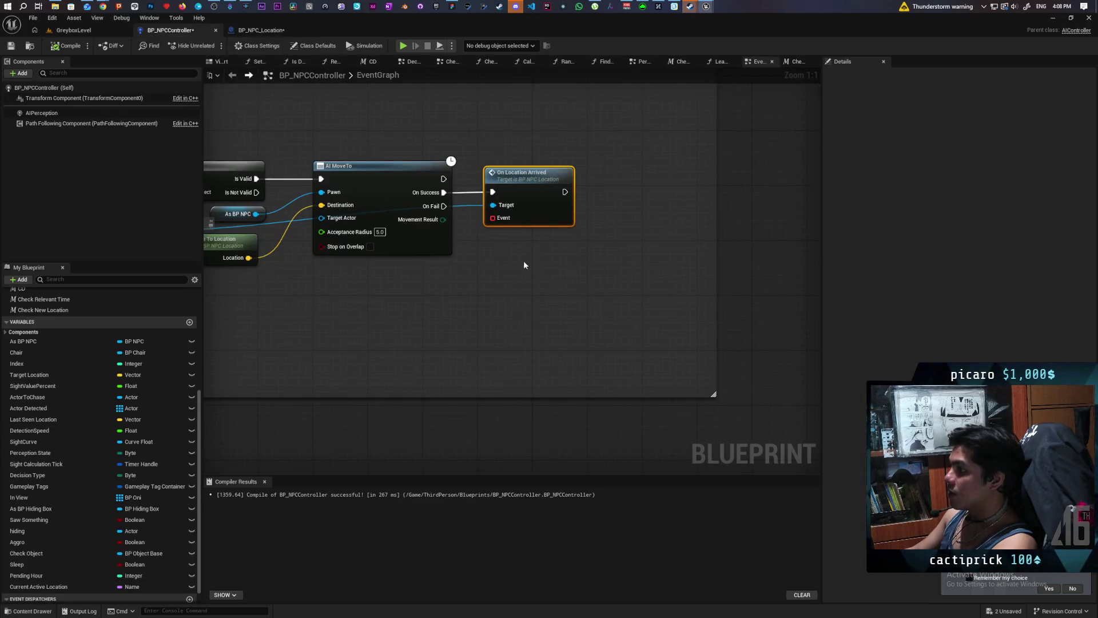
left_click_drag(492, 218, 465, 294)
type("asi")
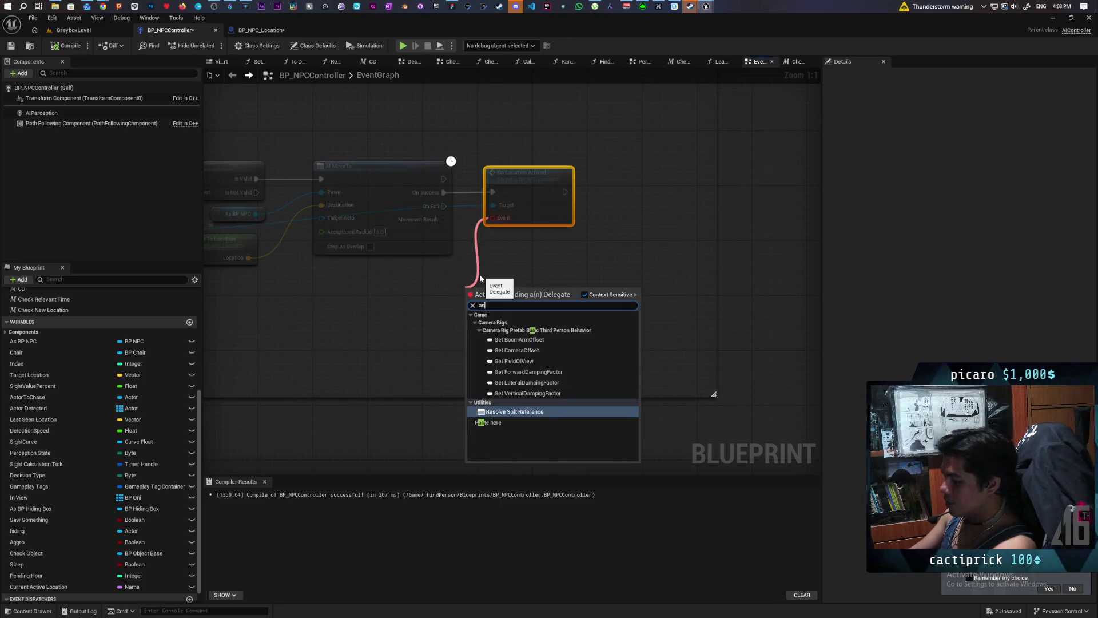
key("BackSpace")
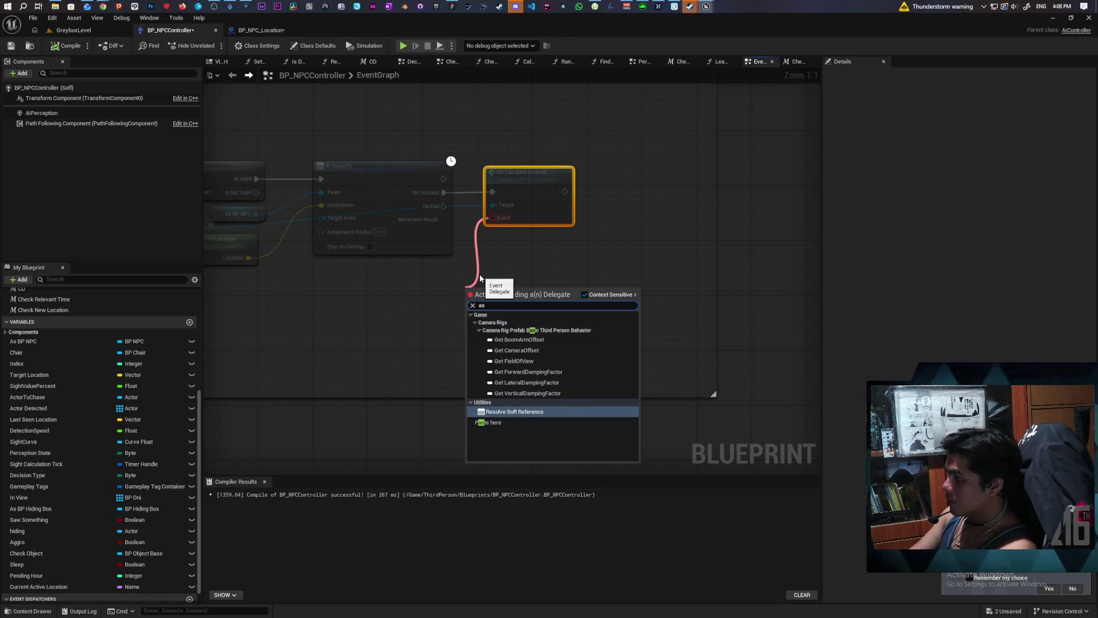
key("BackSpace")
key("BackSpace")
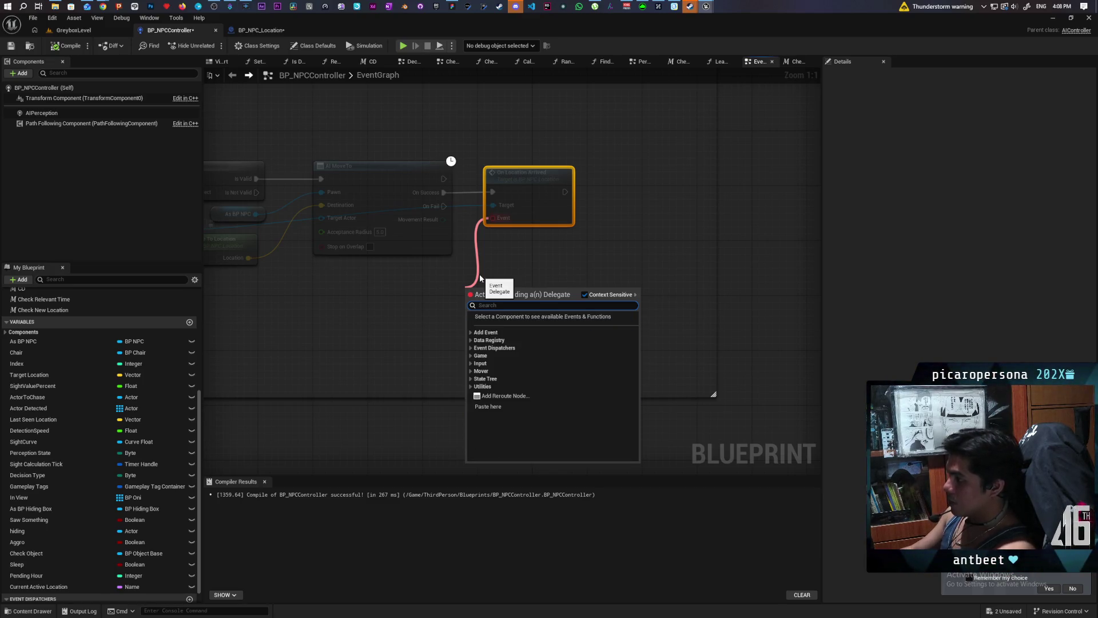
left_click(509, 257)
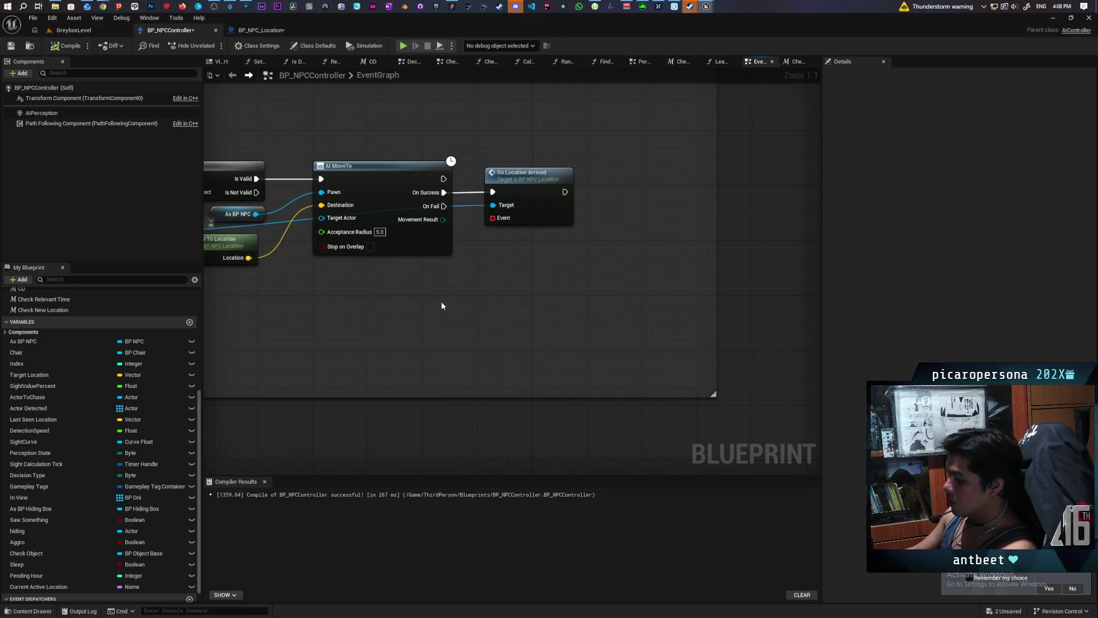
- Add a custom event below On Location Arrived and start naming it 'Continu'
left_click(424, 295)
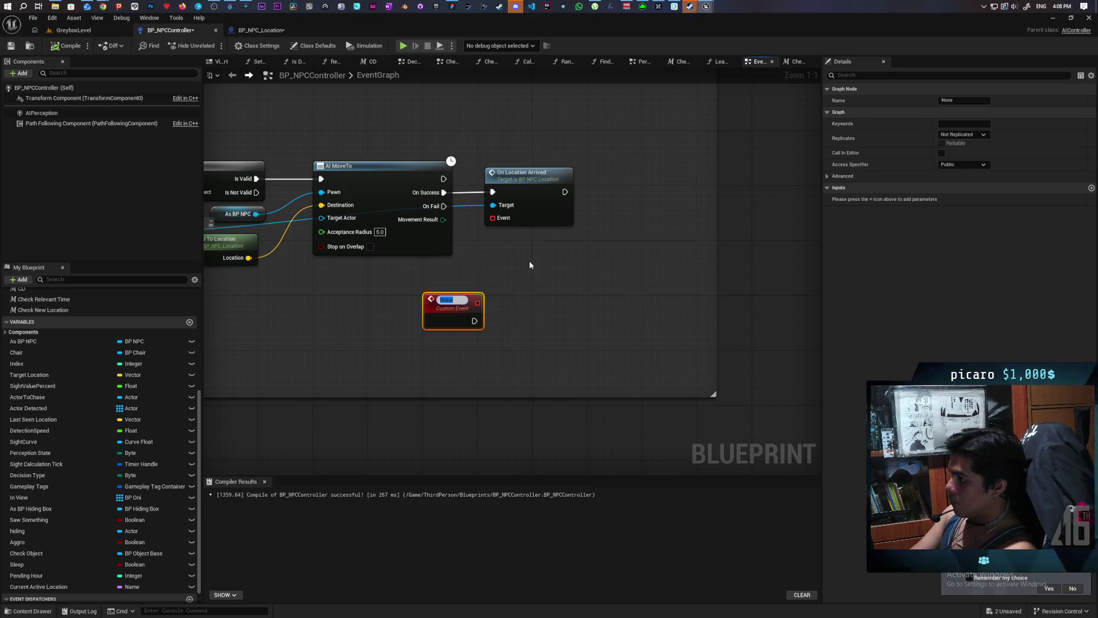
type("Continu")
key("BackSpace")
key("BackSpace")
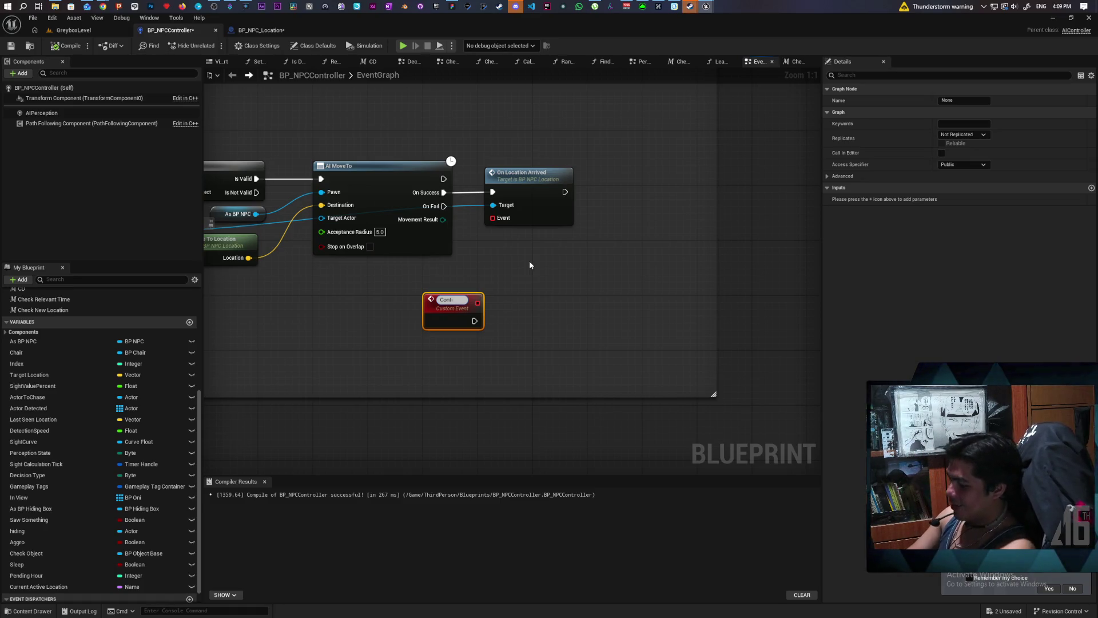
- Commit the custom event's name and pan out across the whole event graph
key("Return")
scroll(627, 238, "down", 4)
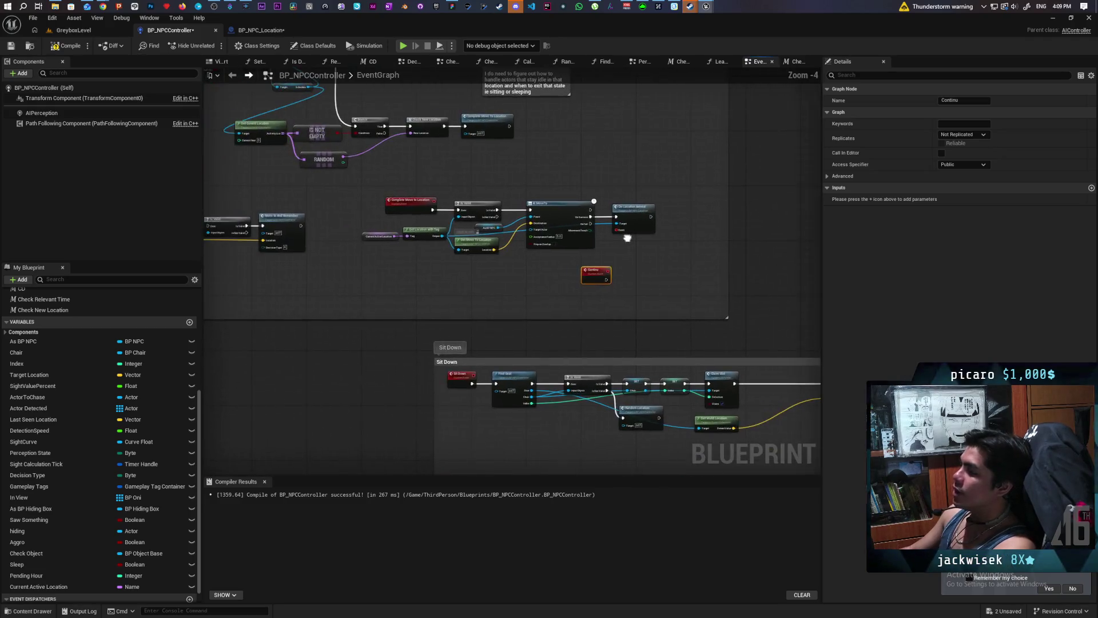
left_click_drag(627, 238, 609, 246)
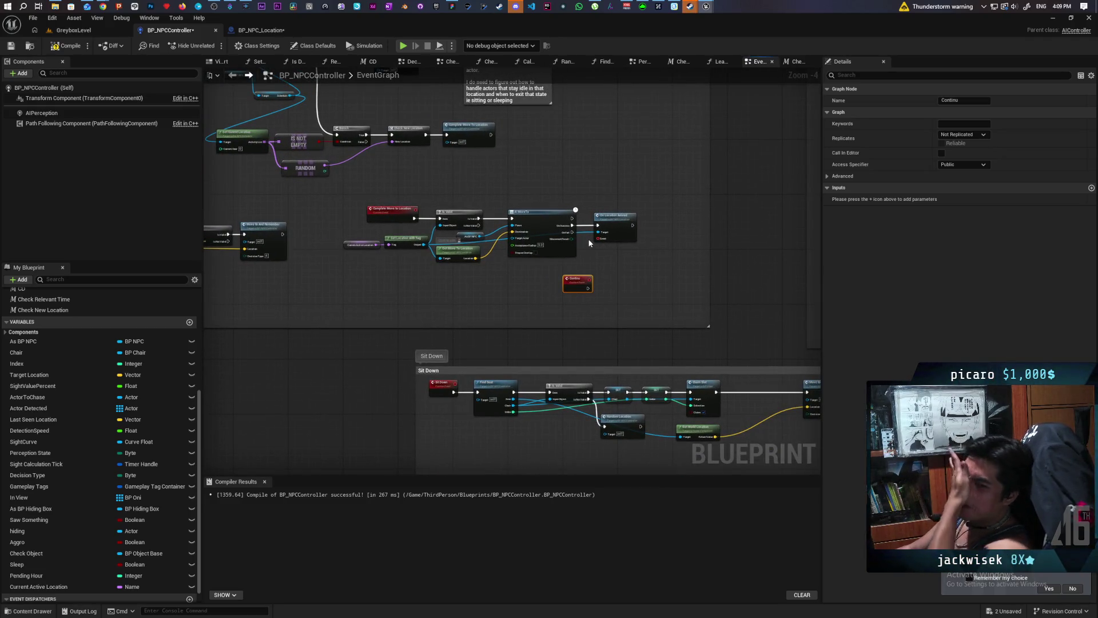
scroll(561, 177, "down", 6)
mouse_move(605, 225)
left_mouse_down()
mouse_move(425, 336)
mouse_move(318, 350)
mouse_move(355, 322)
left_mouse_up()
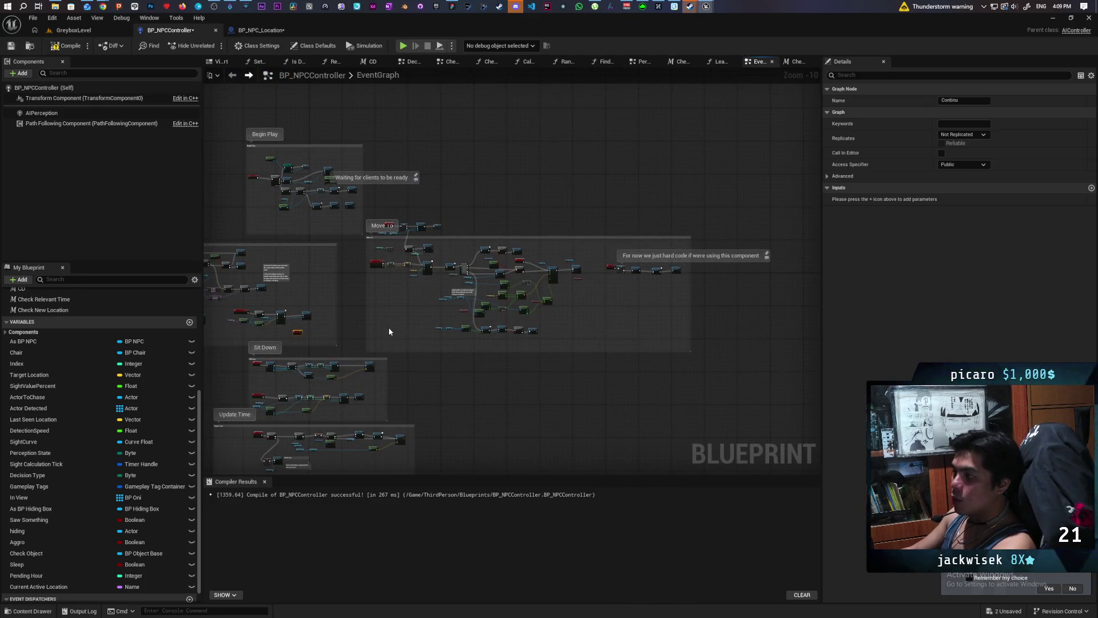
- Review the Move To group's nodes, then return to the GreyboxLevel map
scroll(380, 255, "up", 5)
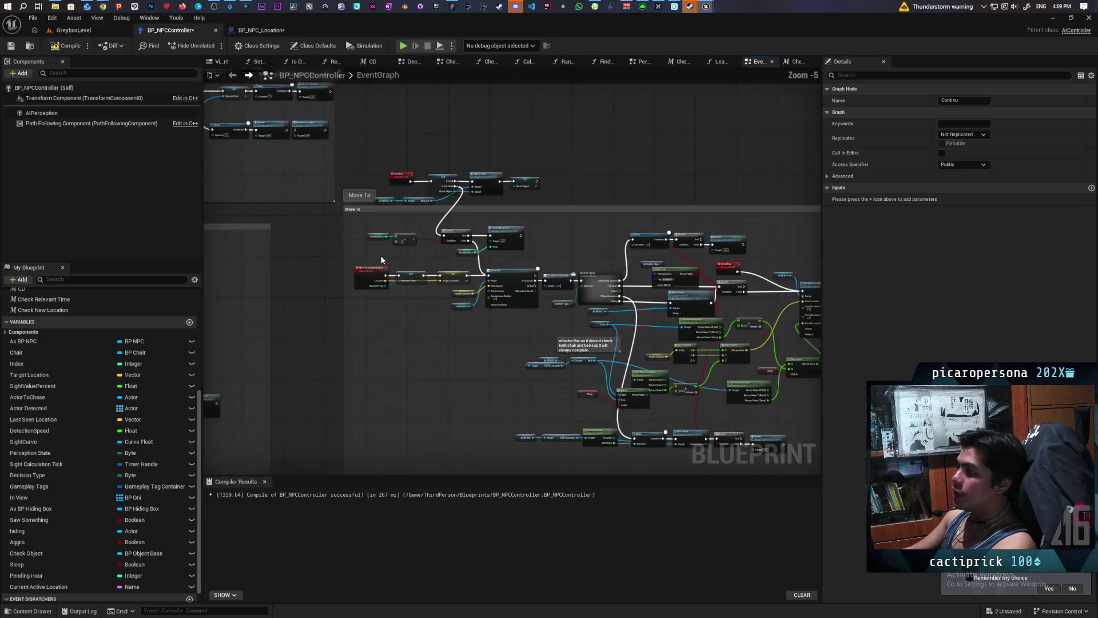
mouse_move(379, 255)
left_mouse_down()
mouse_move(258, 234)
mouse_move(274, 216)
mouse_move(272, 233)
left_mouse_up()
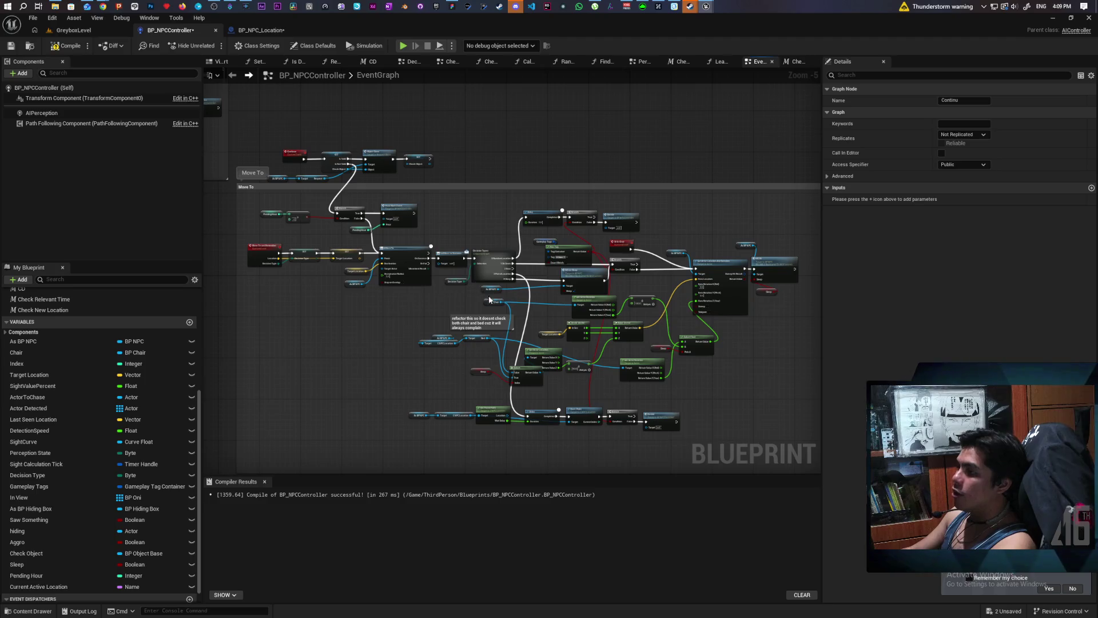
left_click_drag(331, 311, 461, 324)
scroll(438, 291, "up", 2)
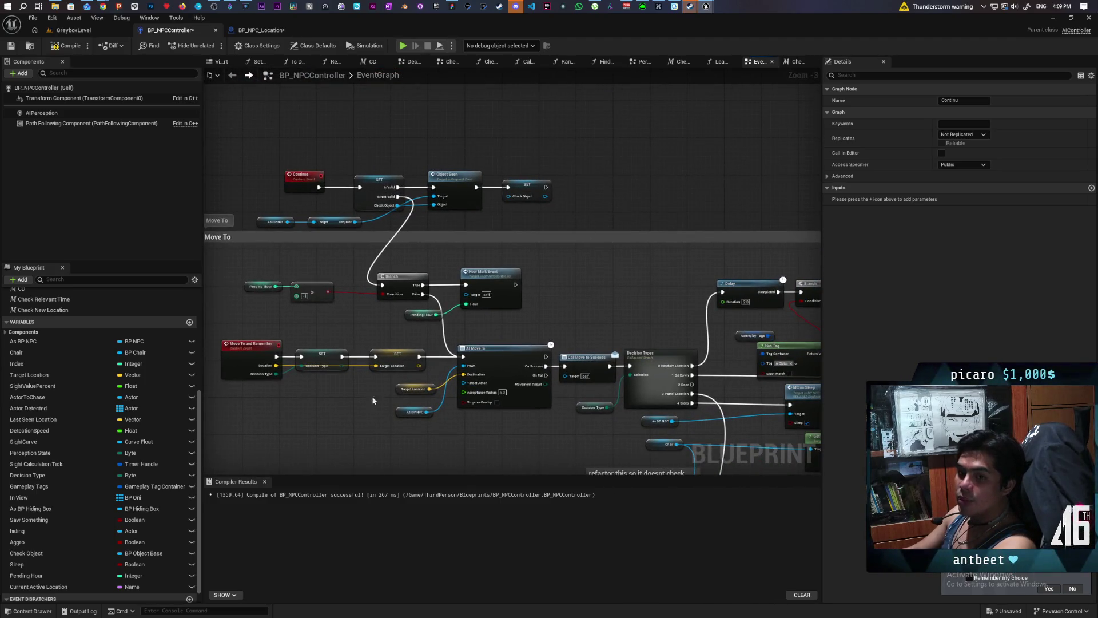
scroll(333, 394, "up", 2)
left_click_drag(316, 380, 408, 342)
left_click(367, 409)
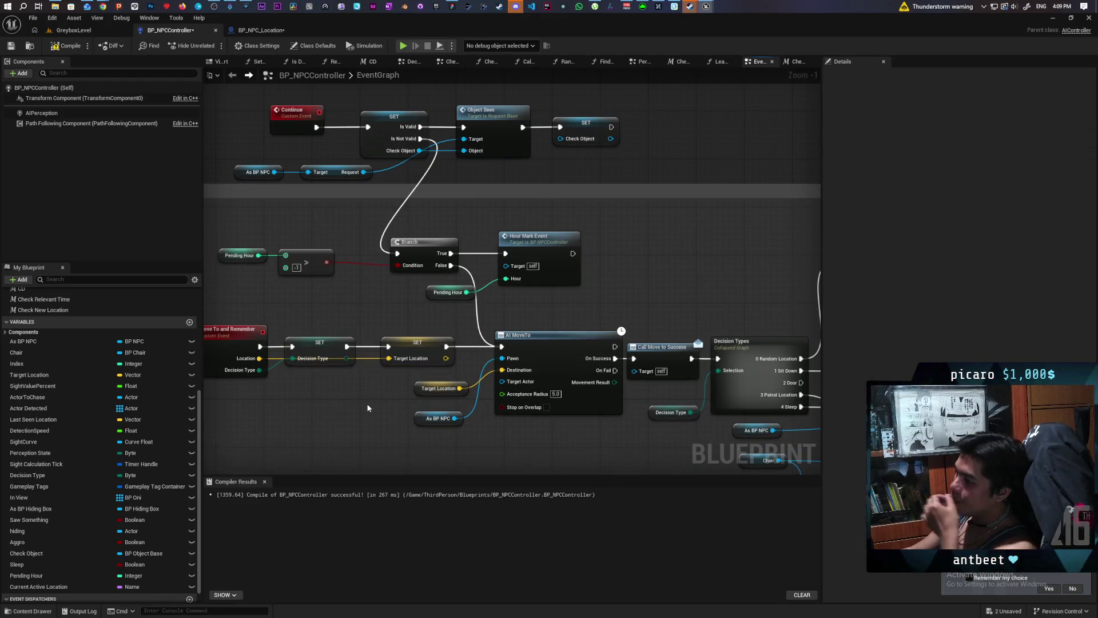
scroll(367, 408, "down", 2)
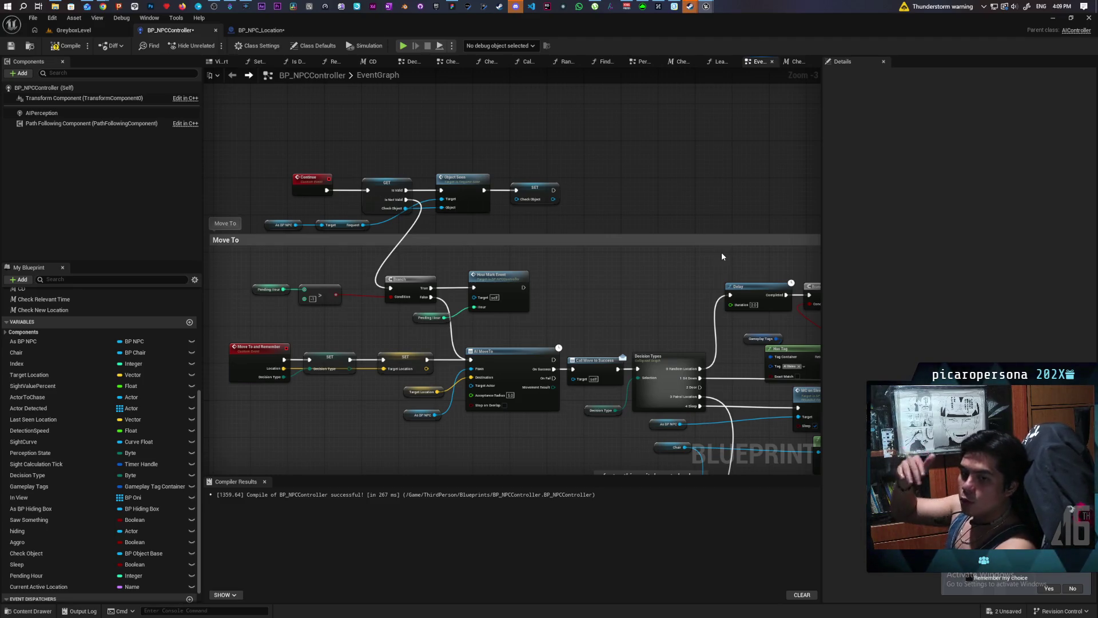
scroll(688, 315, "up", 9)
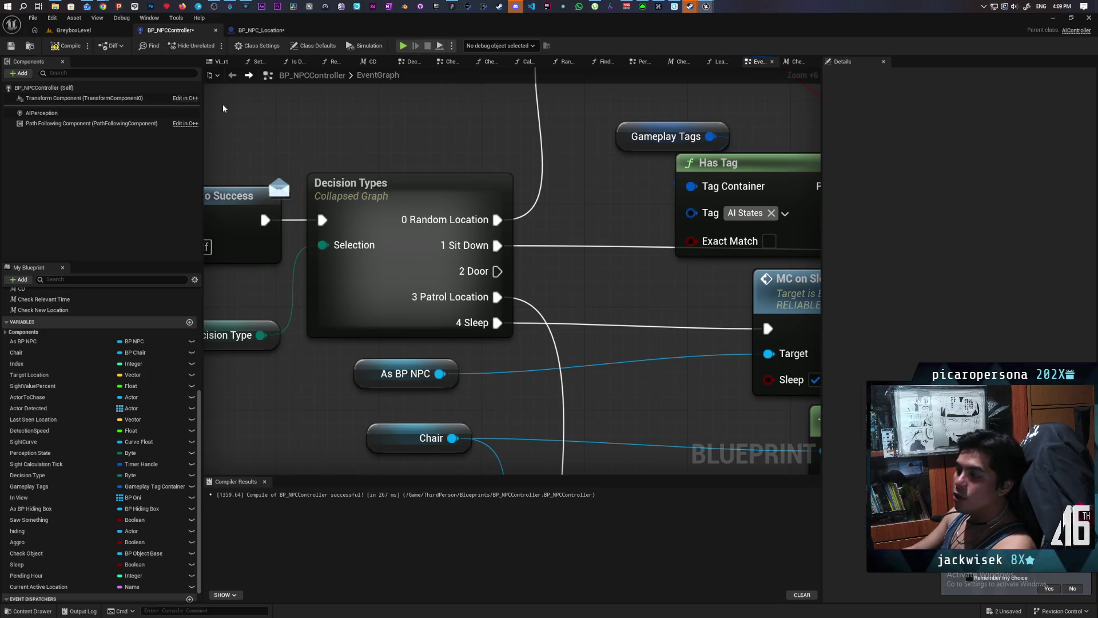
left_click(73, 30)
- Fly around the doorway, selecting the blue NPC and the location marker above the plants
left_click_drag(427, 286, 427, 286)
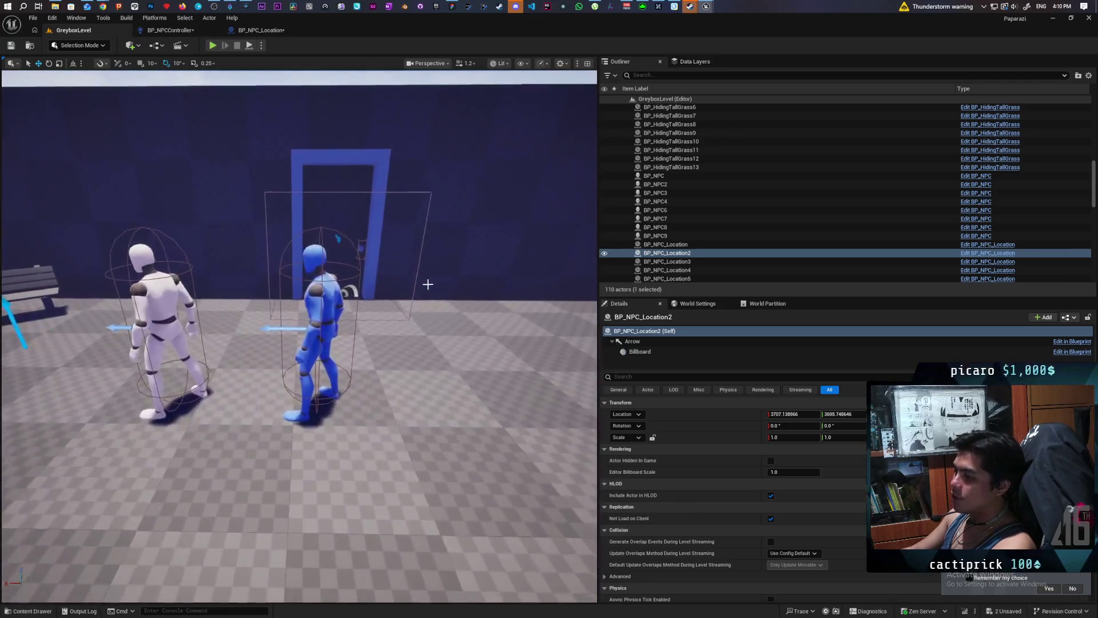
left_click(315, 275)
left_click_drag(315, 275, 315, 274)
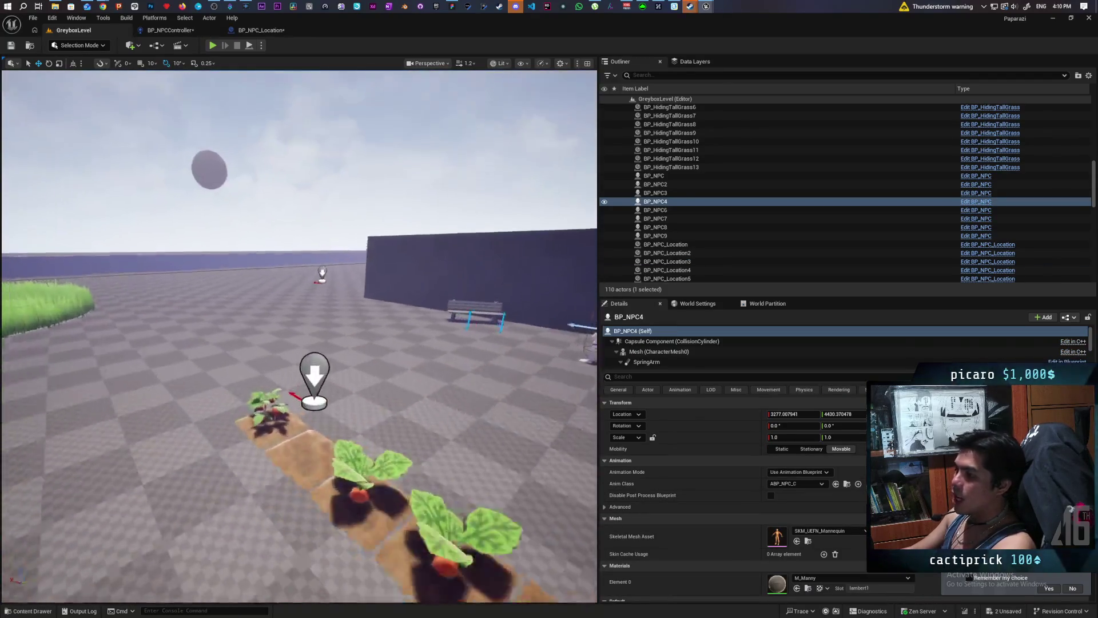
left_click(368, 486)
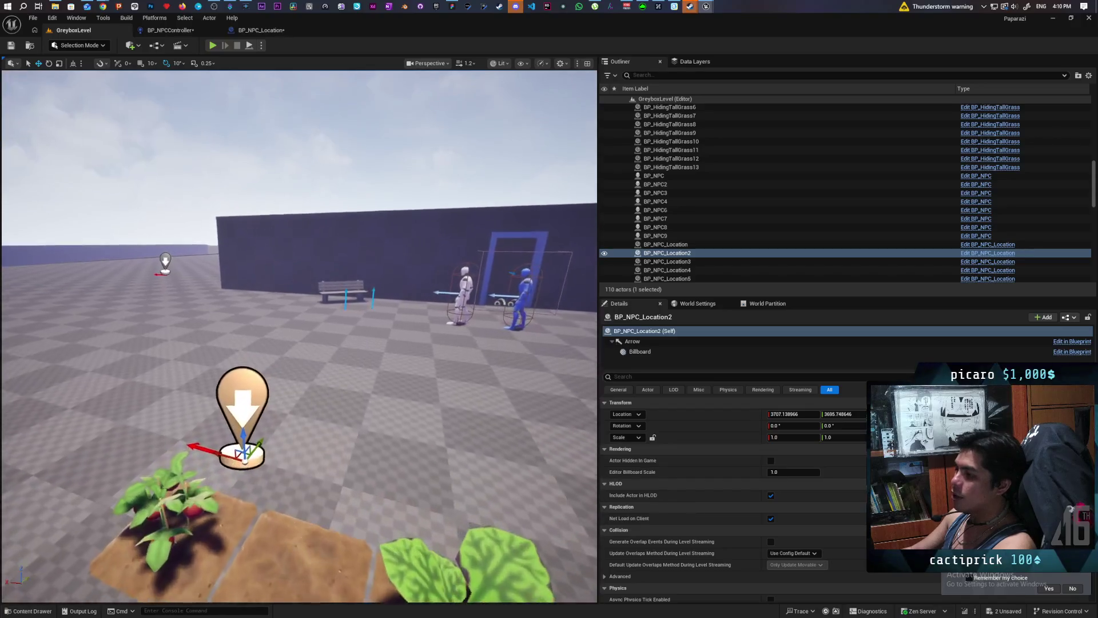
left_click_drag(424, 331, 424, 332)
left_click_drag(366, 263, 365, 263)
left_click(366, 258)
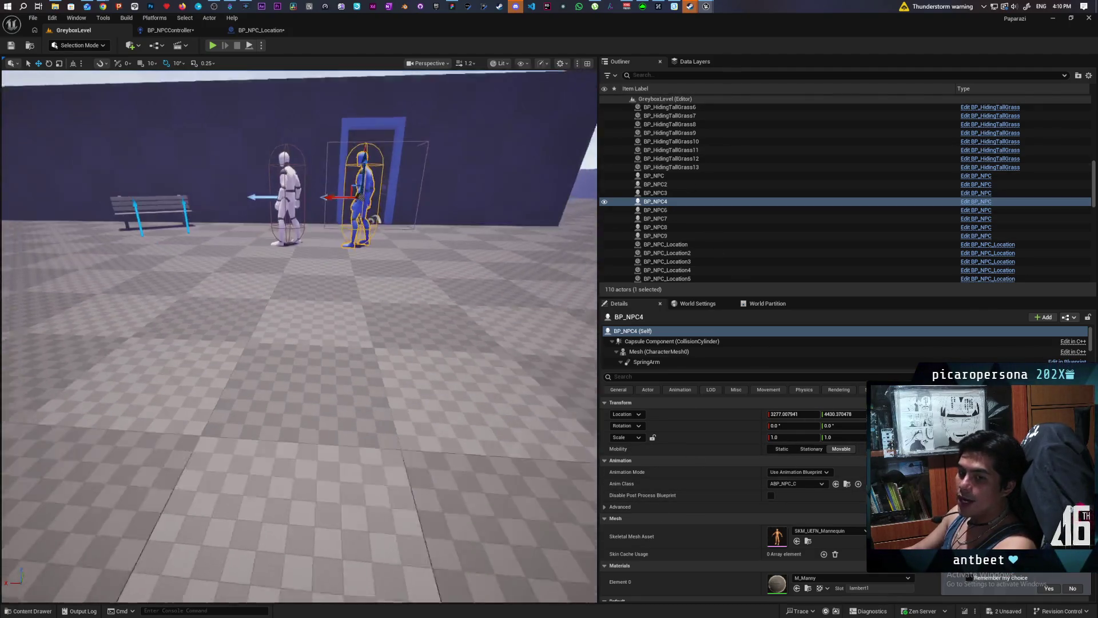
- Reselect the blue NPC and open its DA_Test schedule from the Details panel
left_click_drag(508, 444, 367, 352)
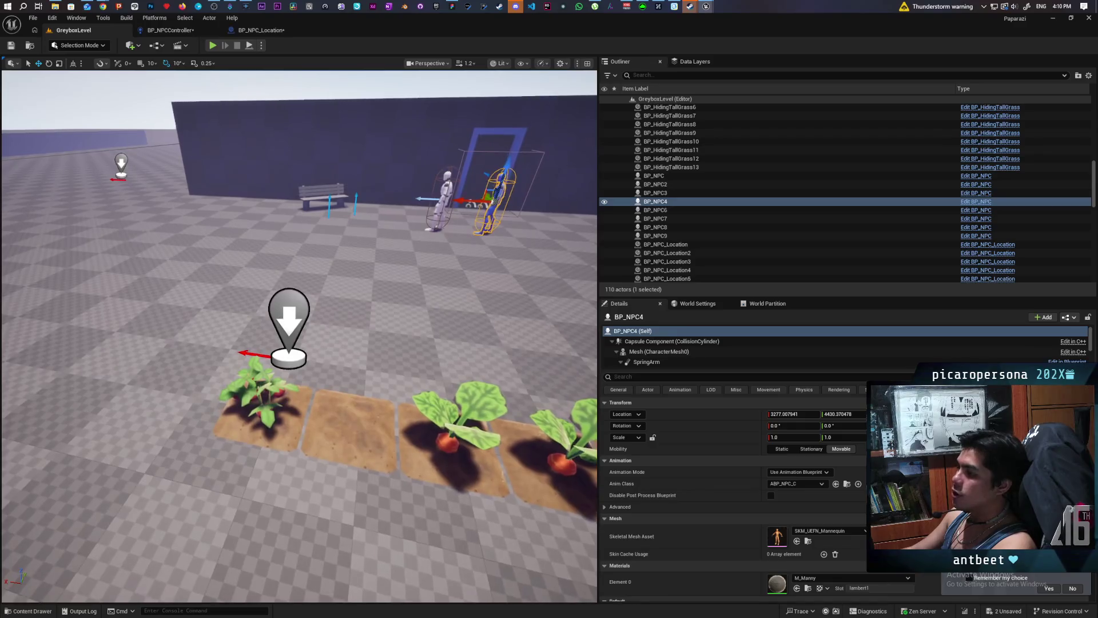
left_click(286, 326)
mouse_move(286, 326)
left_mouse_down()
mouse_move(285, 360)
mouse_move(263, 320)
left_mouse_up()
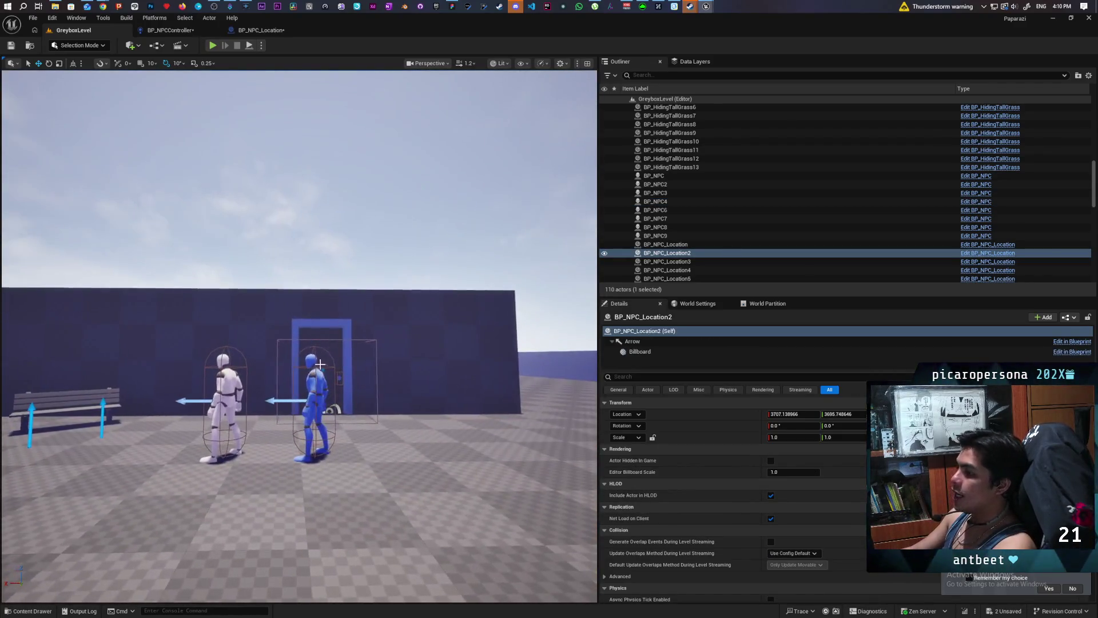
left_click(311, 404)
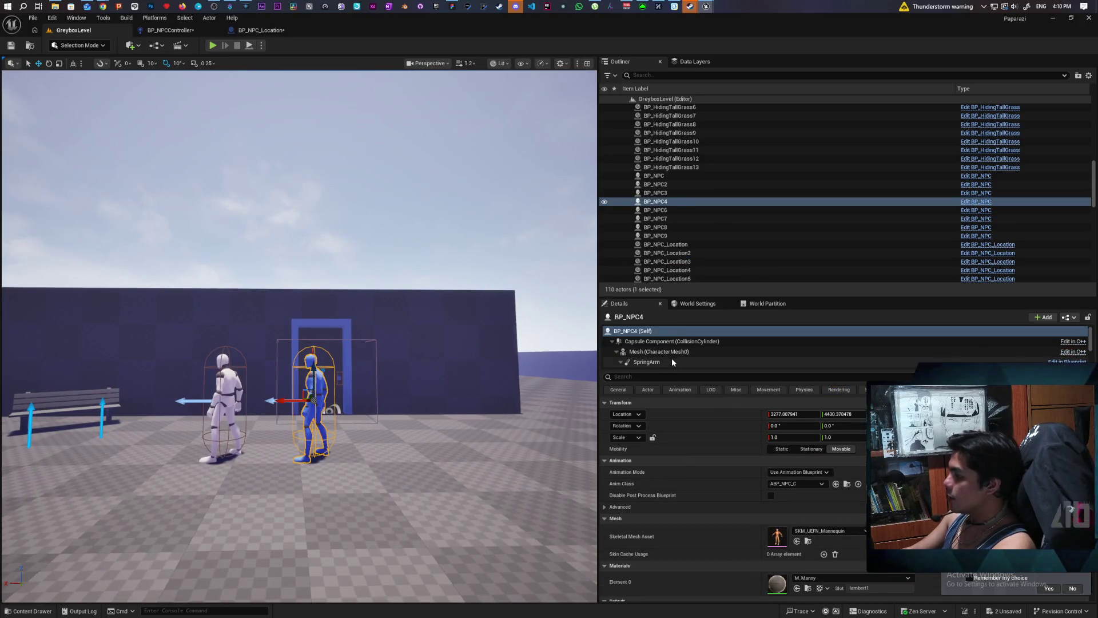
scroll(671, 355, "down", 3)
scroll(698, 458, "down", 2)
scroll(719, 466, "down", 3)
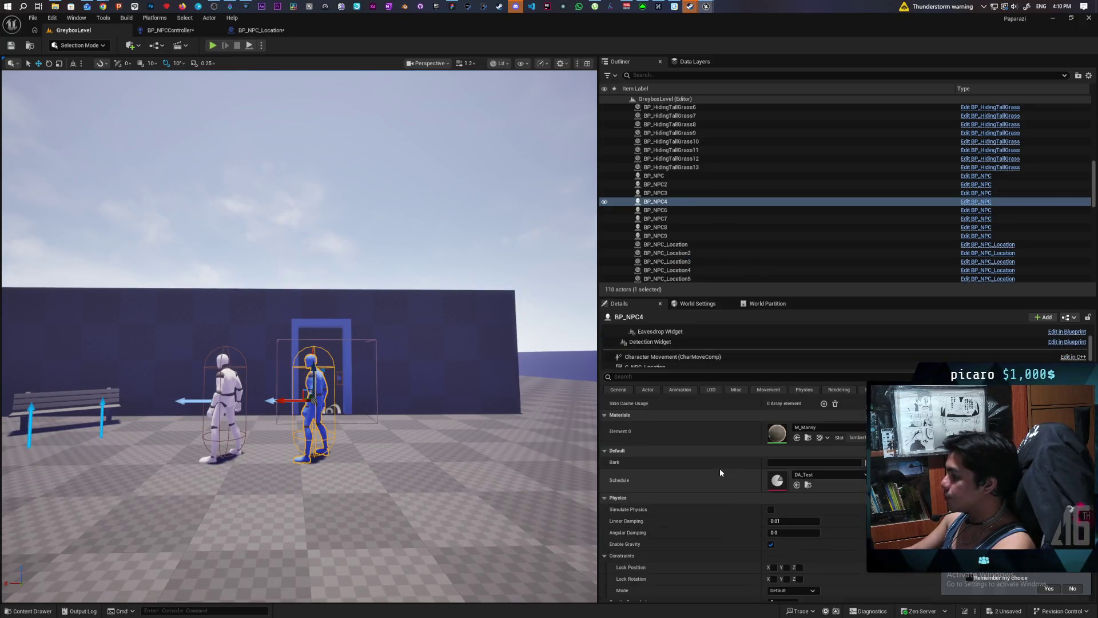
double_click(789, 482)
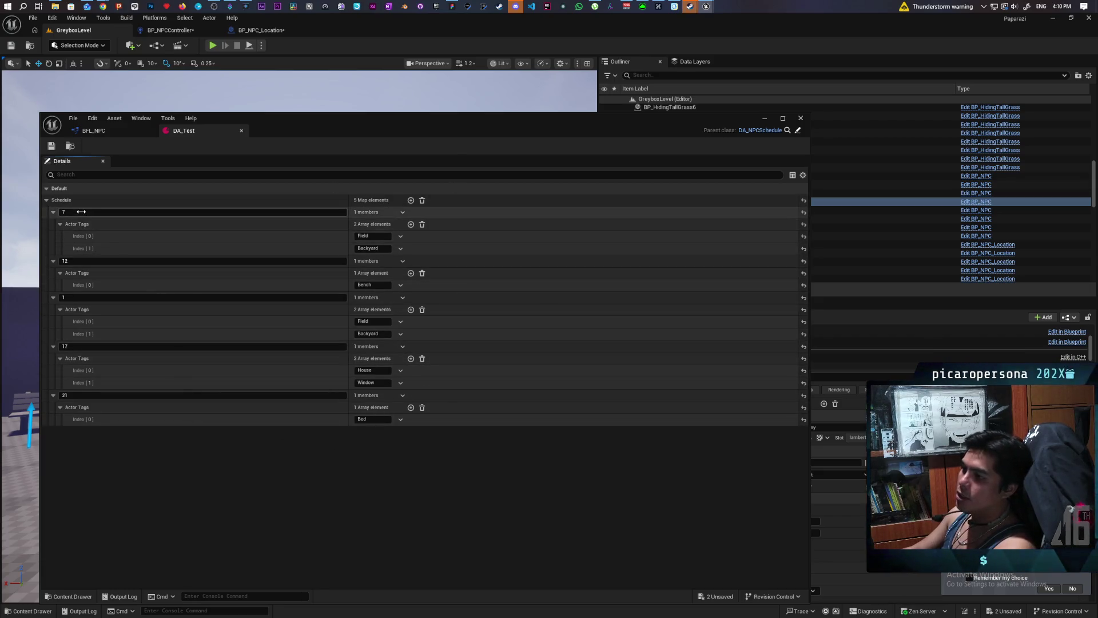
- Check DA_Test's tags: Field and Backyard (7), Bench (12), Field (1), House and Window (17)
left_click(370, 236)
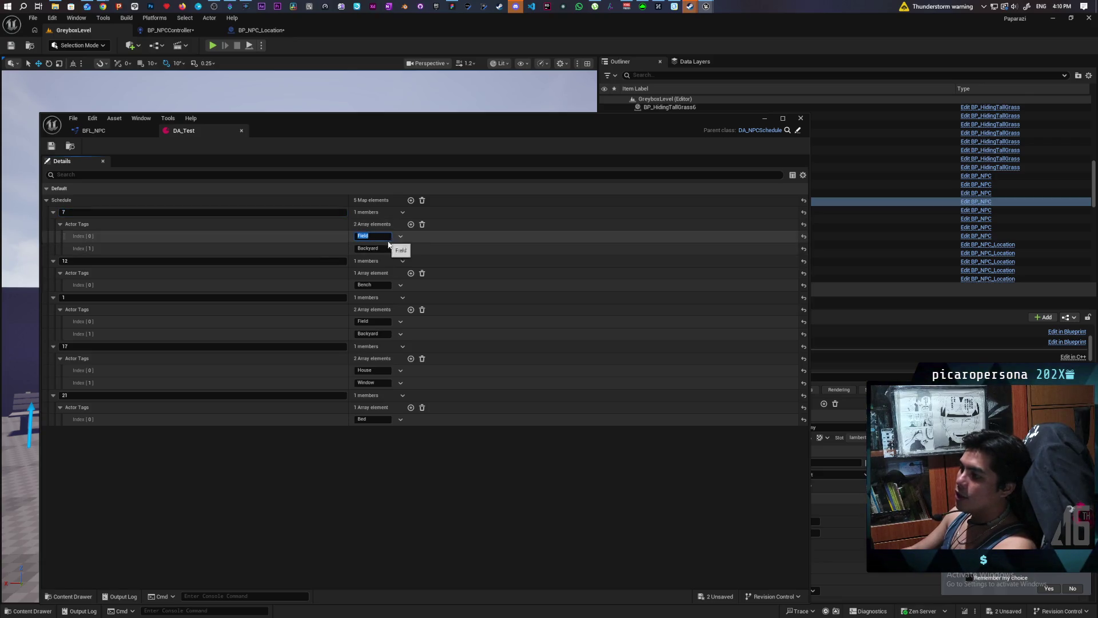
left_click(371, 248)
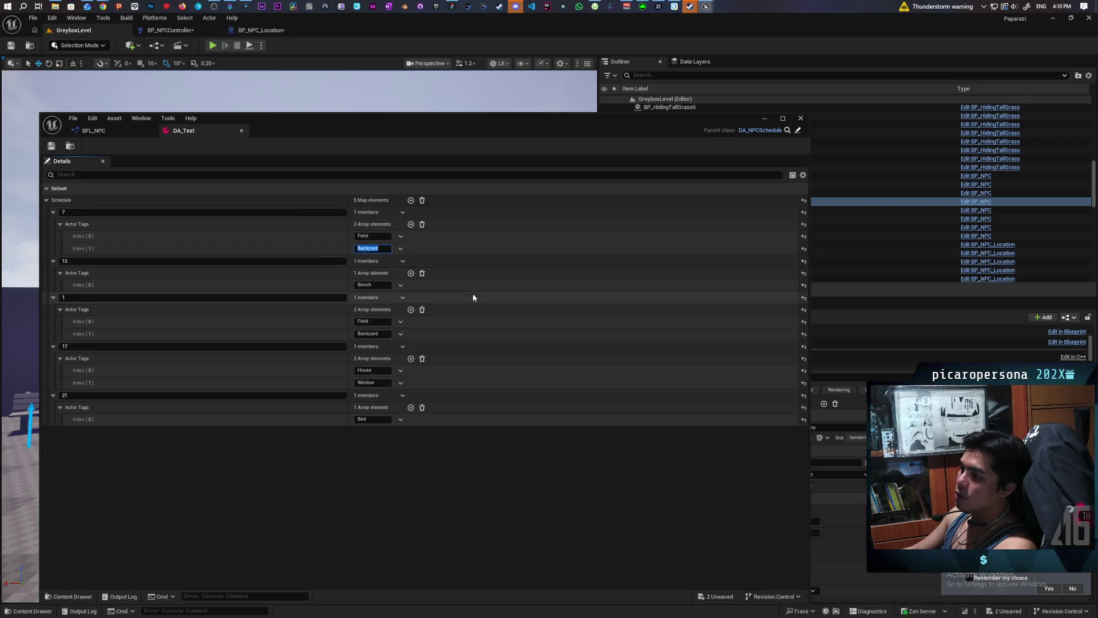
left_click(374, 285)
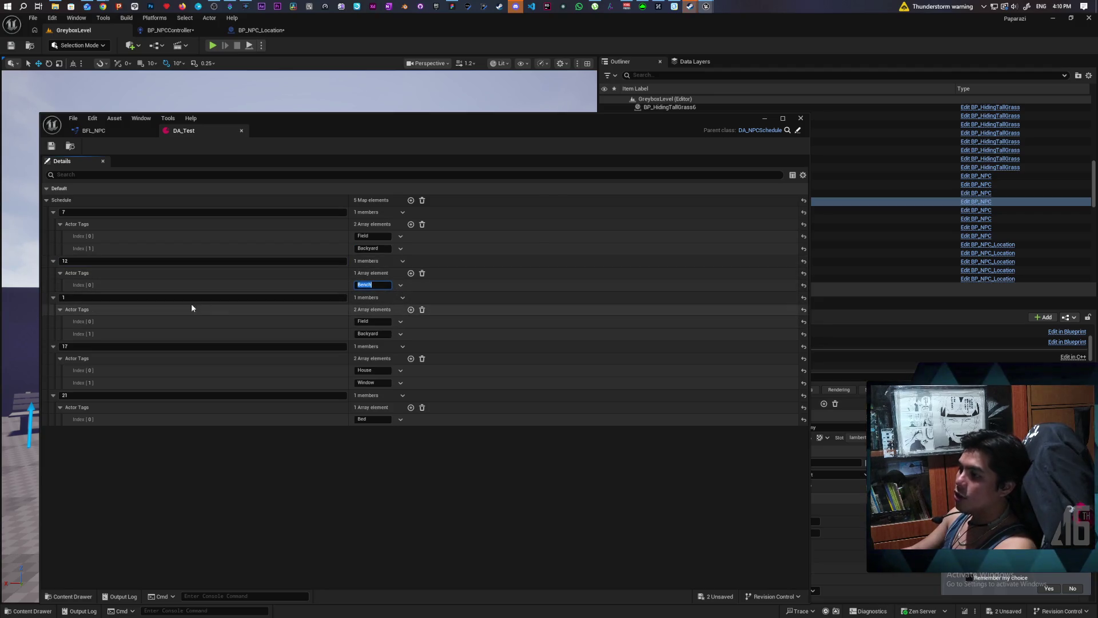
left_click(372, 321)
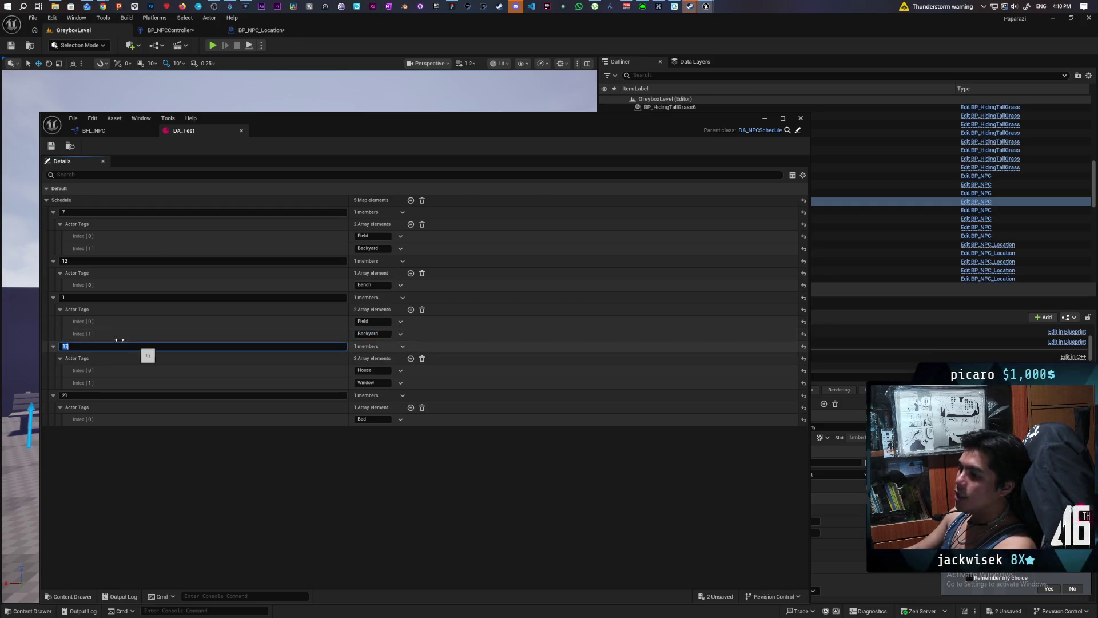
left_click(378, 370)
left_click(369, 382)
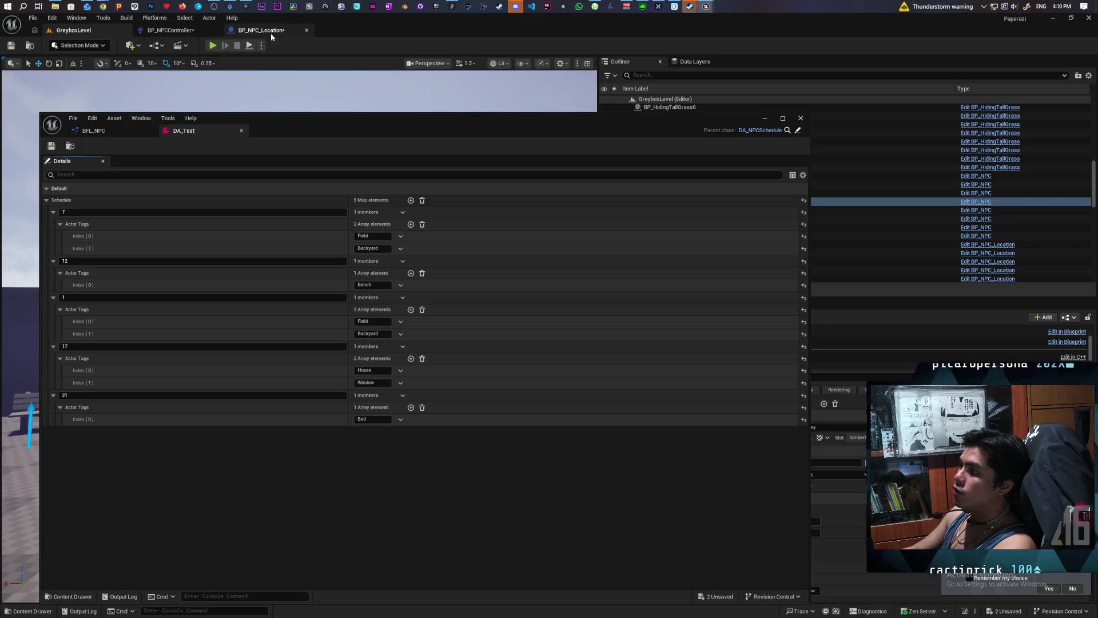
- Select the location marker above the plants in the level and bring up BP_NPC_Location's blueprint
left_click(764, 118)
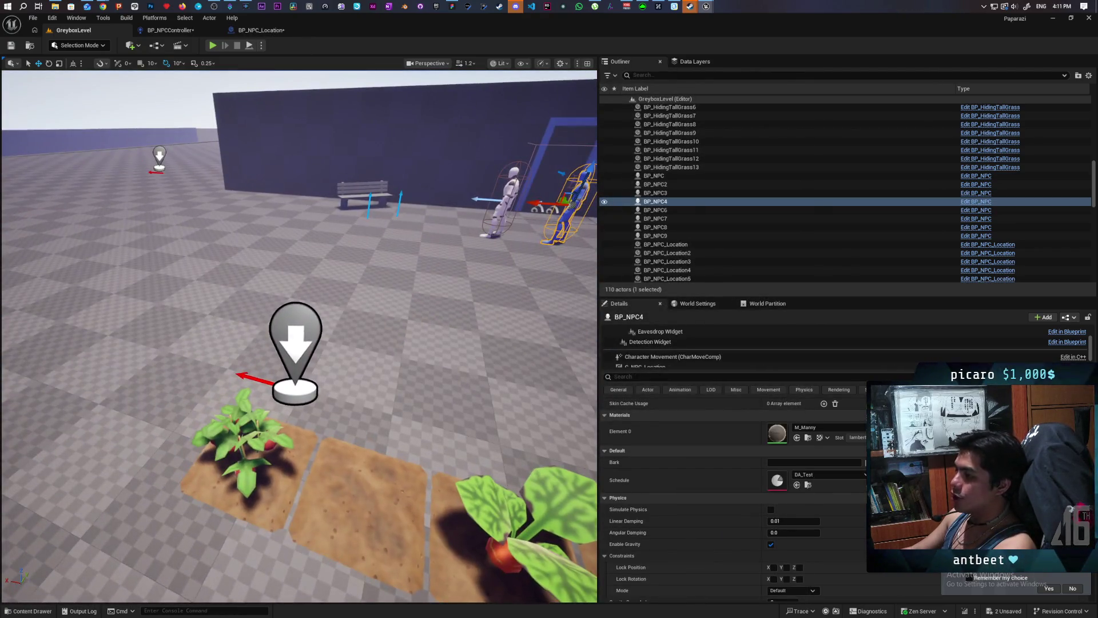
left_click(324, 309)
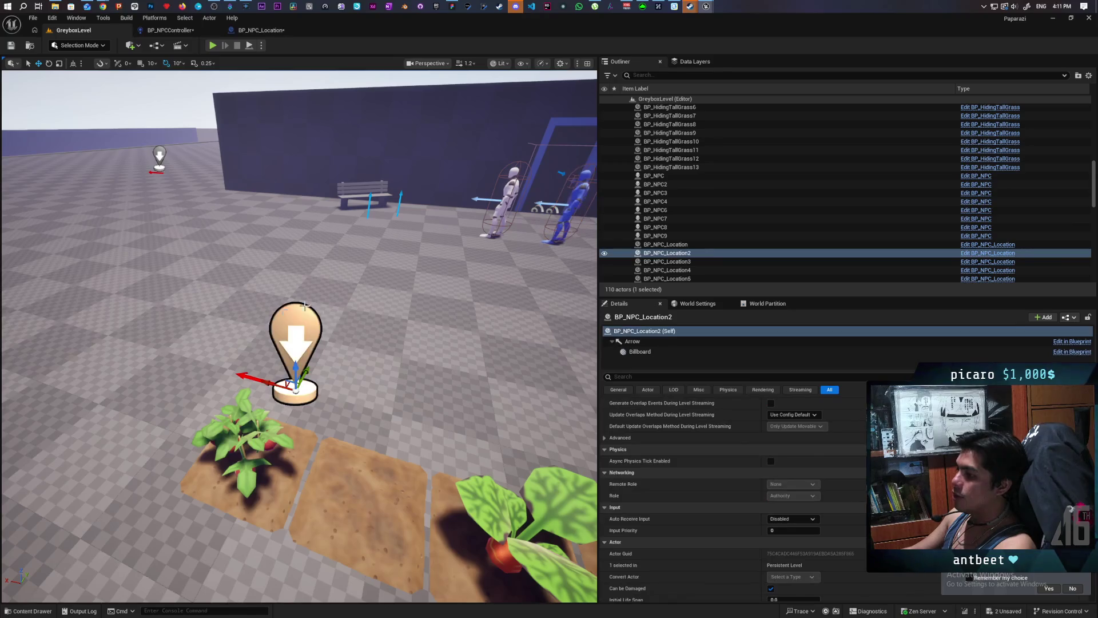
left_click(258, 34)
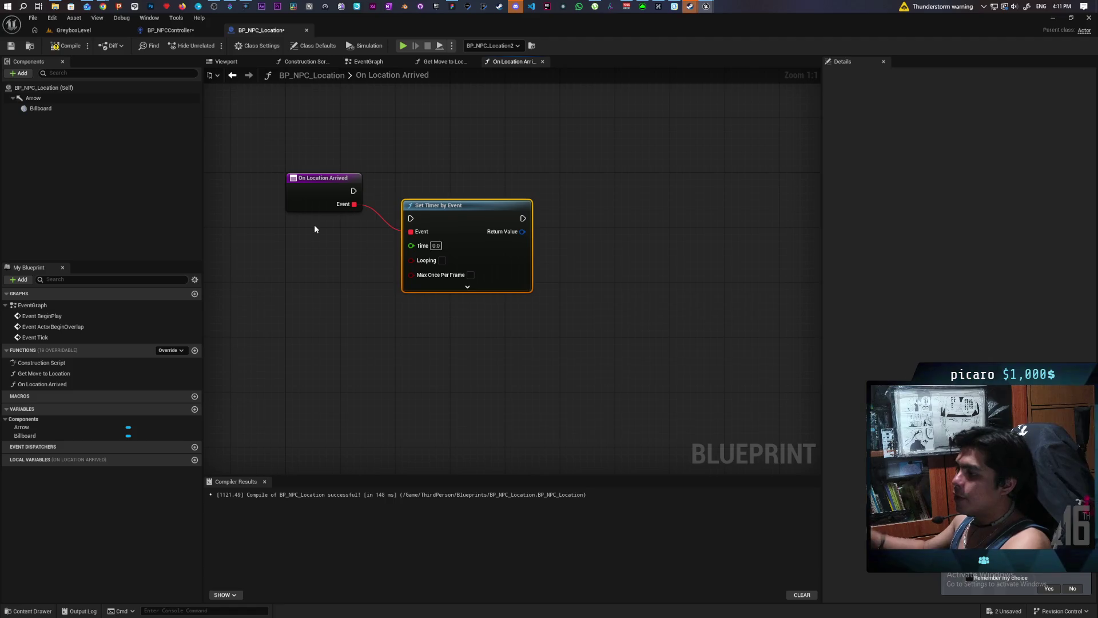
- Return to the GreyboxLevel viewport showing the bench beside the dark wall
left_click(74, 30)
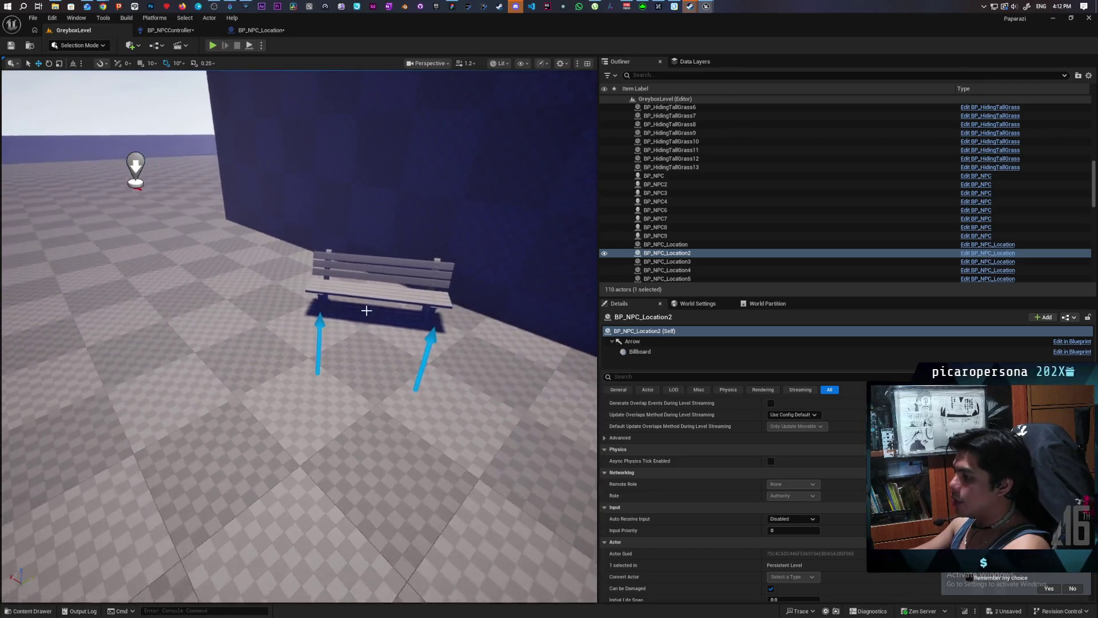
- Select the bench and the NPC location marker by the crops, flying the camera around them
left_click(320, 324)
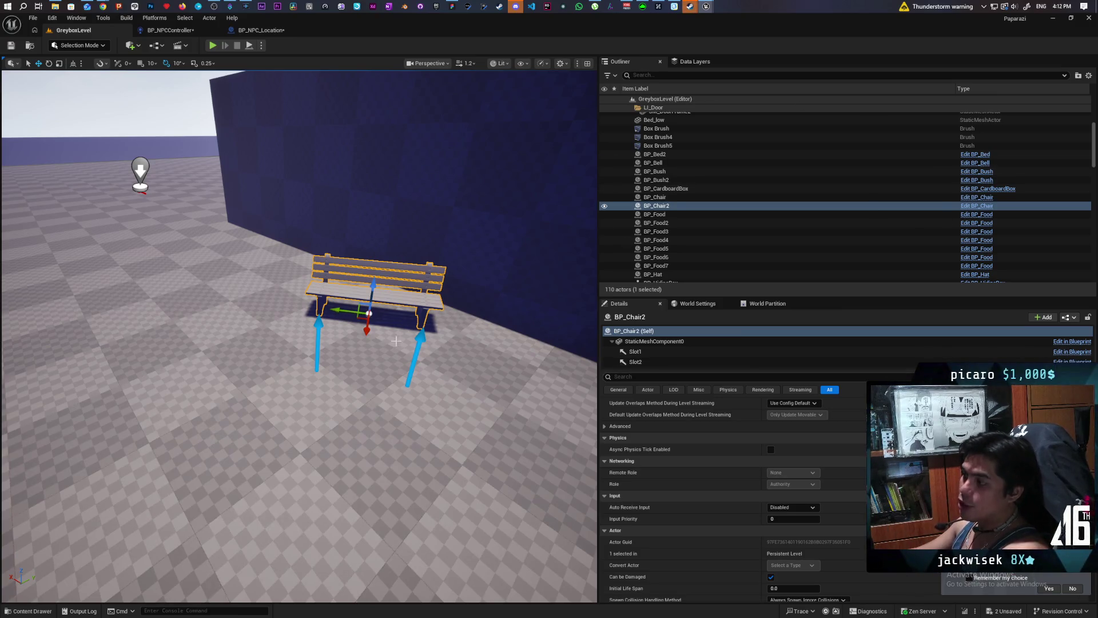
scroll(298, 336, "down", 10)
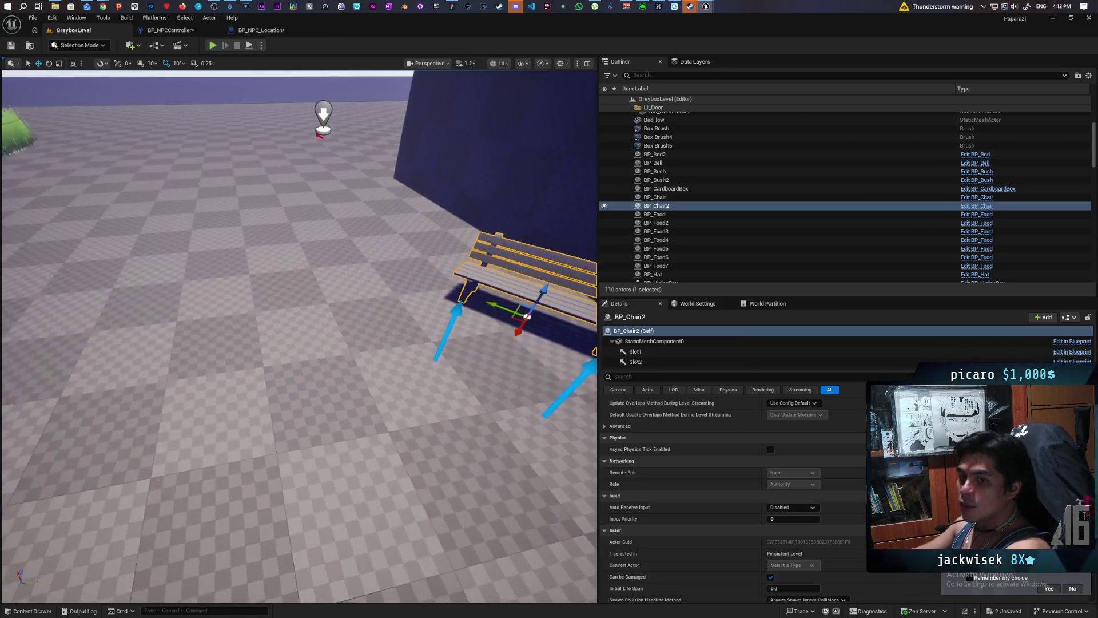
scroll(244, 376, "down", 3)
scroll(244, 376, "up", 10)
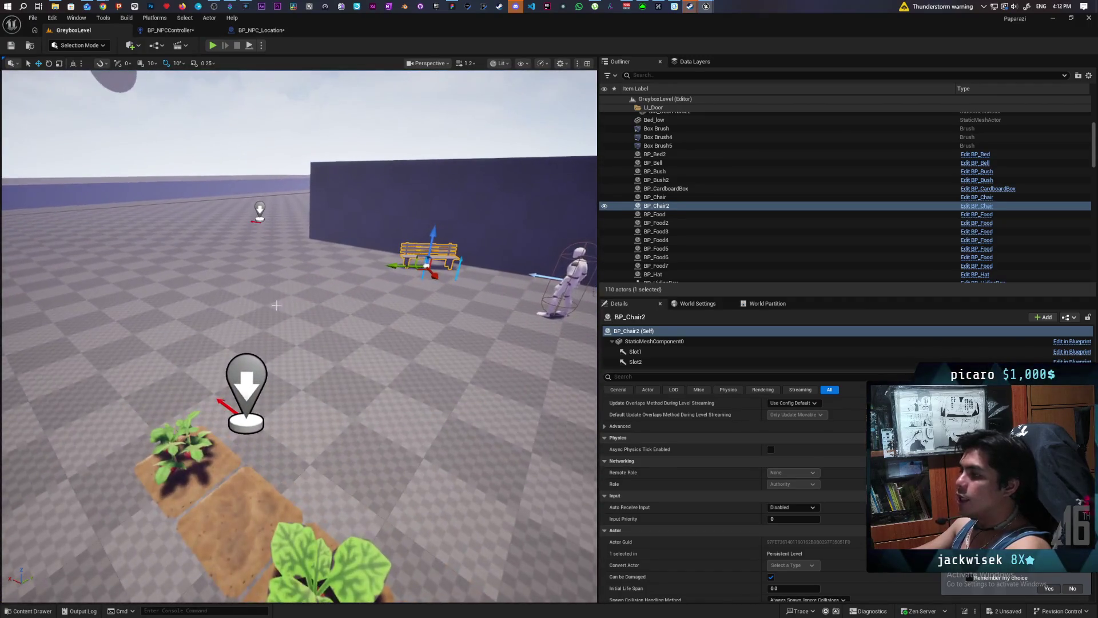
left_click(244, 376)
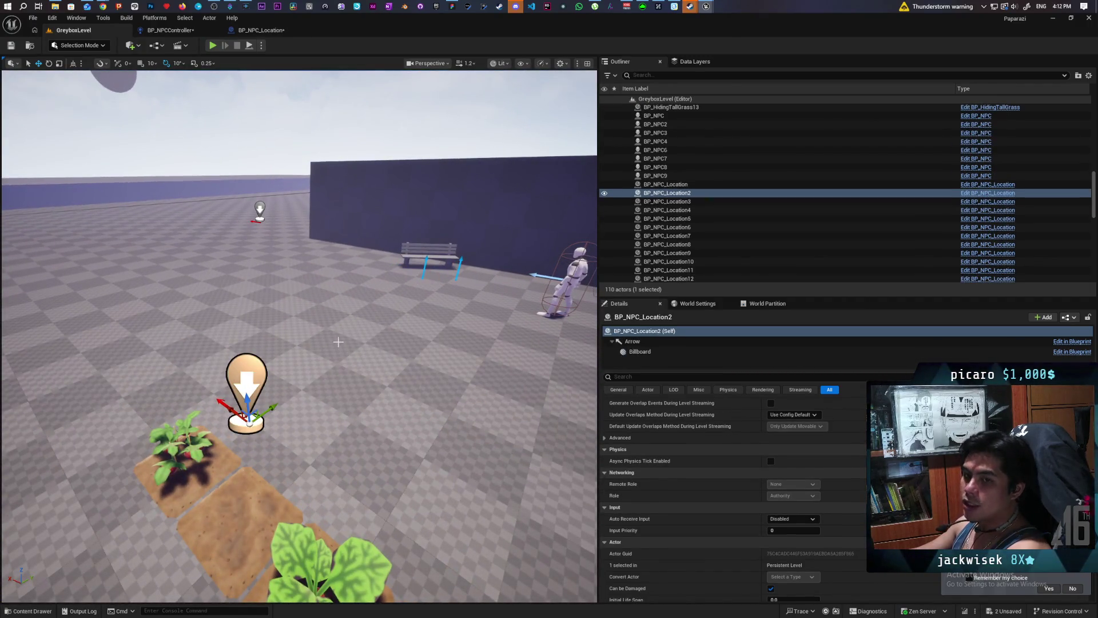
mouse_move(338, 342)
left_mouse_down()
mouse_move(377, 412)
mouse_move(182, 389)
left_mouse_up()
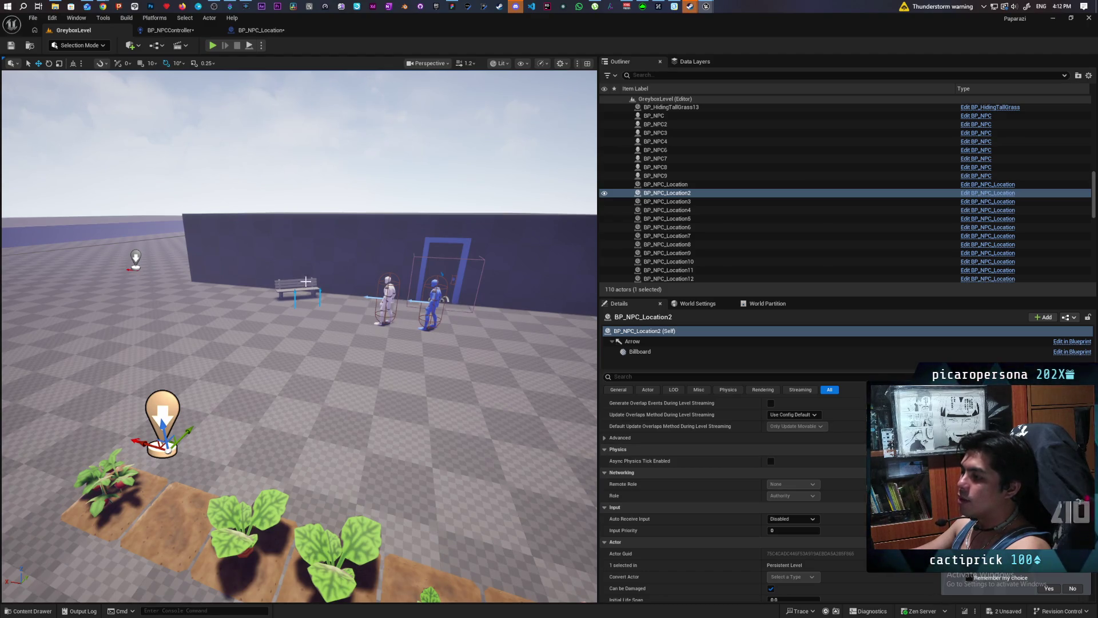
mouse_move(393, 384)
left_mouse_down()
mouse_move(275, 343)
mouse_move(297, 326)
mouse_move(312, 339)
mouse_move(346, 335)
mouse_move(320, 343)
mouse_move(416, 362)
left_mouse_up()
scroll(300, 336, "down", 10)
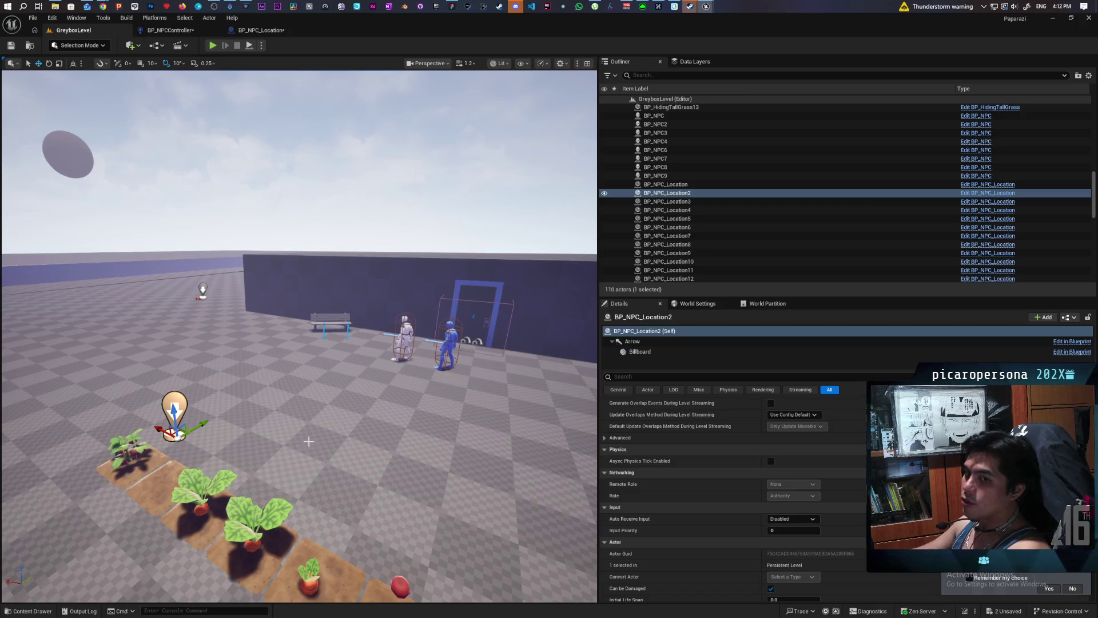
mouse_move(464, 324)
left_mouse_down()
mouse_move(186, 387)
mouse_move(261, 451)
mouse_move(278, 511)
left_mouse_up()
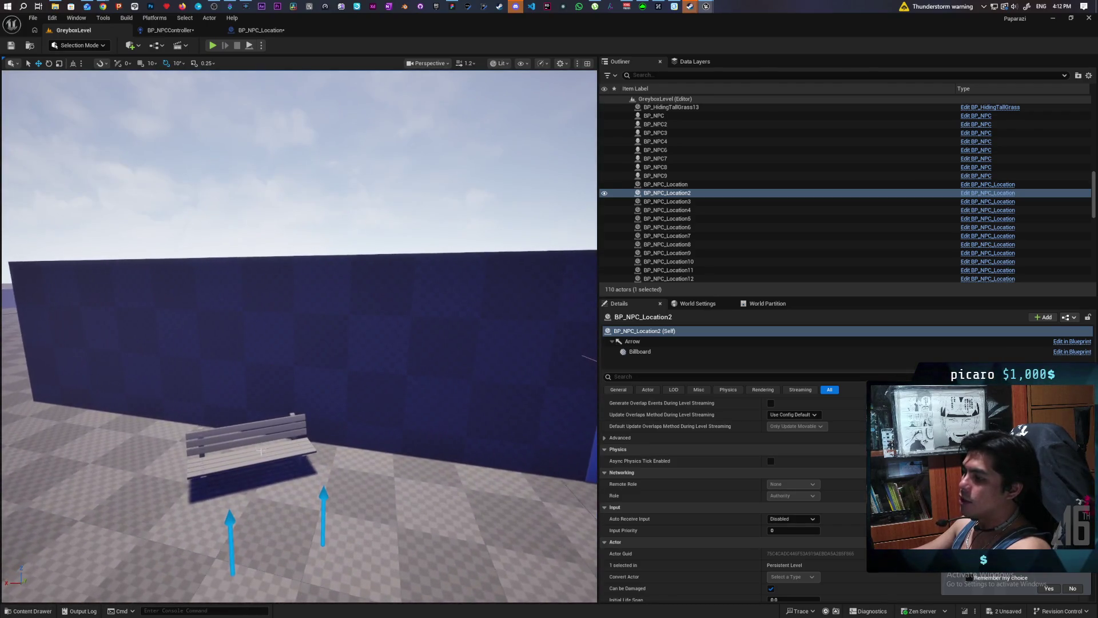
- Focus on bench BP_Chair2, check Set Timer by Event in BP_NPC_Location, then go to BP_NPCController
left_click(261, 452)
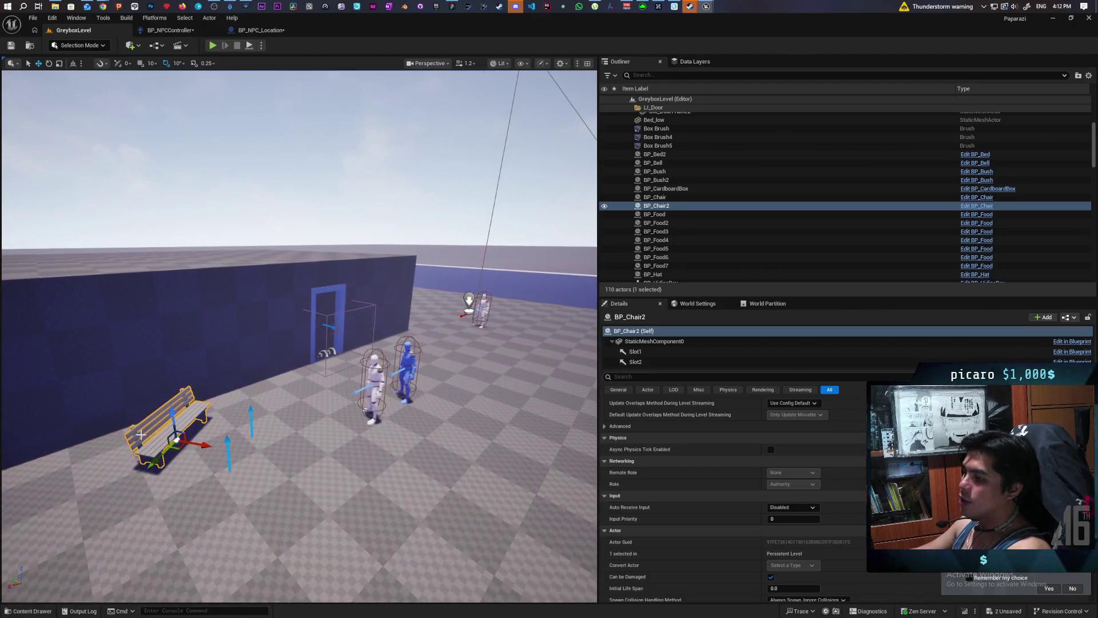
key("f")
mouse_move(337, 384)
left_mouse_down()
mouse_move(269, 420)
mouse_move(268, 400)
mouse_move(252, 443)
left_mouse_up()
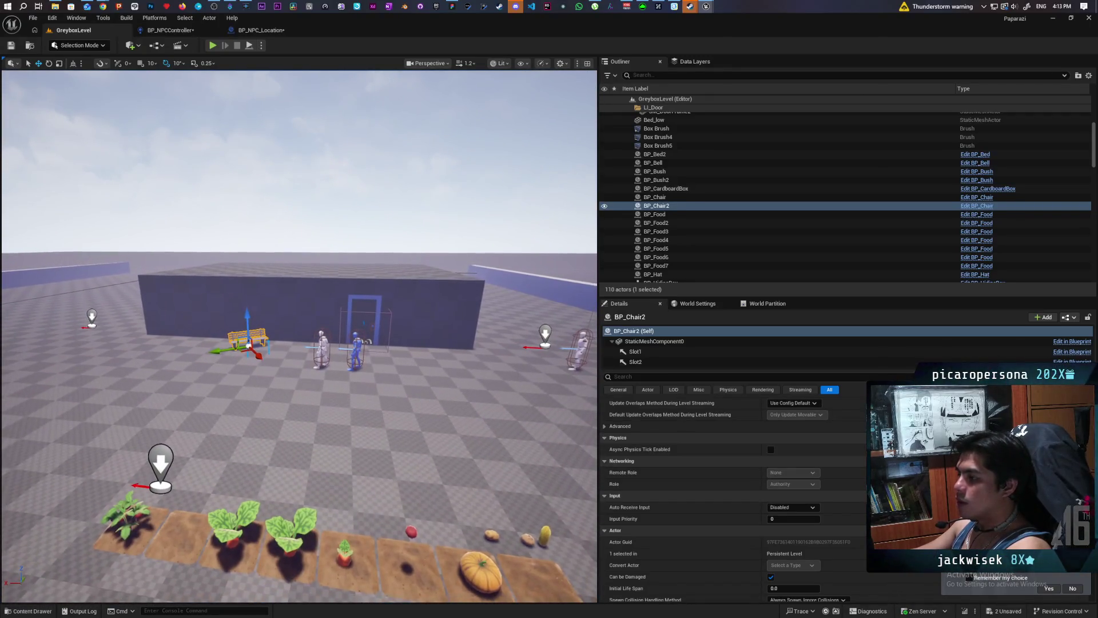
left_click(261, 28)
left_click(464, 193)
mouse_move(436, 165)
left_mouse_down()
mouse_move(493, 379)
mouse_move(483, 313)
mouse_move(474, 375)
left_mouse_up()
left_click(170, 30)
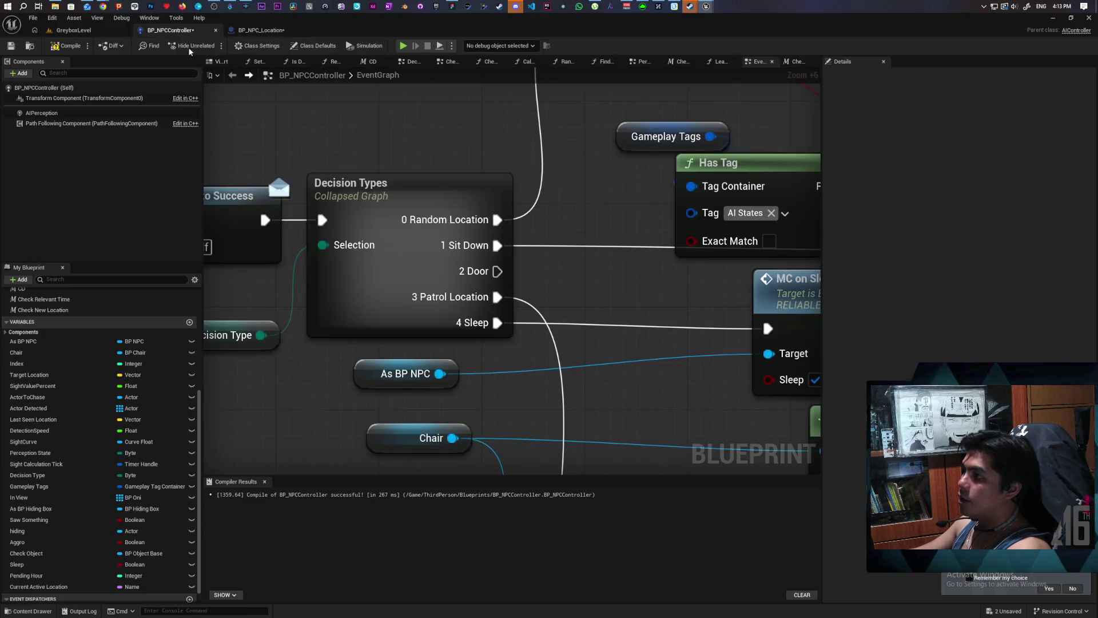
- Wire the Continu custom event into On Location Arrived's Event input, then check BP_NPC_Location
scroll(337, 185, "down", 13)
scroll(482, 232, "up", 4)
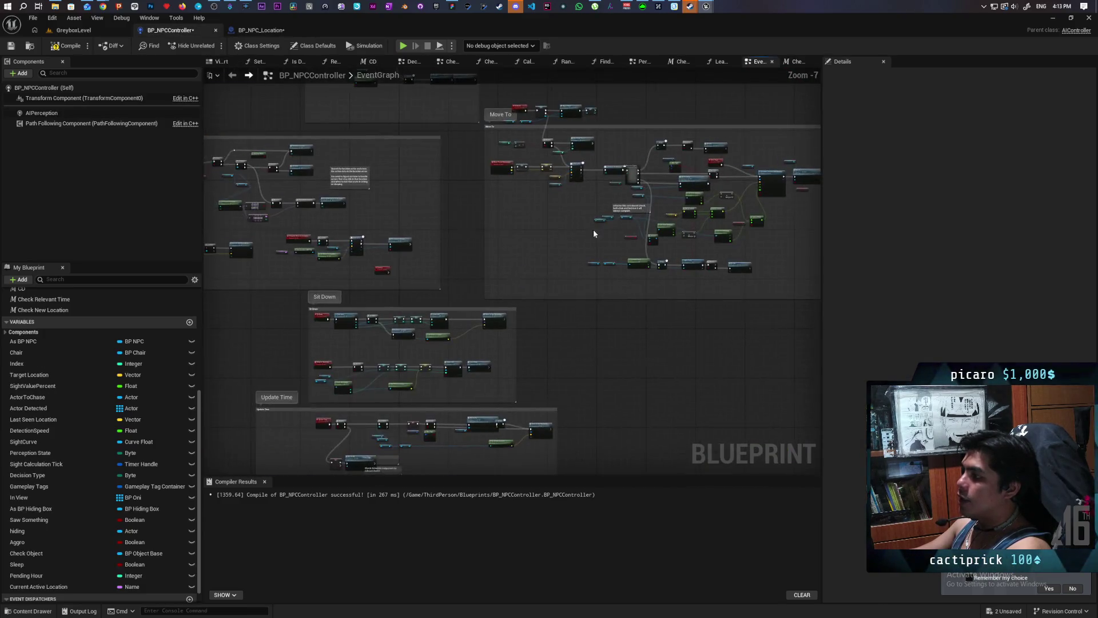
scroll(483, 232, "up", 3)
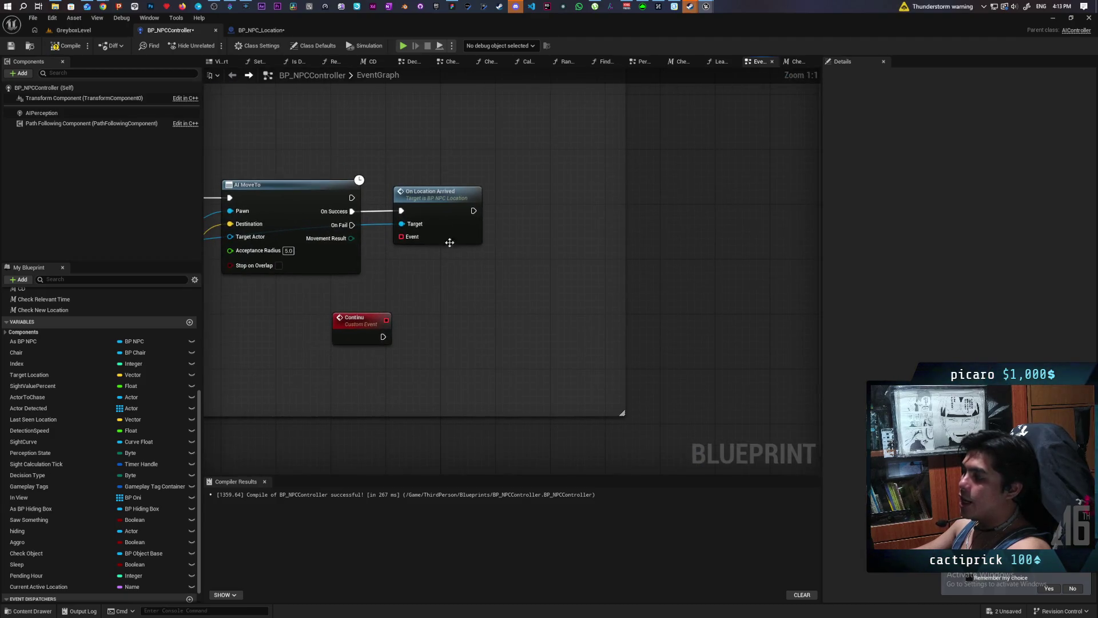
left_click_drag(388, 319, 402, 237)
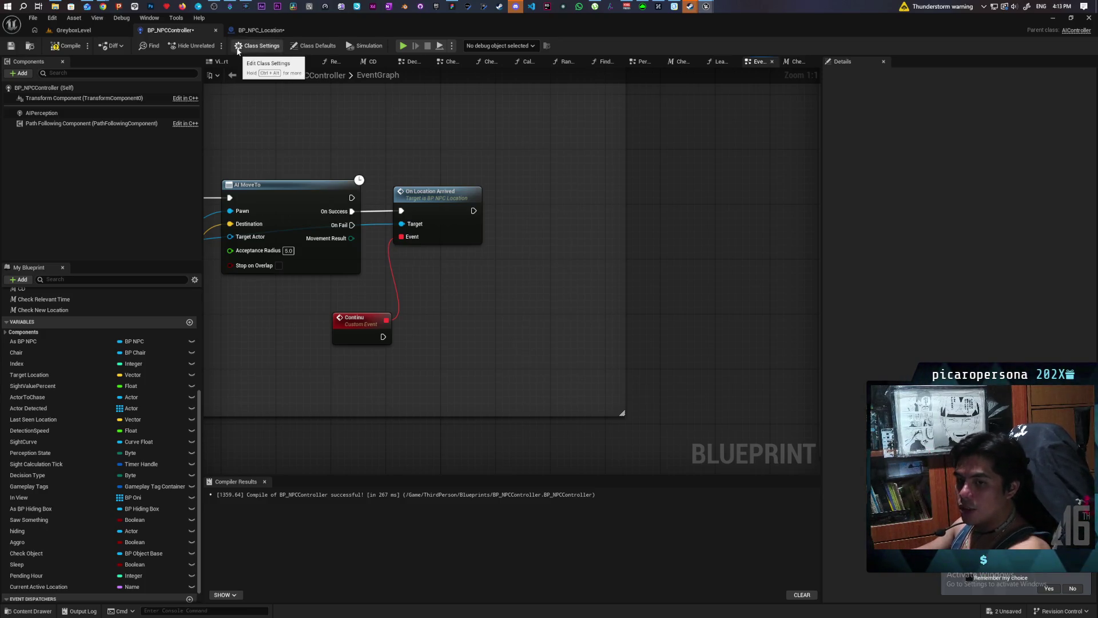
left_click(259, 31)
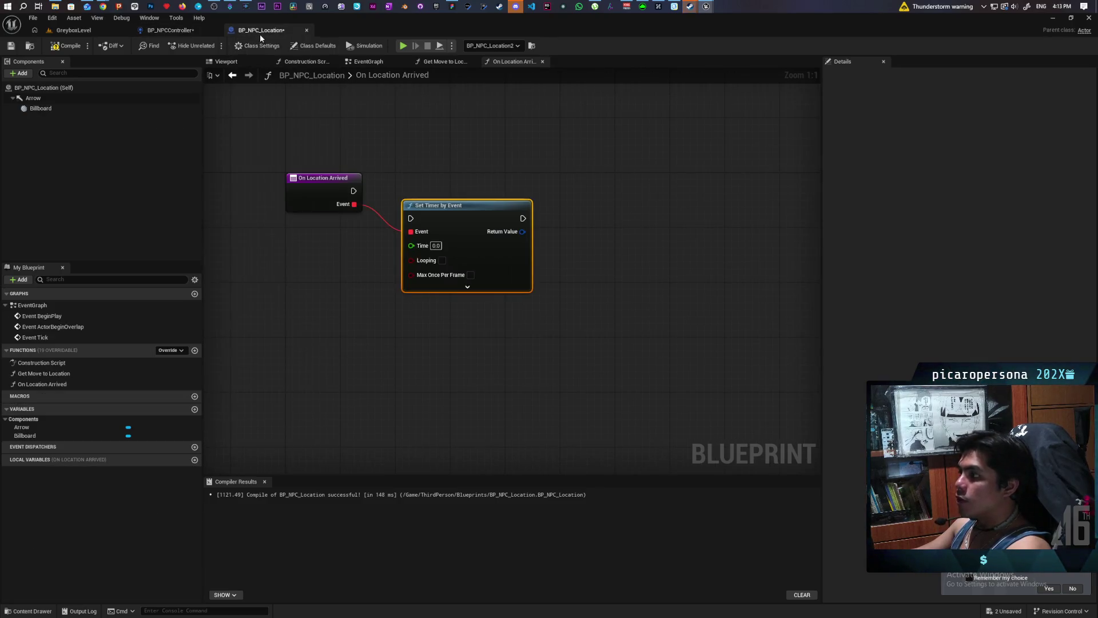
- Select the BP_NPC_Location2 marker in GreyboxLevel, glance at BP_NPC_Location, and return to BP_NPCController
left_click(100, 34)
mouse_move(349, 307)
left_mouse_down()
mouse_move(349, 320)
mouse_move(349, 280)
mouse_move(349, 303)
mouse_move(315, 314)
mouse_move(338, 308)
mouse_move(338, 340)
mouse_move(275, 326)
mouse_move(241, 342)
left_mouse_up()
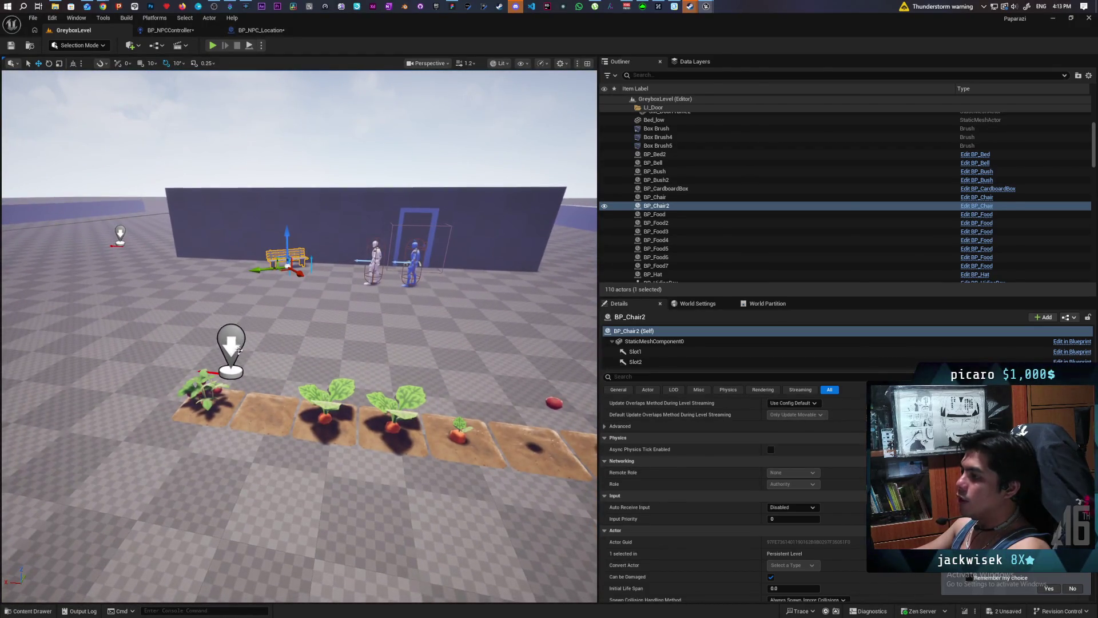
left_click(231, 342)
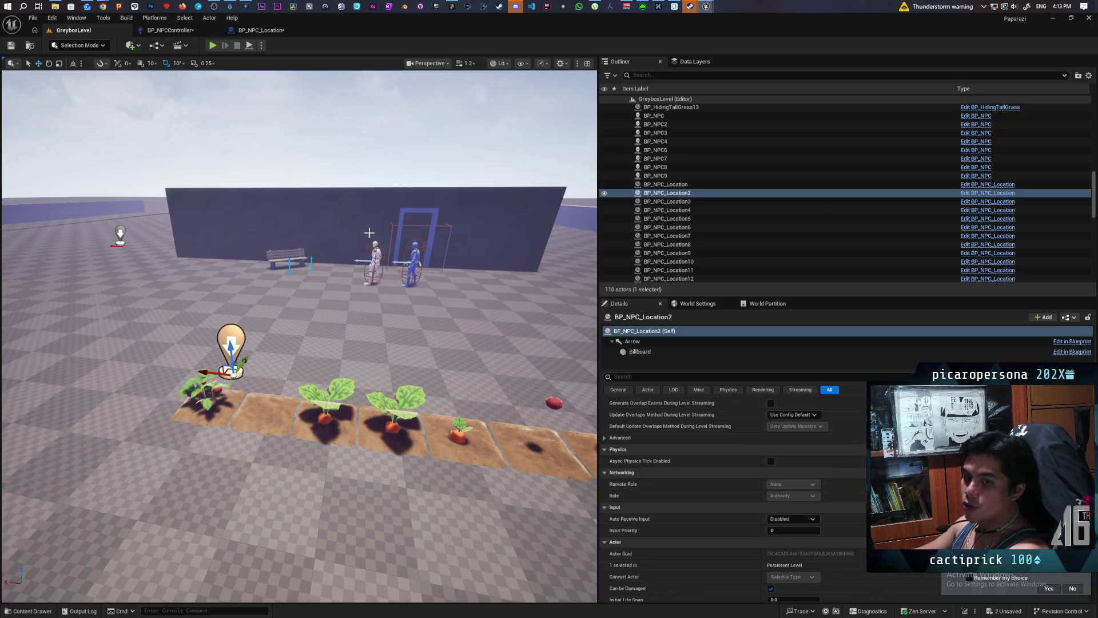
left_click(261, 29)
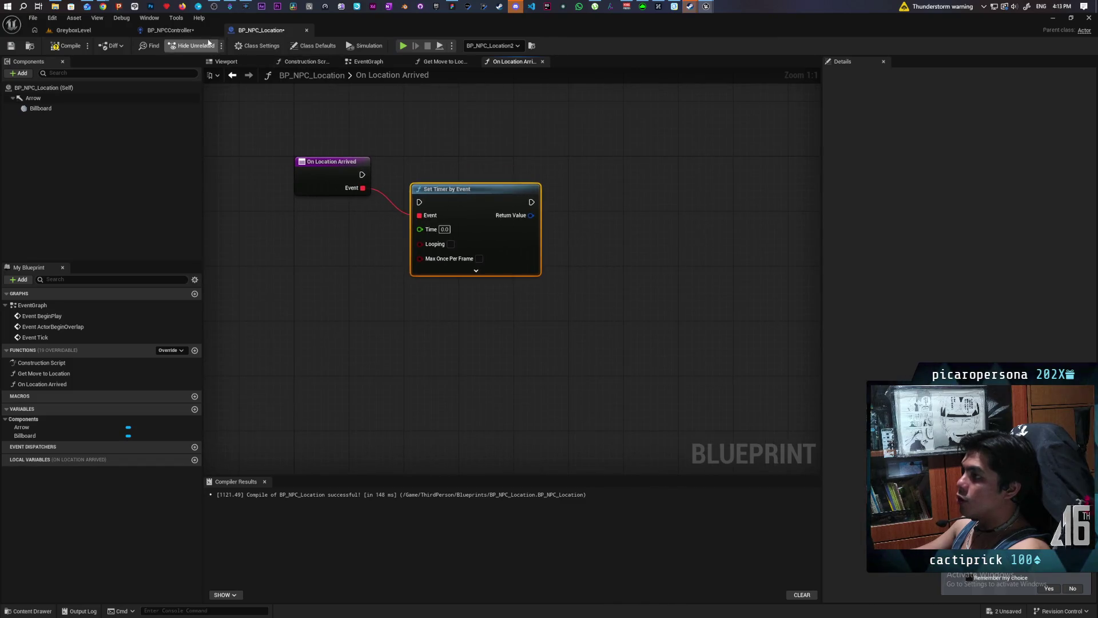
left_click(167, 29)
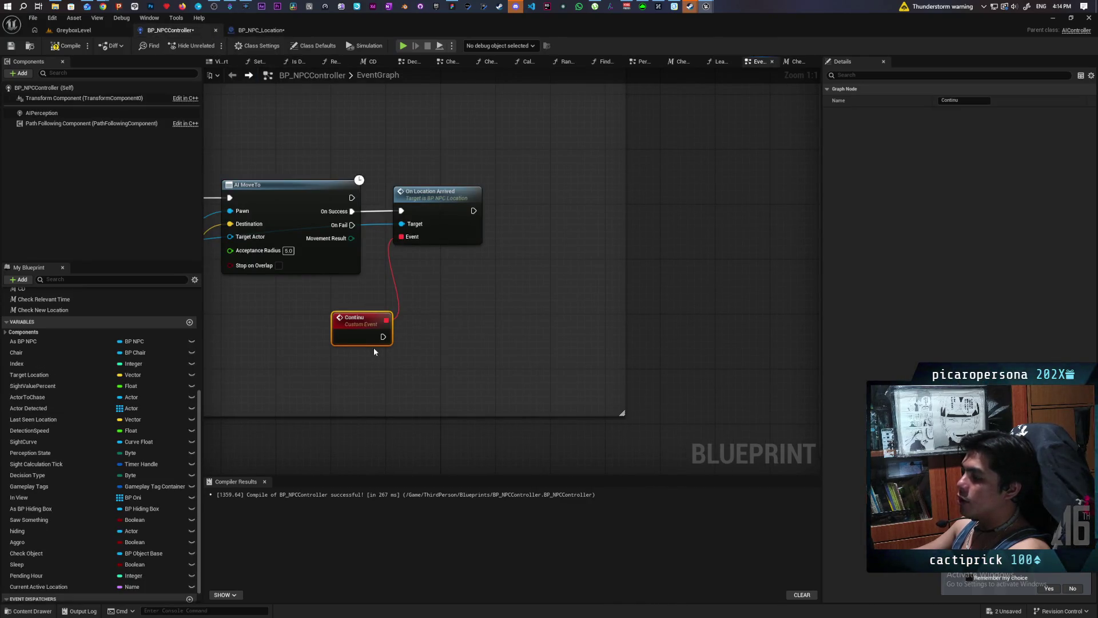
- Pan through the event graph reviewing the Random, Move To, AI MoveTo and On Location Arrived nodes
left_click_drag(408, 310, 594, 359)
mouse_move(468, 310)
left_mouse_down()
mouse_move(571, 316)
mouse_move(518, 246)
mouse_move(400, 238)
mouse_move(486, 226)
mouse_move(668, 265)
mouse_move(487, 234)
left_mouse_up()
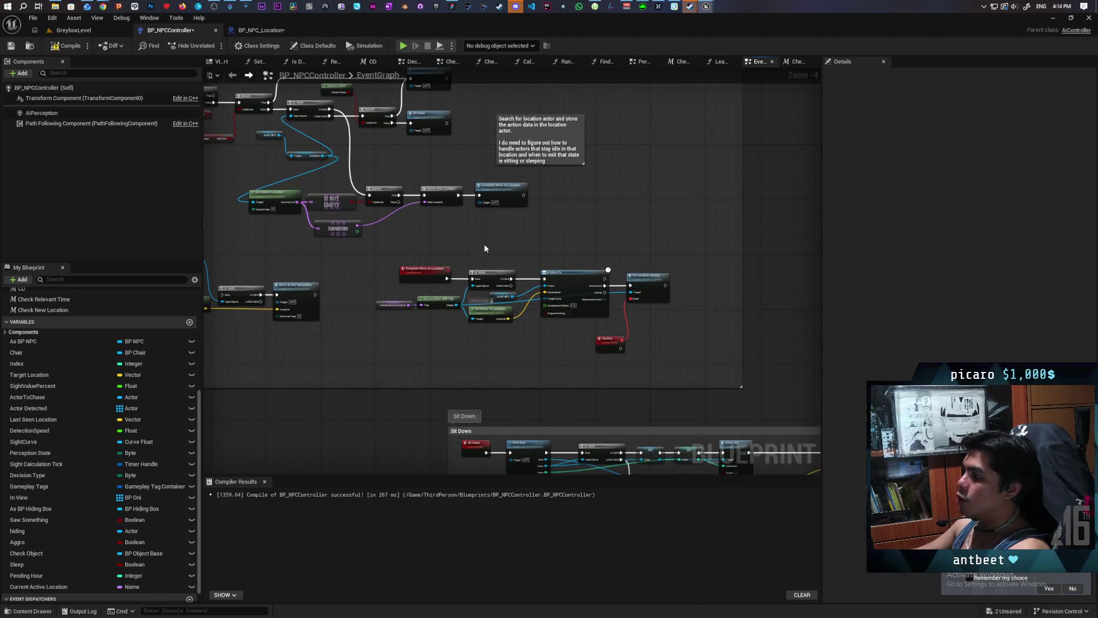
scroll(415, 218, "up", 4)
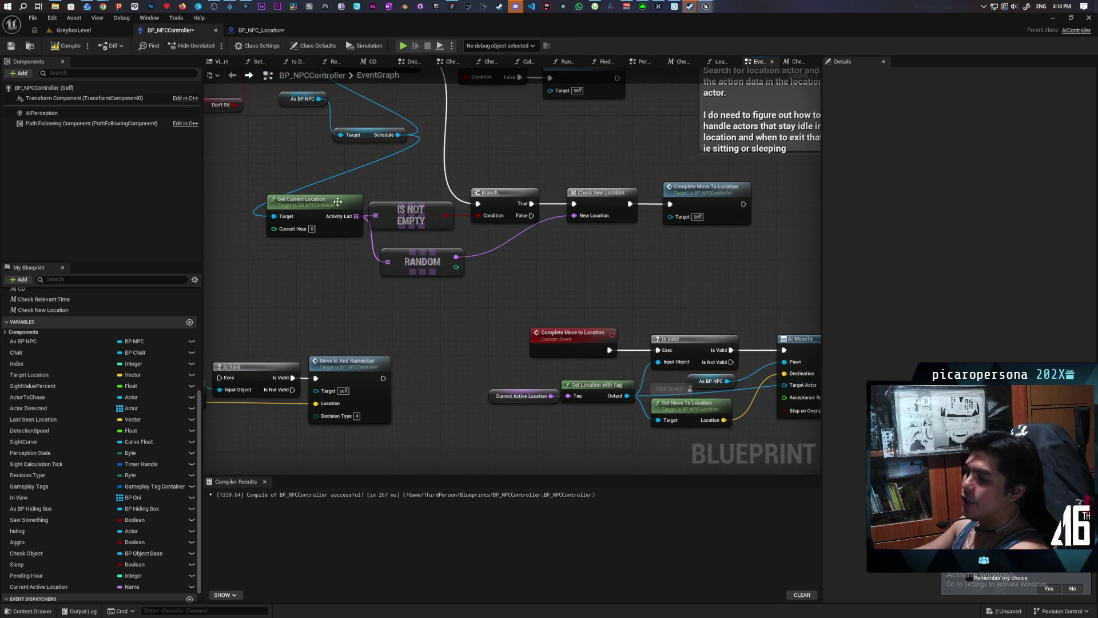
left_click_drag(381, 265, 261, 263)
left_click_drag(334, 279, 309, 223)
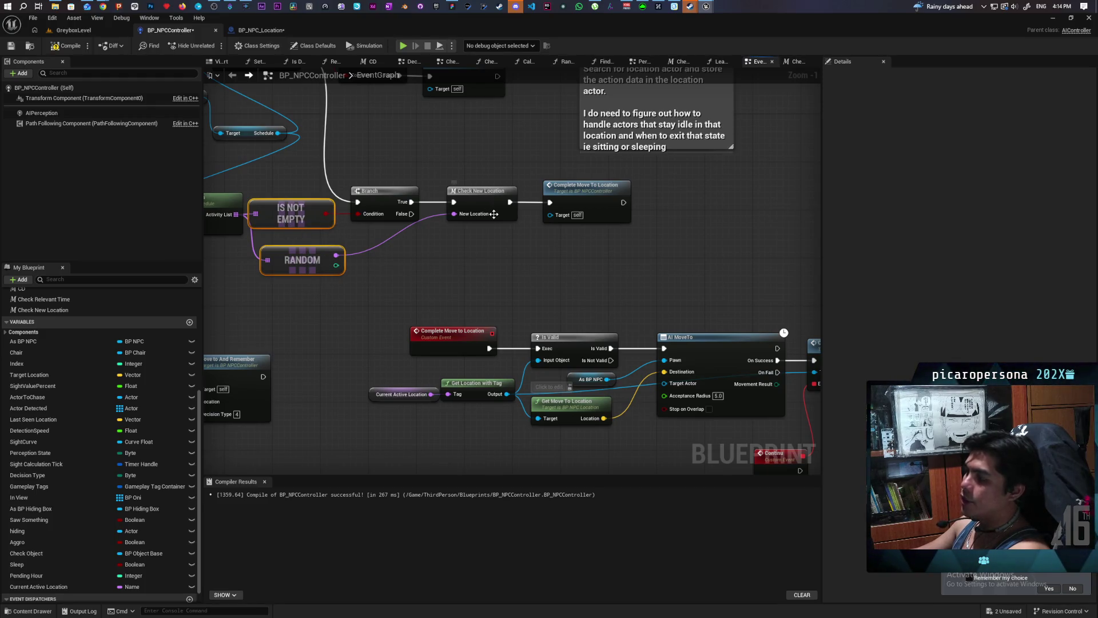
mouse_move(480, 222)
left_mouse_down()
mouse_move(412, 195)
mouse_move(452, 223)
left_mouse_up()
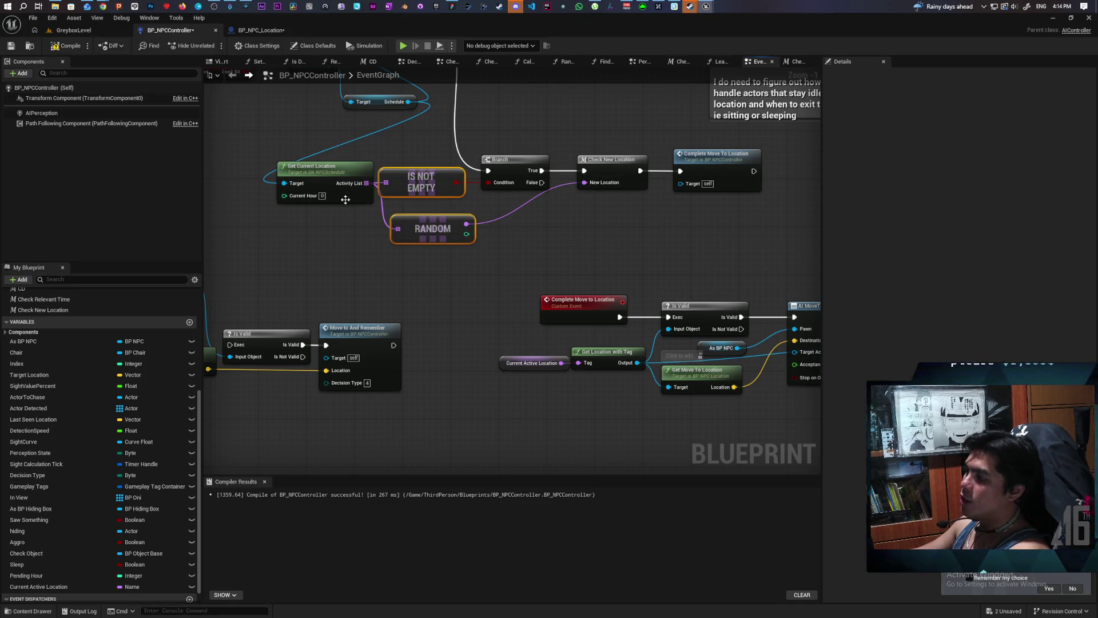
left_click_drag(639, 183, 506, 177)
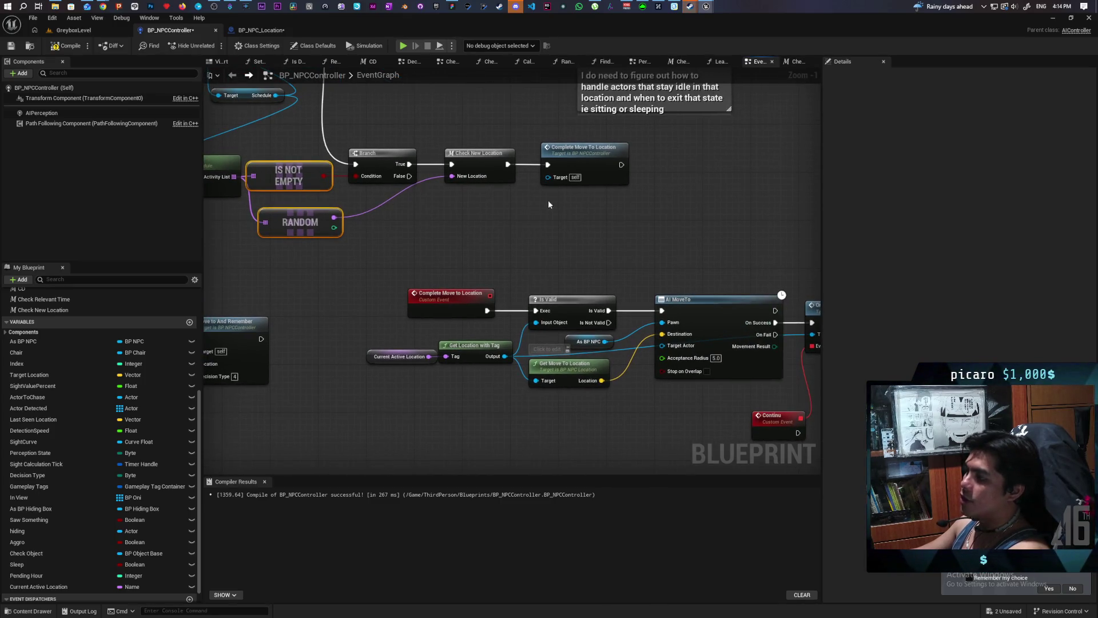
mouse_move(531, 217)
left_mouse_down()
mouse_move(531, 186)
mouse_move(466, 120)
mouse_move(458, 191)
mouse_move(549, 176)
mouse_move(265, 159)
left_mouse_up()
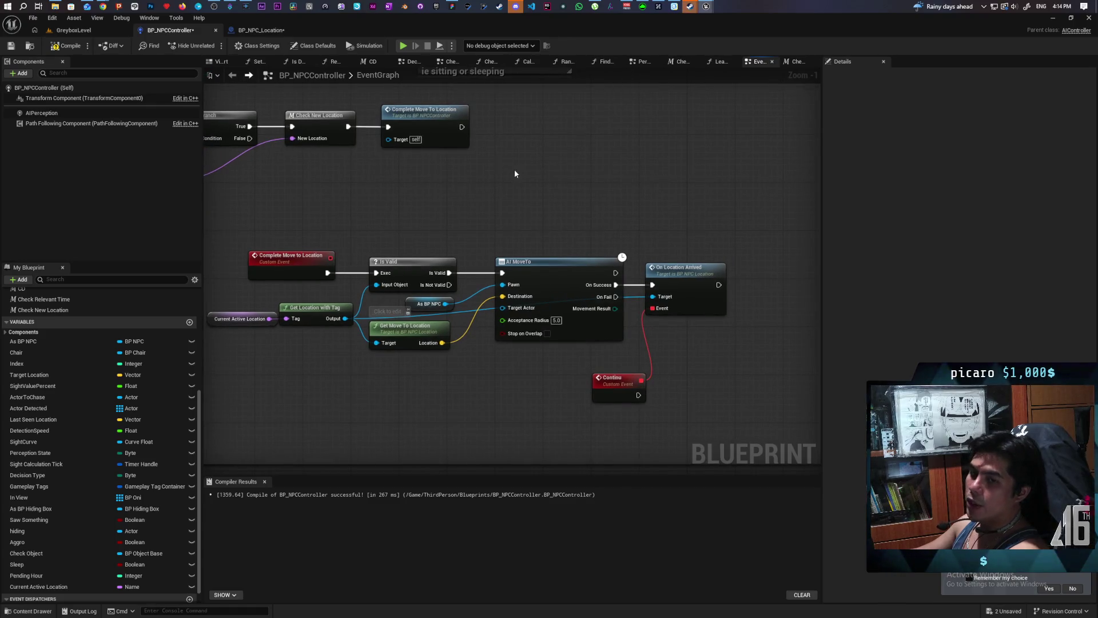
left_click_drag(514, 170, 595, 223)
mouse_move(393, 226)
left_mouse_down()
mouse_move(534, 225)
mouse_move(465, 211)
left_mouse_up()
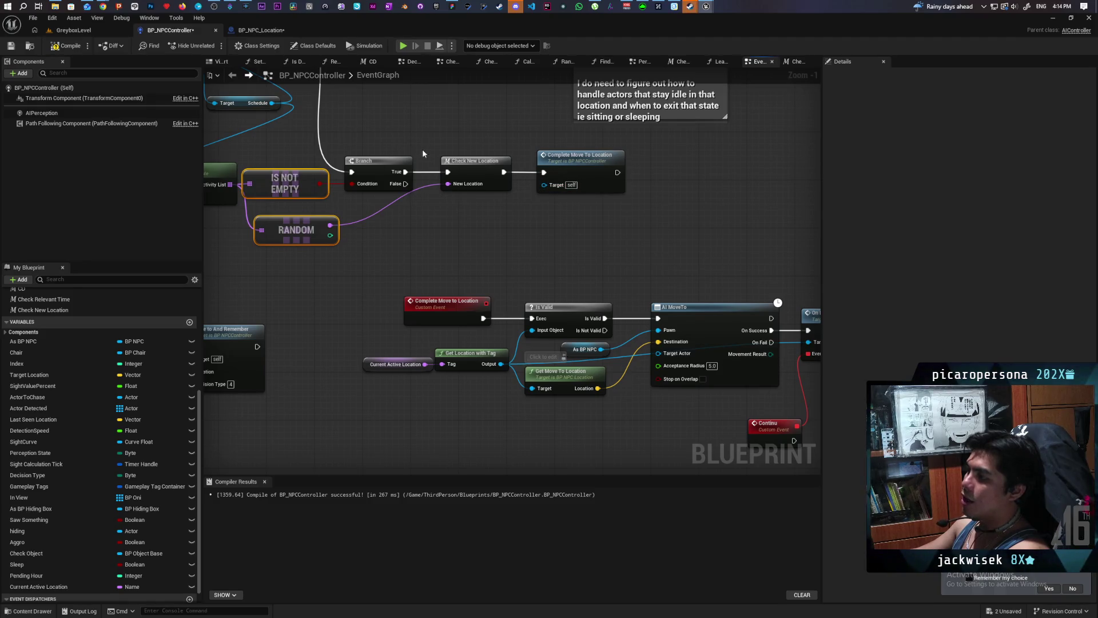
left_click_drag(688, 242, 460, 195)
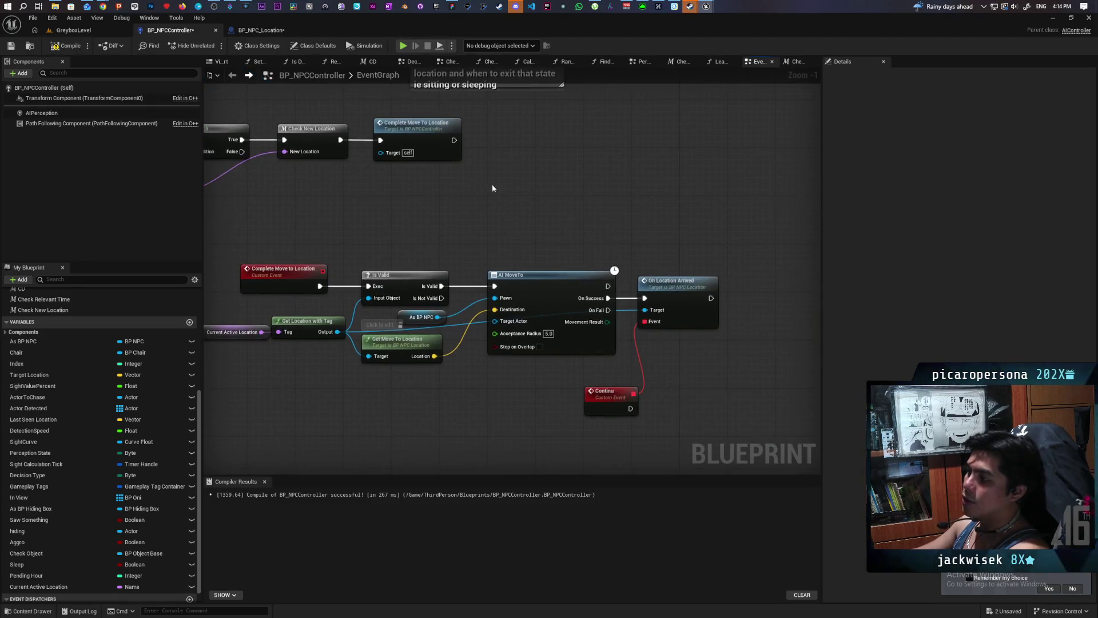
left_click_drag(603, 217, 455, 175)
- Select the Continu event and Branch nodes, then compile BP_NPCController
scroll(402, 184, "down", 2)
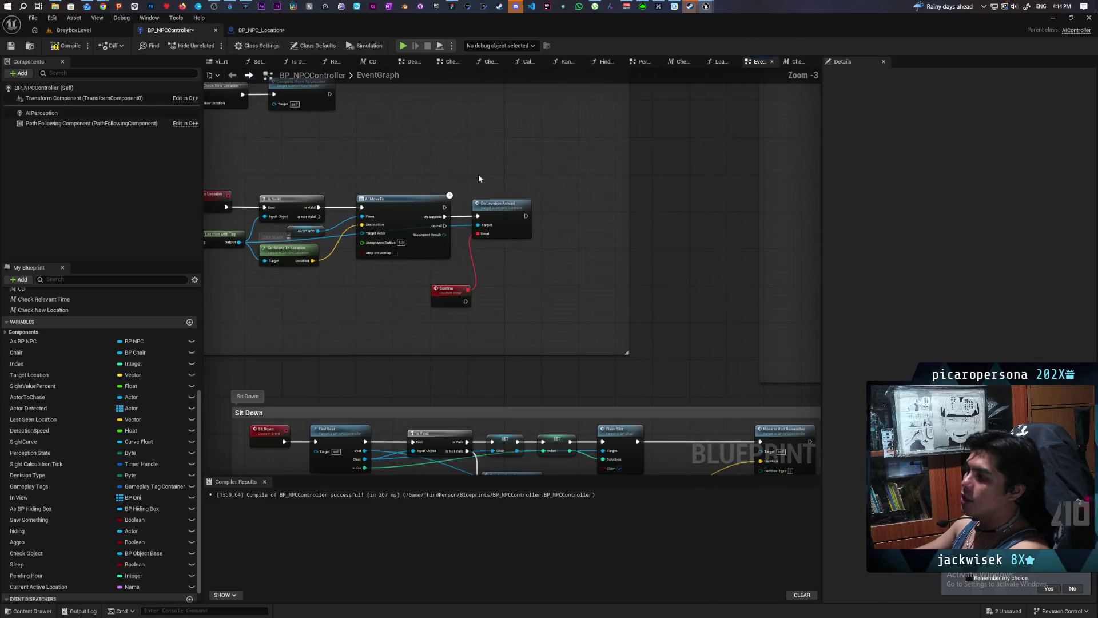
left_click_drag(421, 281, 546, 312)
scroll(407, 296, "down", 3)
scroll(416, 295, "up", 3)
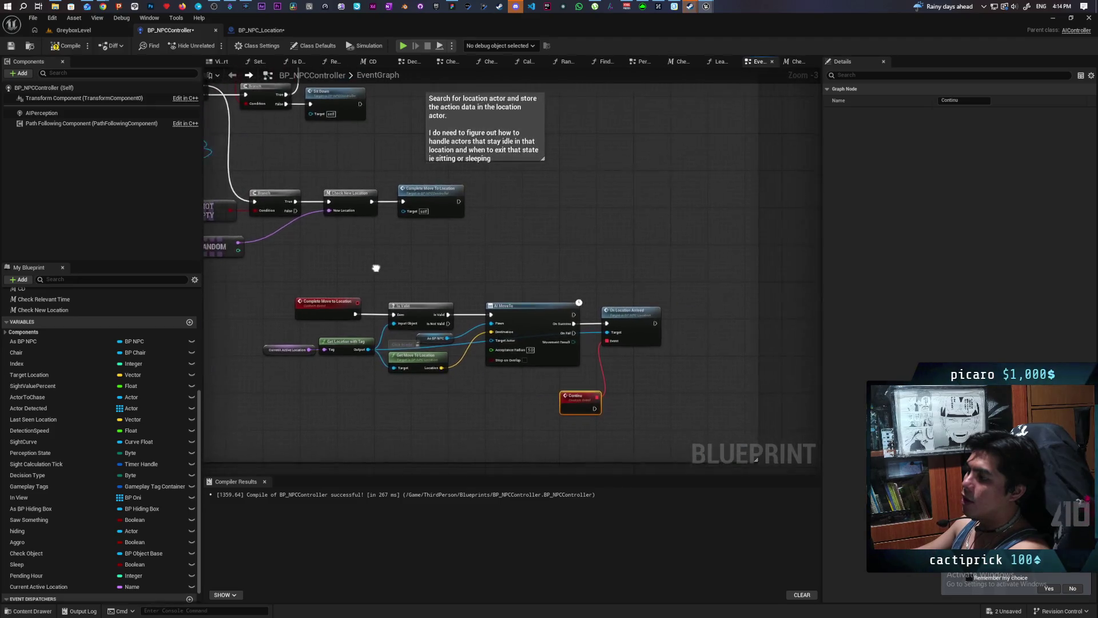
mouse_move(453, 309)
left_mouse_down()
mouse_move(458, 242)
mouse_move(400, 246)
left_mouse_up()
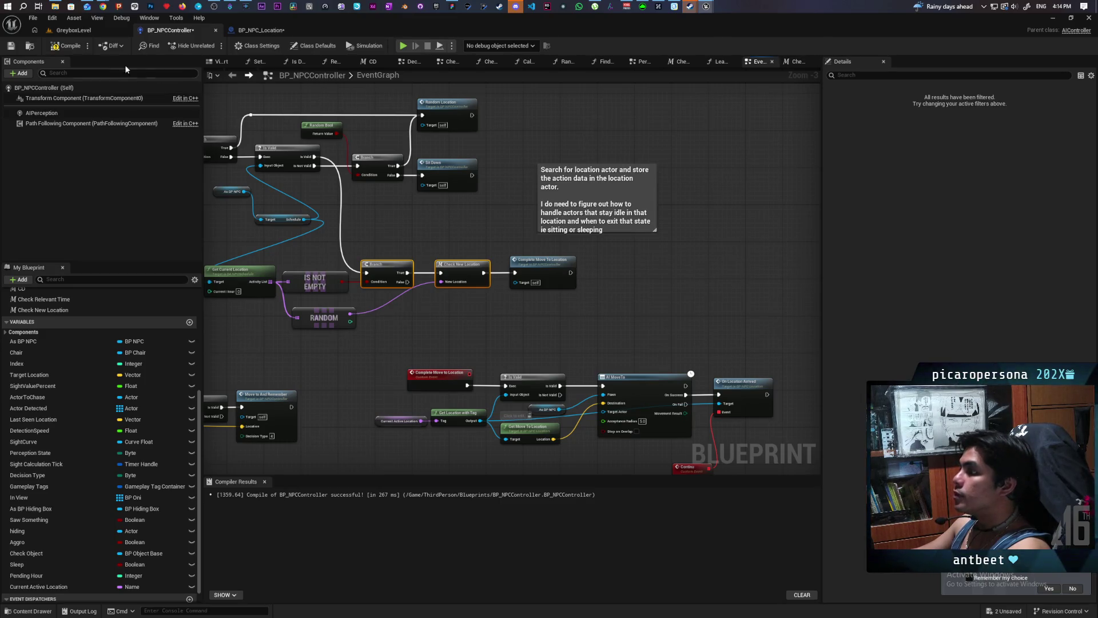
left_click(11, 46)
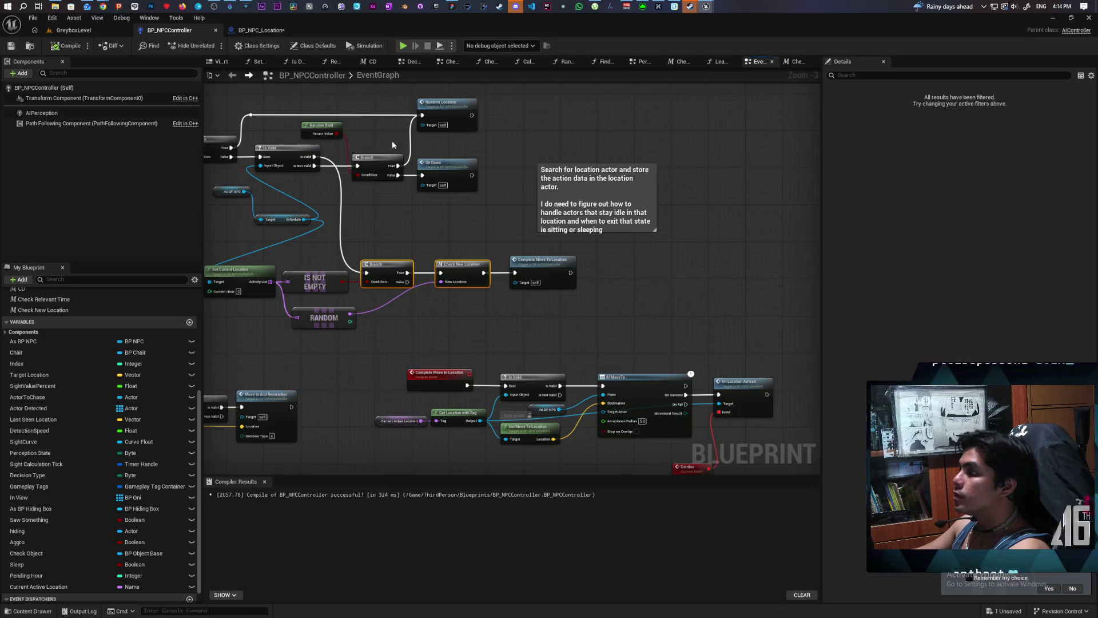
left_click_drag(598, 308, 485, 173)
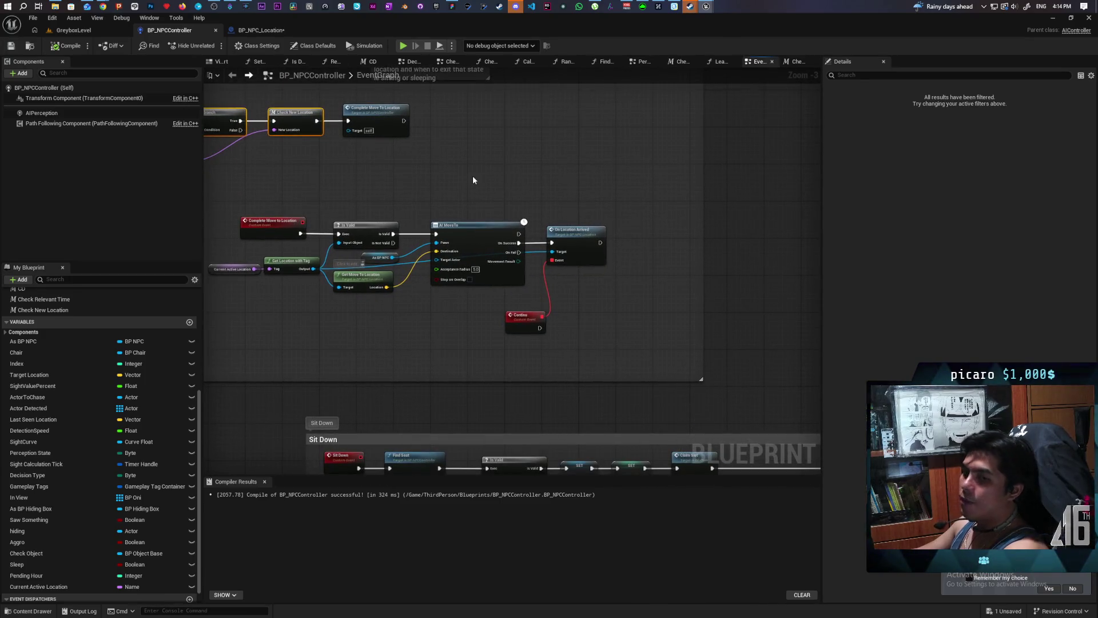
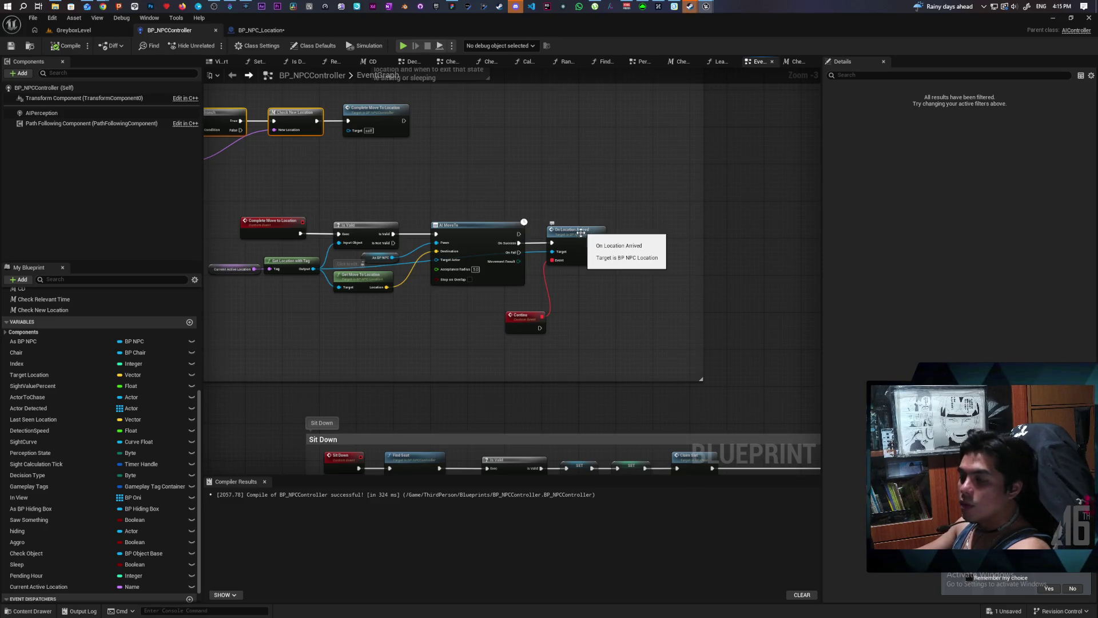
- Open BP_NPC_Location's On Location Arrived graph from the controller, checking the EventGraph's call node on the way
double_click(581, 230)
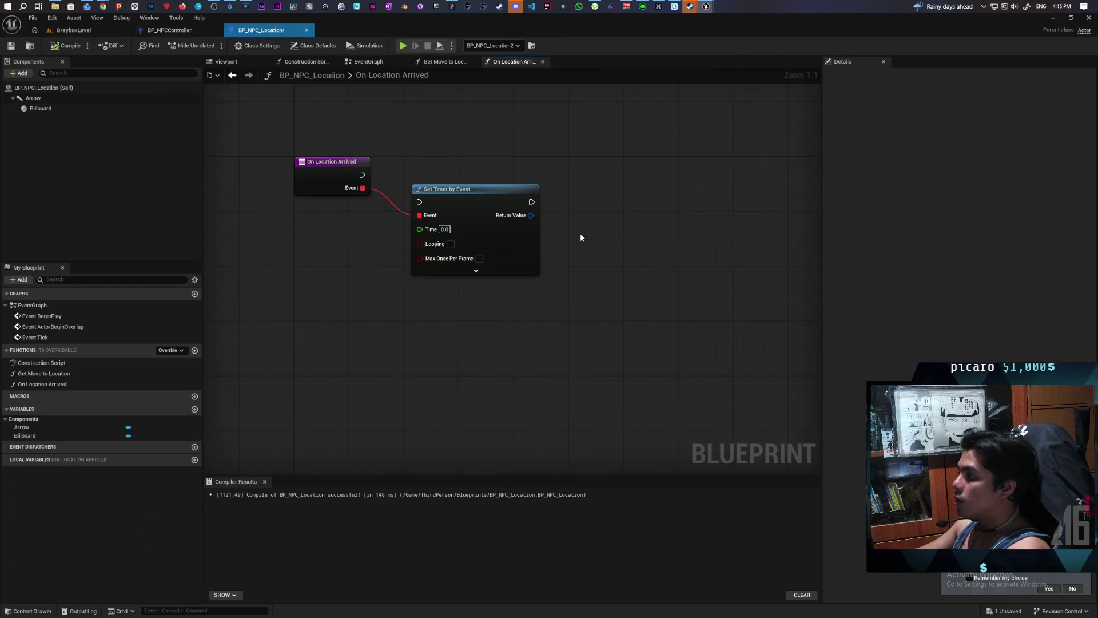
left_click(369, 62)
scroll(434, 277, "down", 3)
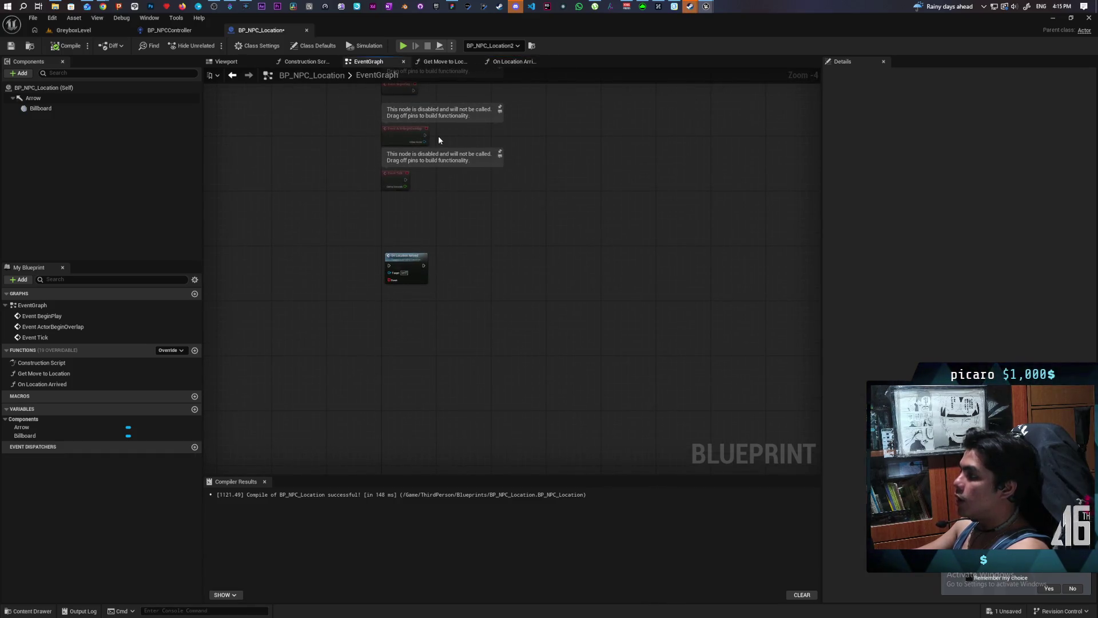
scroll(411, 272, "up", 4)
left_click(425, 278)
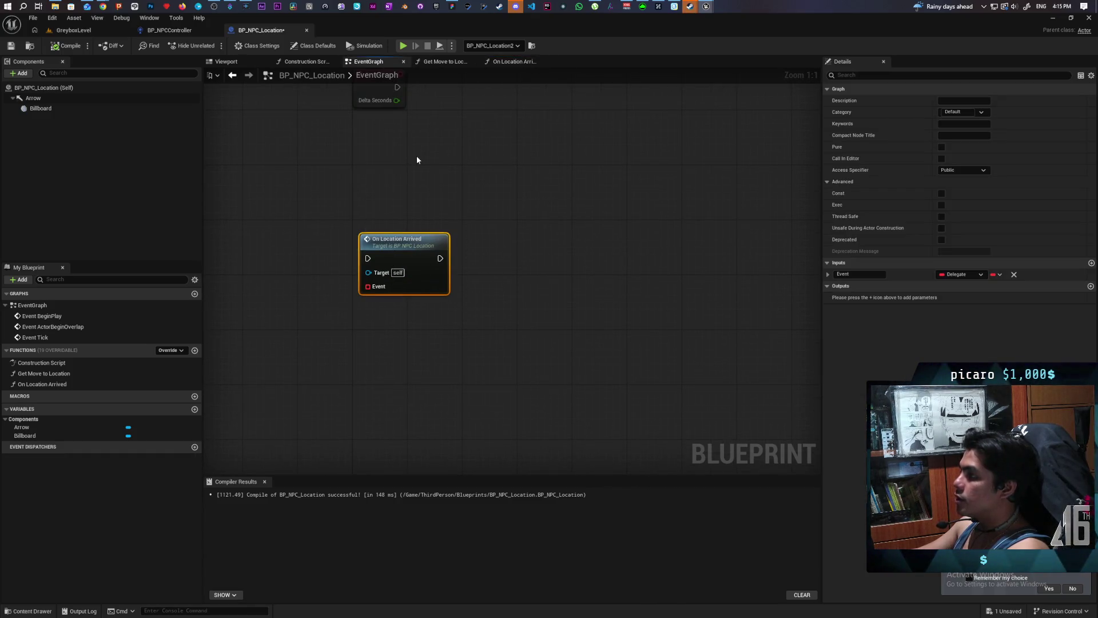
left_click(513, 62)
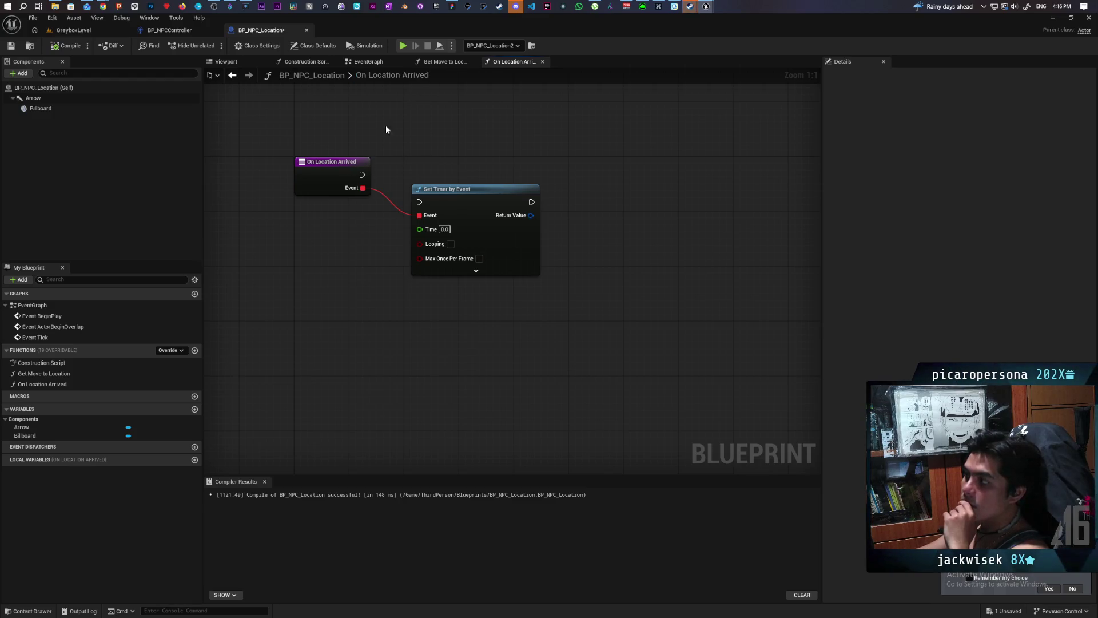
- Convert the On Location Arrived function into a custom event
right_click(53, 386)
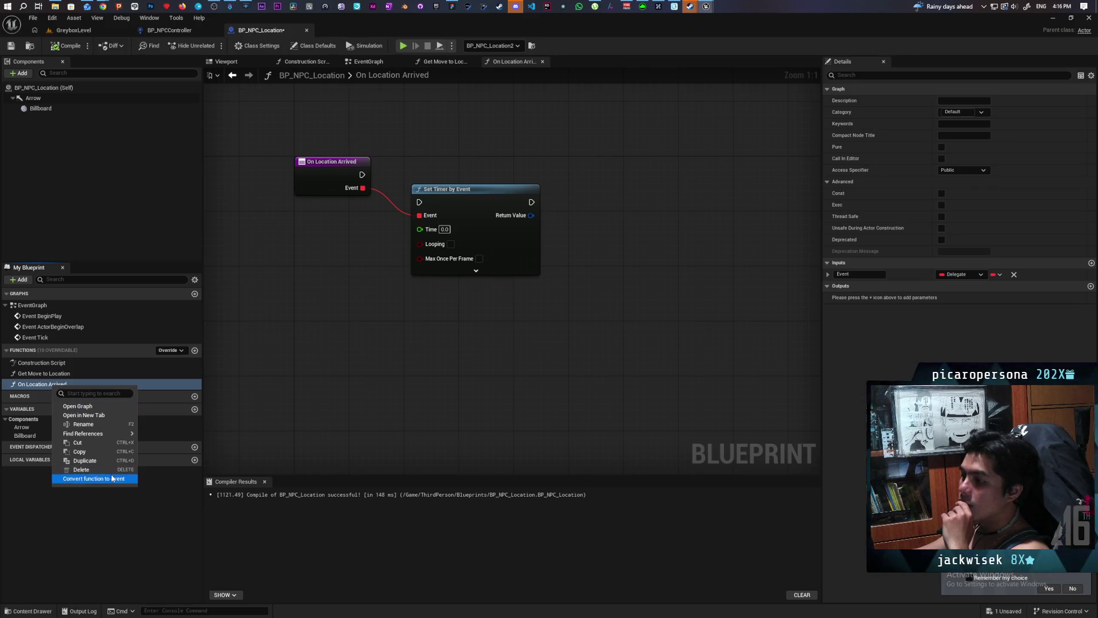
left_click(93, 478)
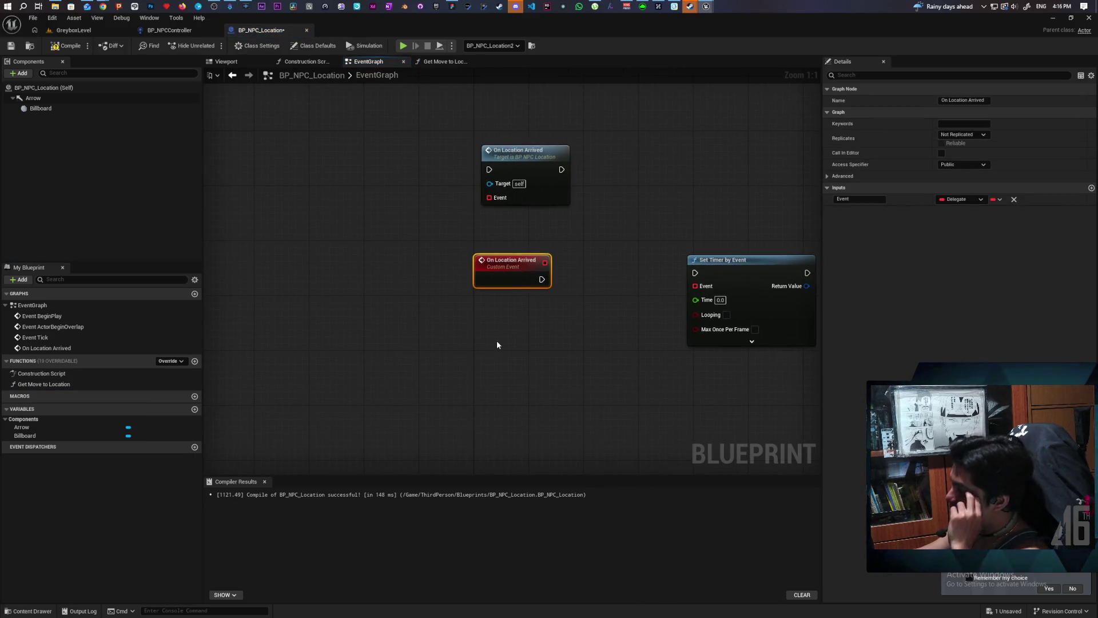
left_click(68, 348)
- Delete the leftover On Location Arrived call node and recompile, leaving the event flagged out-of-date
mouse_move(581, 313)
left_mouse_down()
mouse_move(482, 426)
mouse_move(452, 363)
left_mouse_up()
left_click(361, 271)
key("Delete")
key("F7")
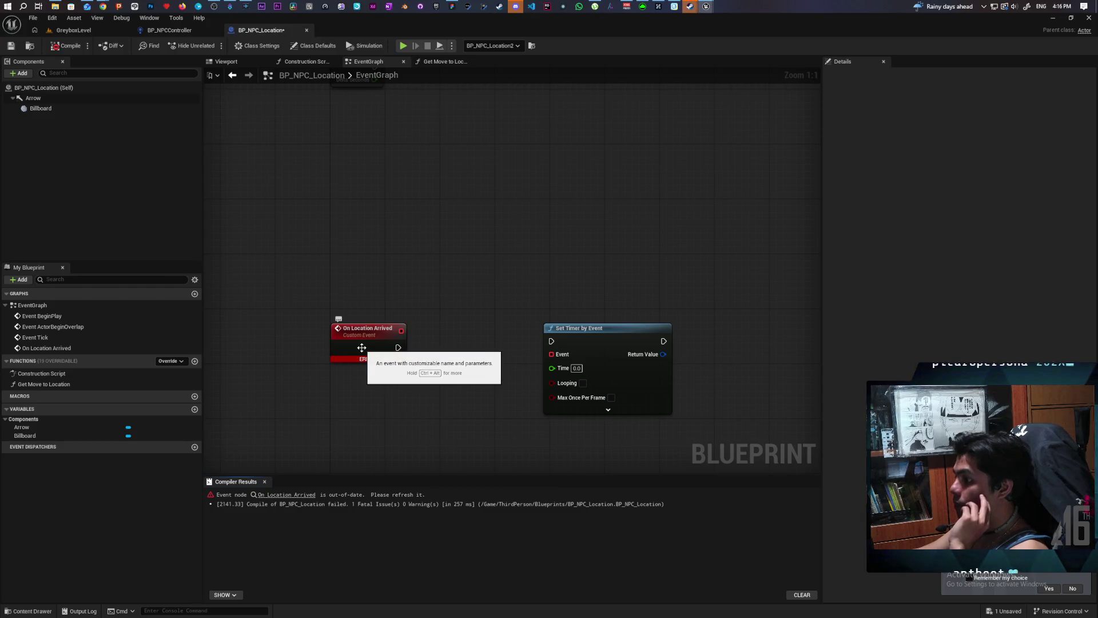
left_click(64, 347)
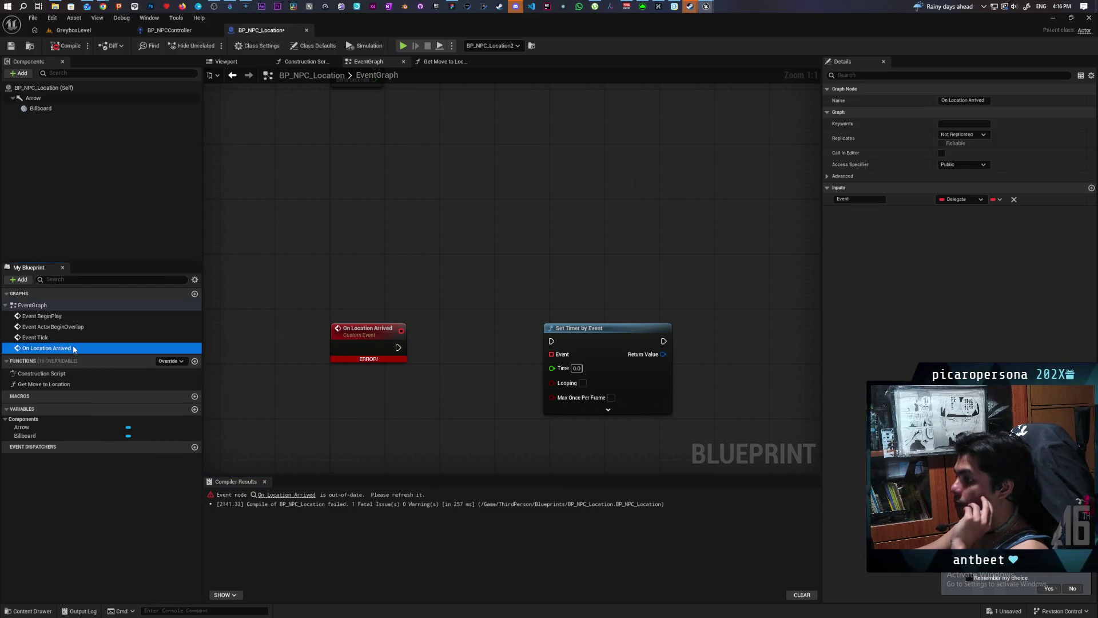
- Replace the broken event with a new Custom Event named On Location Arrived
key("Delete")
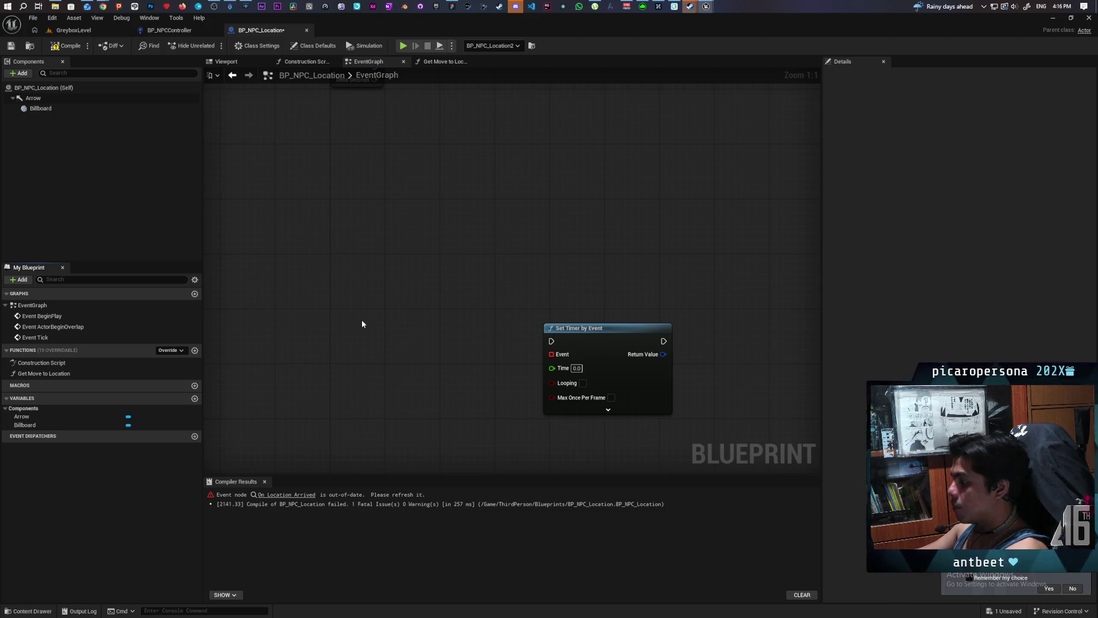
left_click(321, 286)
type("On Loca")
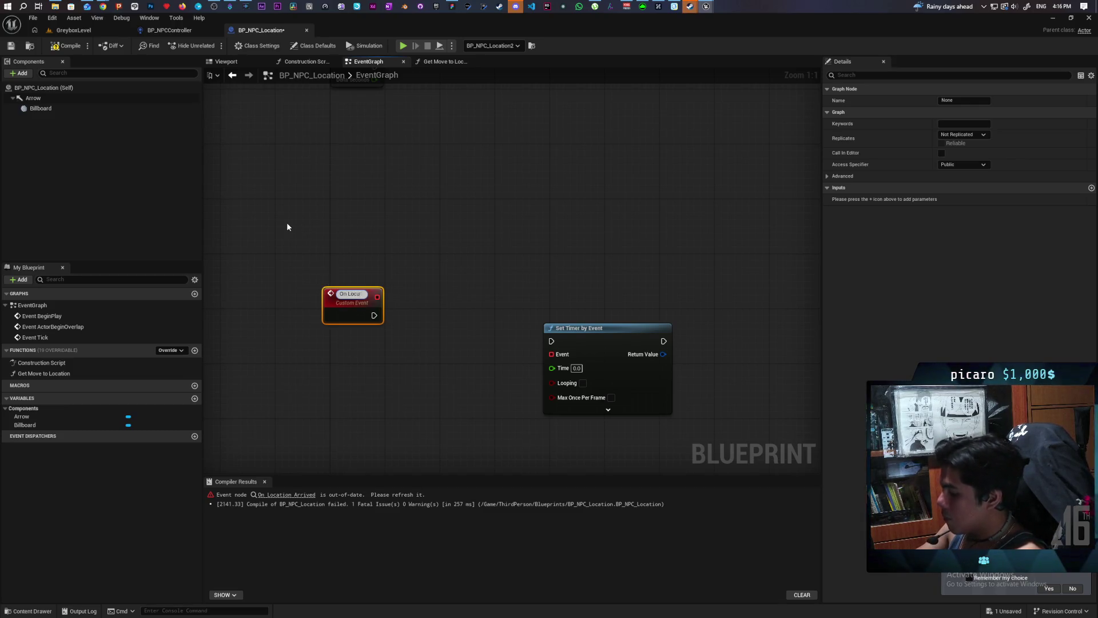
type("on Arrived")
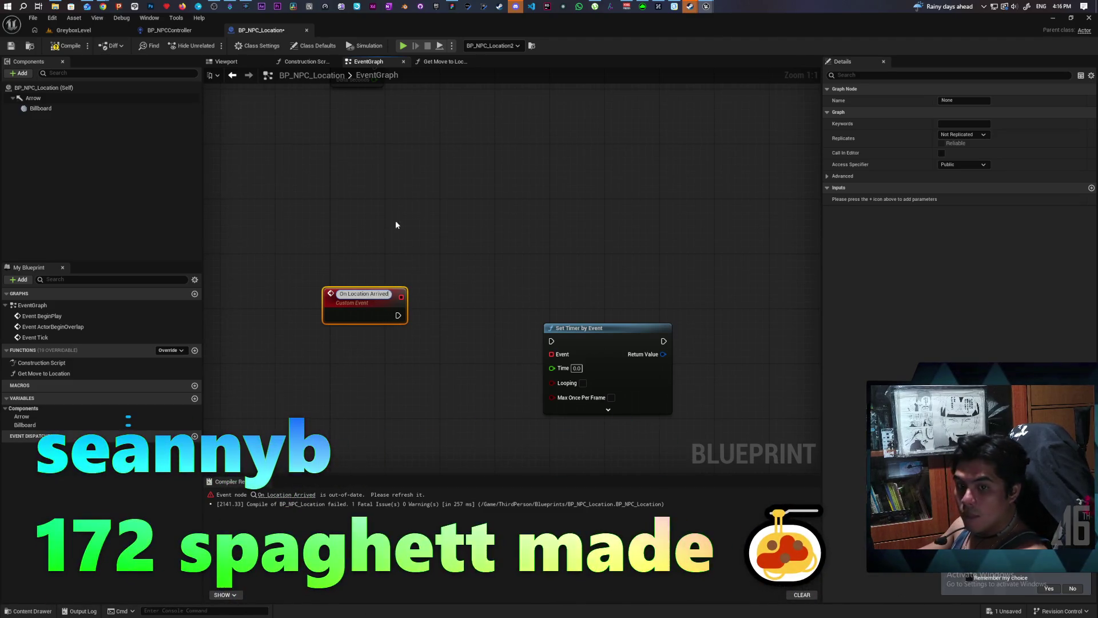
left_click(435, 213)
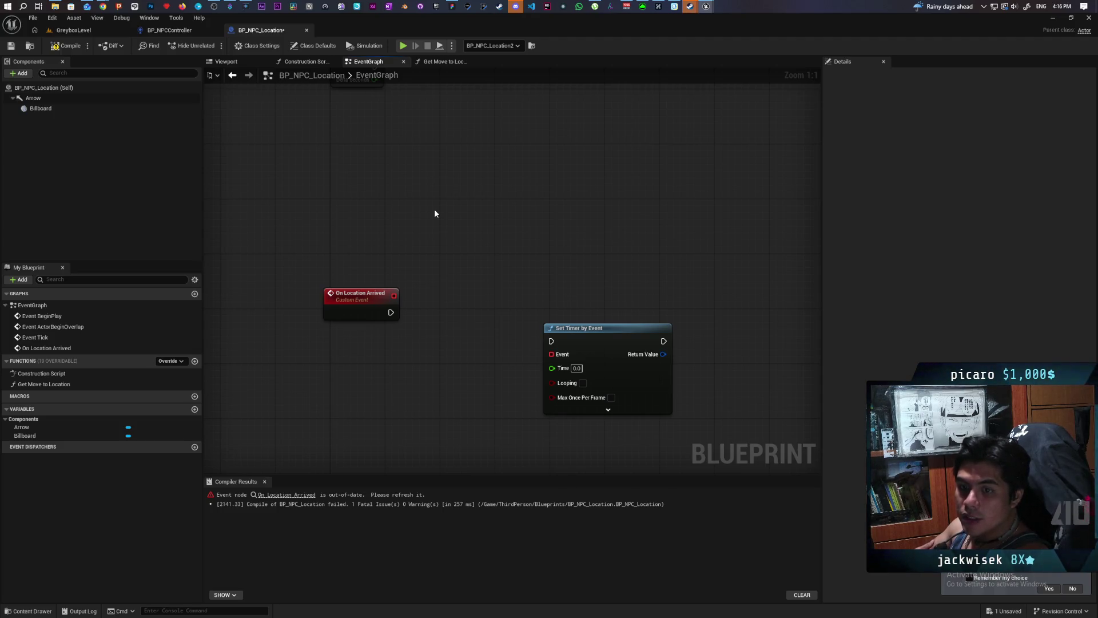
- Reposition the new event in the graph, then go back to BP_NPCController and select the Continu event
mouse_move(408, 187)
left_mouse_down()
mouse_move(339, 125)
mouse_move(372, 129)
left_mouse_up()
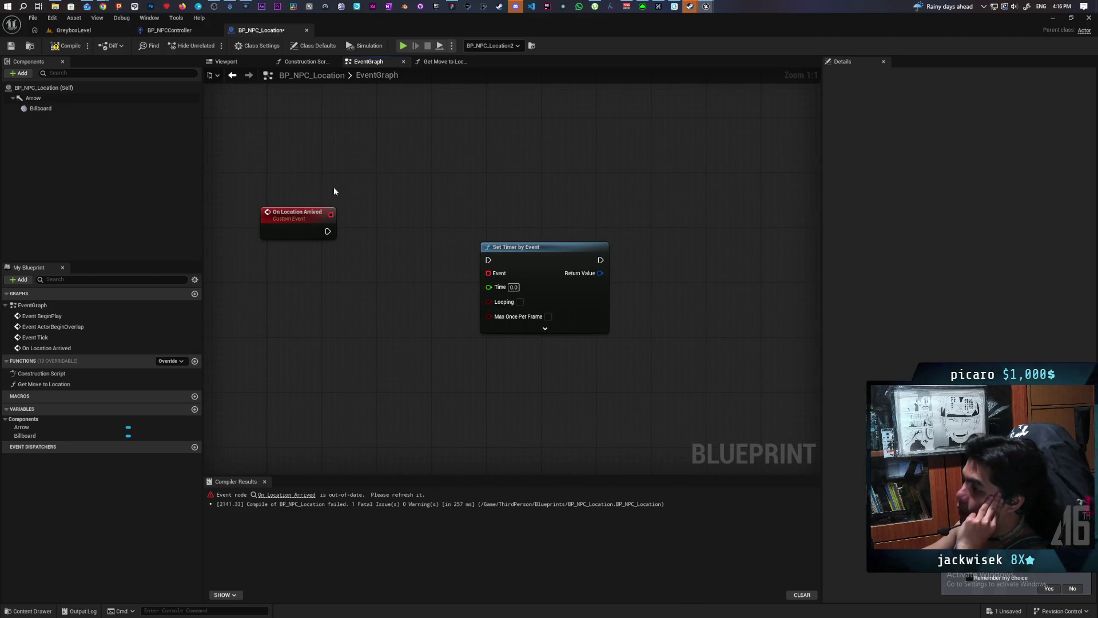
left_click(308, 223)
mouse_move(325, 252)
left_mouse_down()
mouse_move(384, 379)
mouse_move(377, 212)
left_mouse_up()
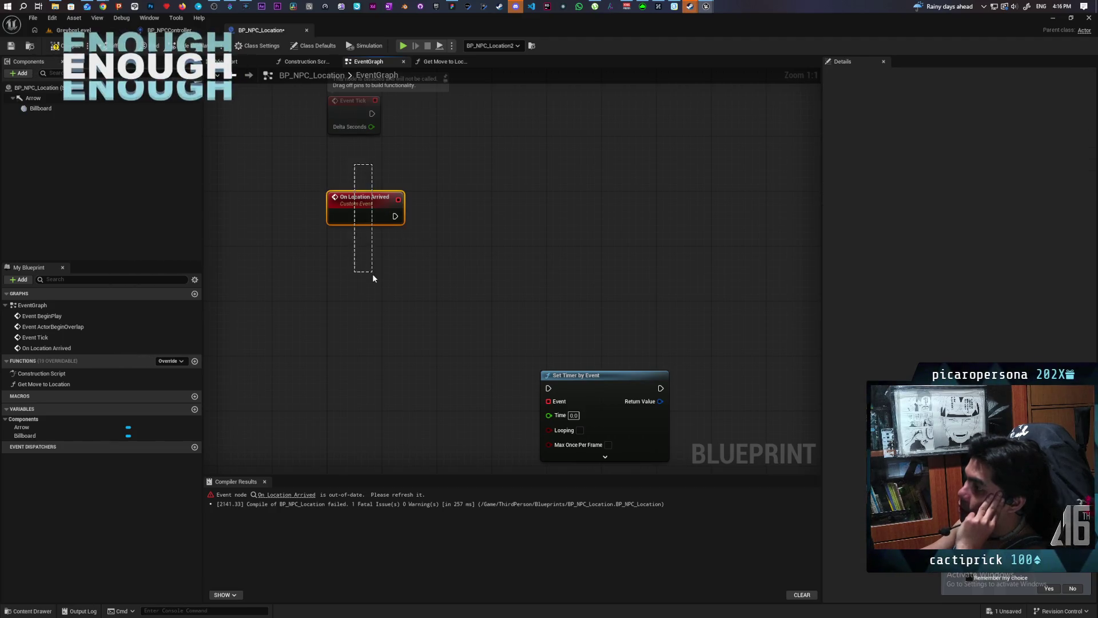
left_click_drag(466, 275, 352, 262)
left_click(324, 181)
mouse_move(311, 152)
left_mouse_down()
mouse_move(547, 247)
mouse_move(454, 238)
mouse_move(738, 247)
left_mouse_up()
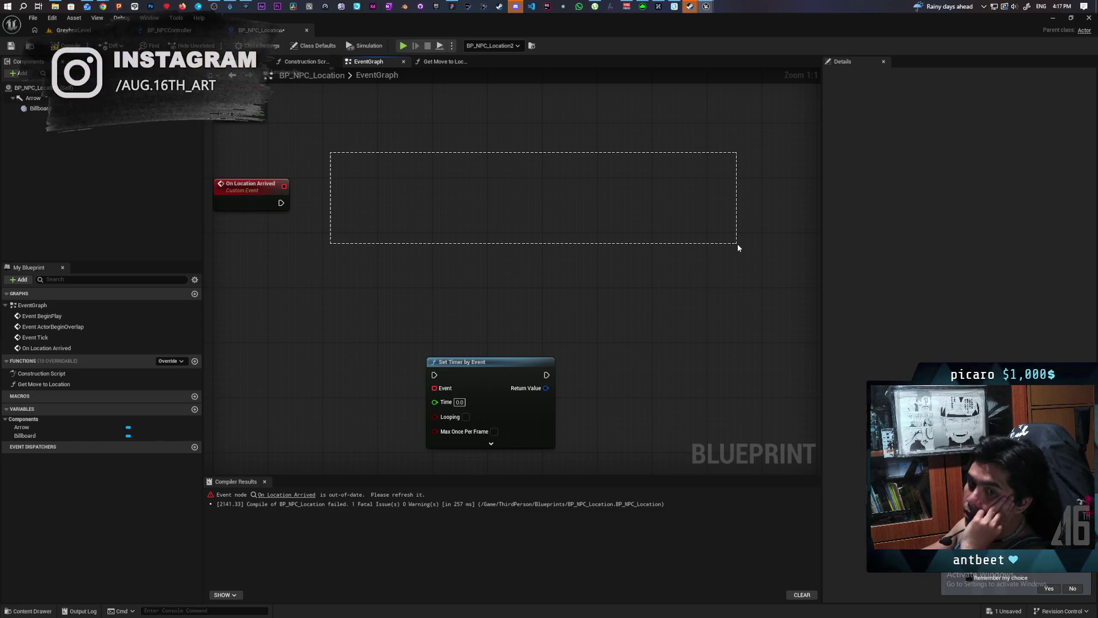
left_click_drag(737, 247, 739, 246)
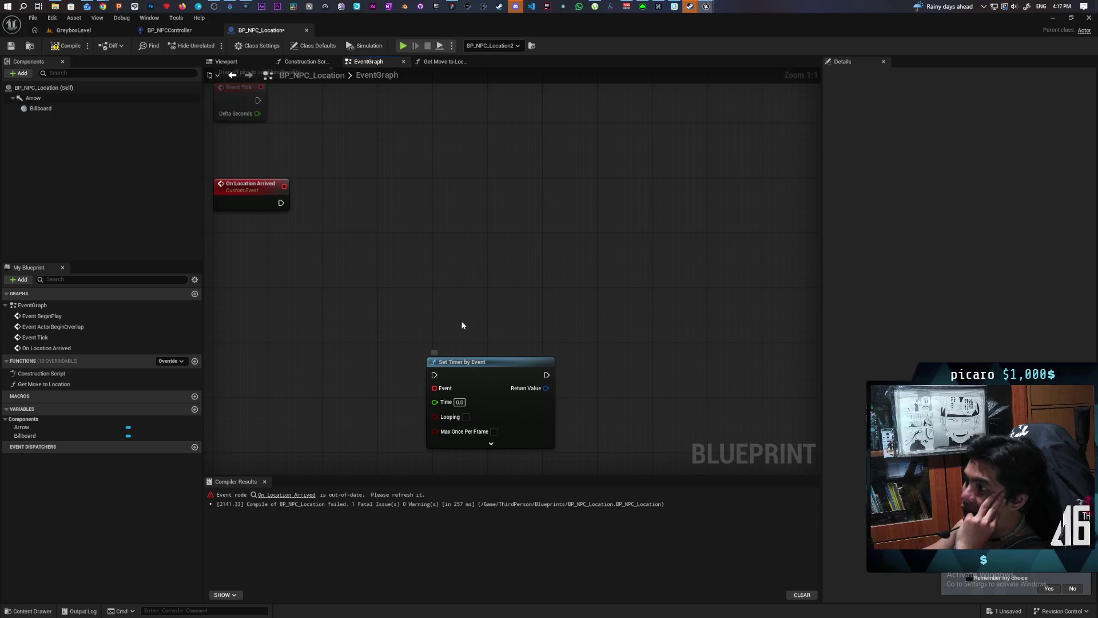
left_click(497, 393)
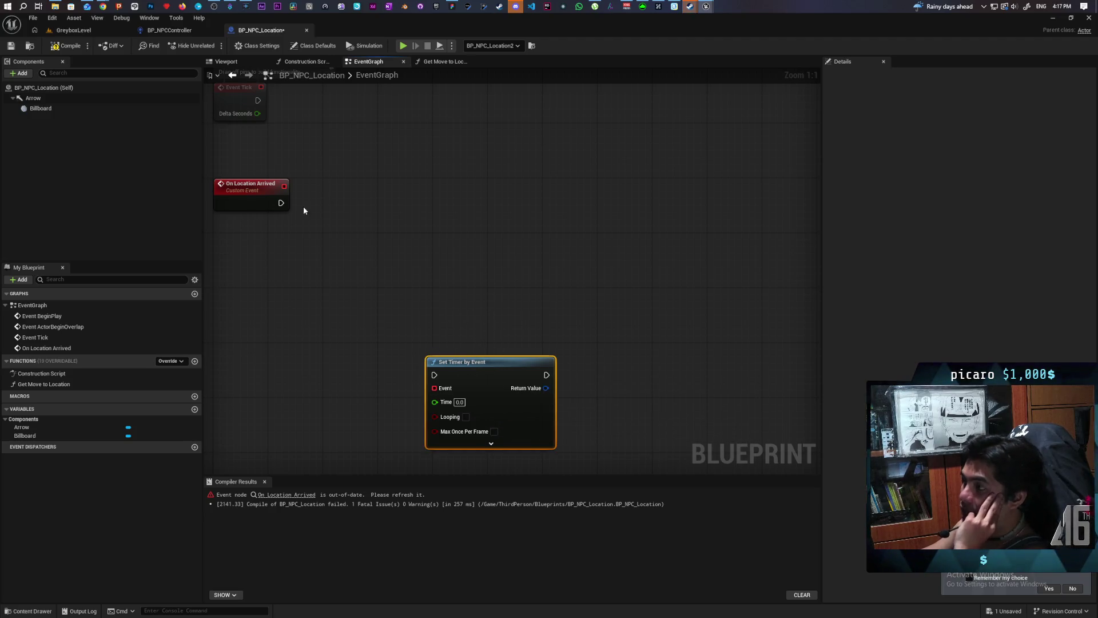
left_click(169, 29)
left_click(523, 321)
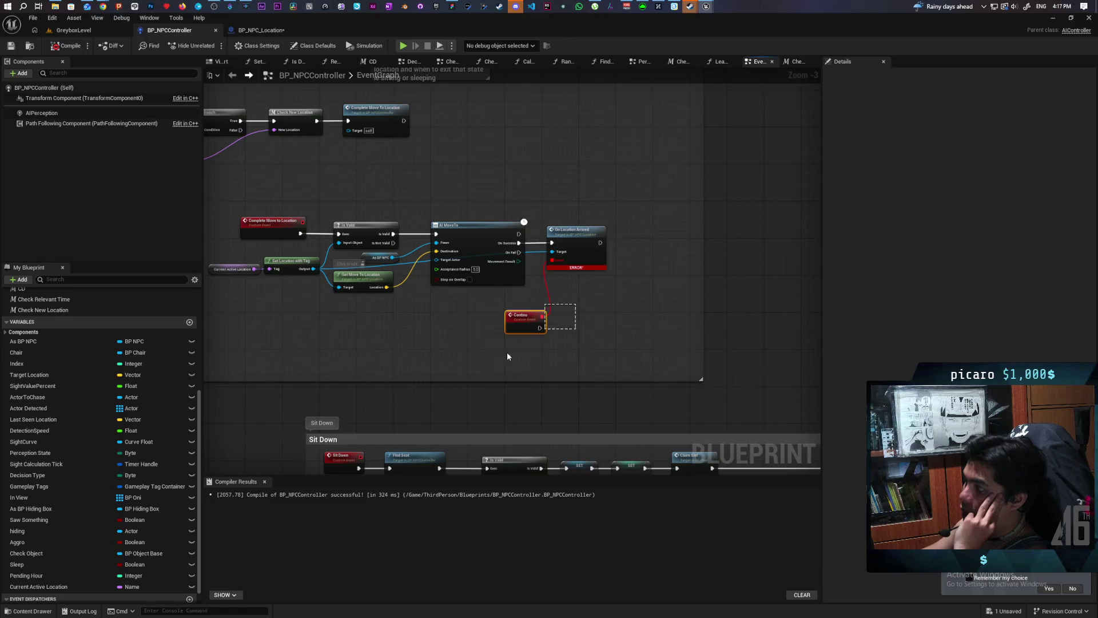
- Break the Continu event's wire to the On Location Arrived call, reposition Continu, and return to BP_NPC_Location
left_click(547, 290, "alt")
left_click(538, 322)
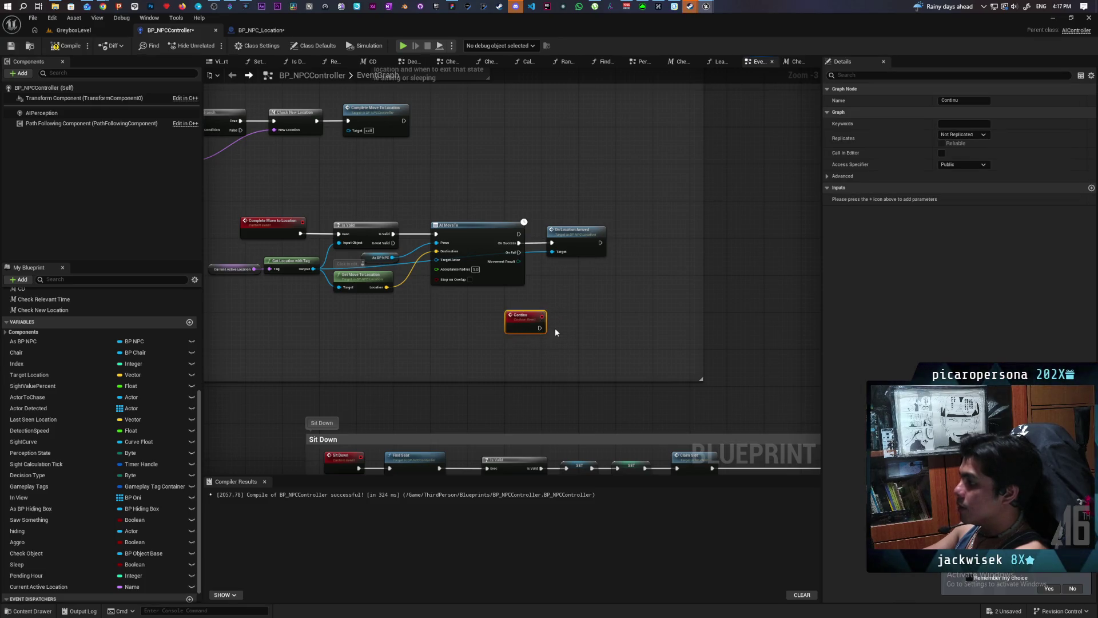
left_click_drag(523, 323, 513, 315)
left_click(566, 230)
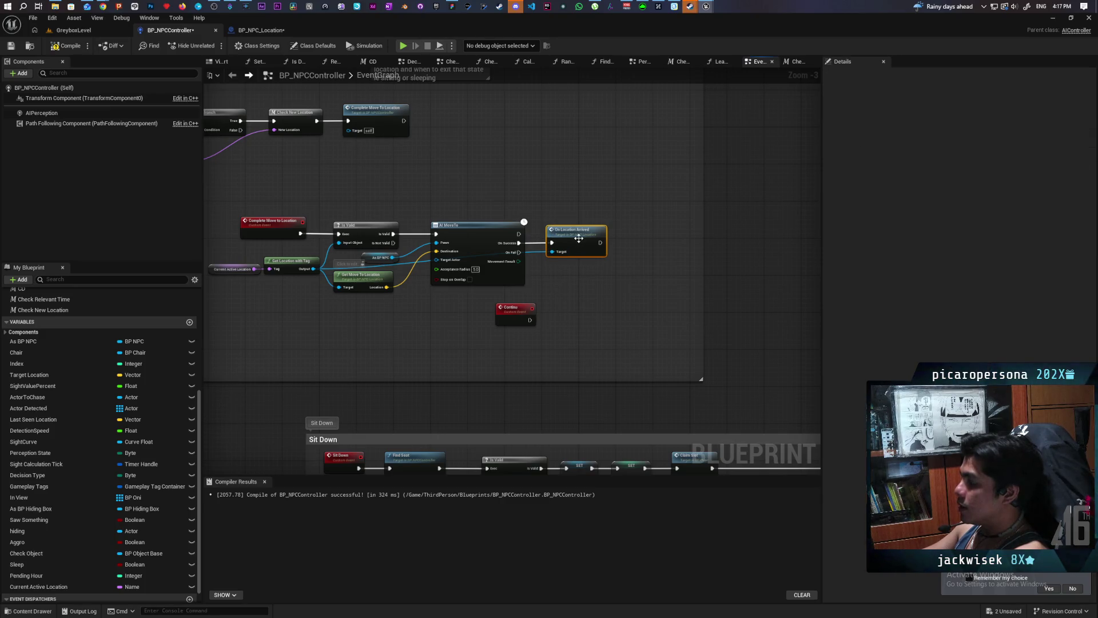
left_click_drag(557, 322, 481, 366)
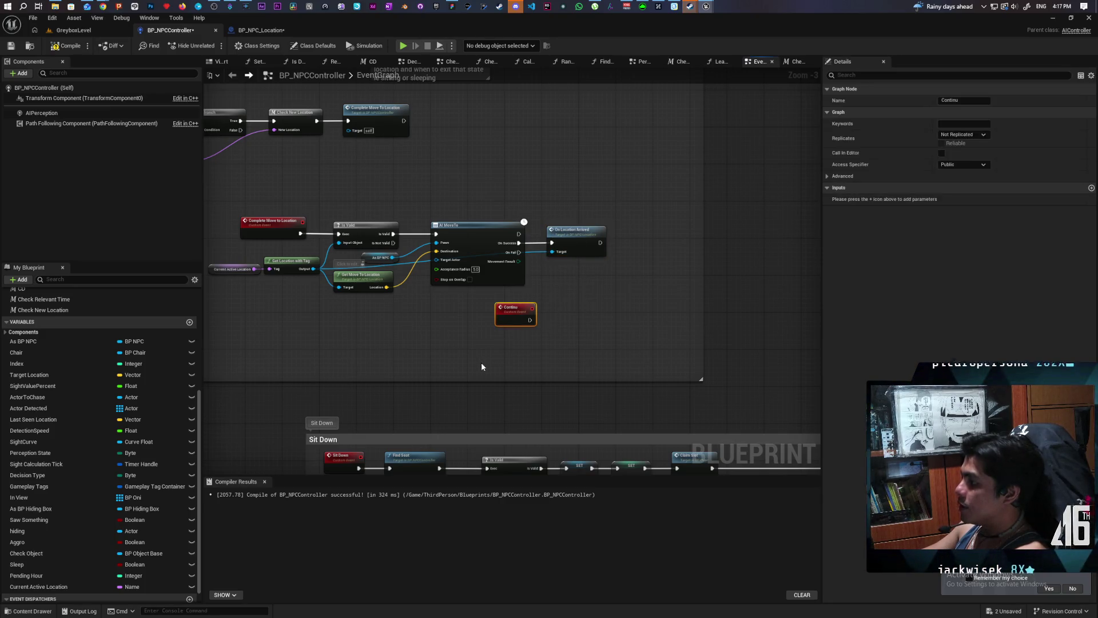
left_click(560, 339)
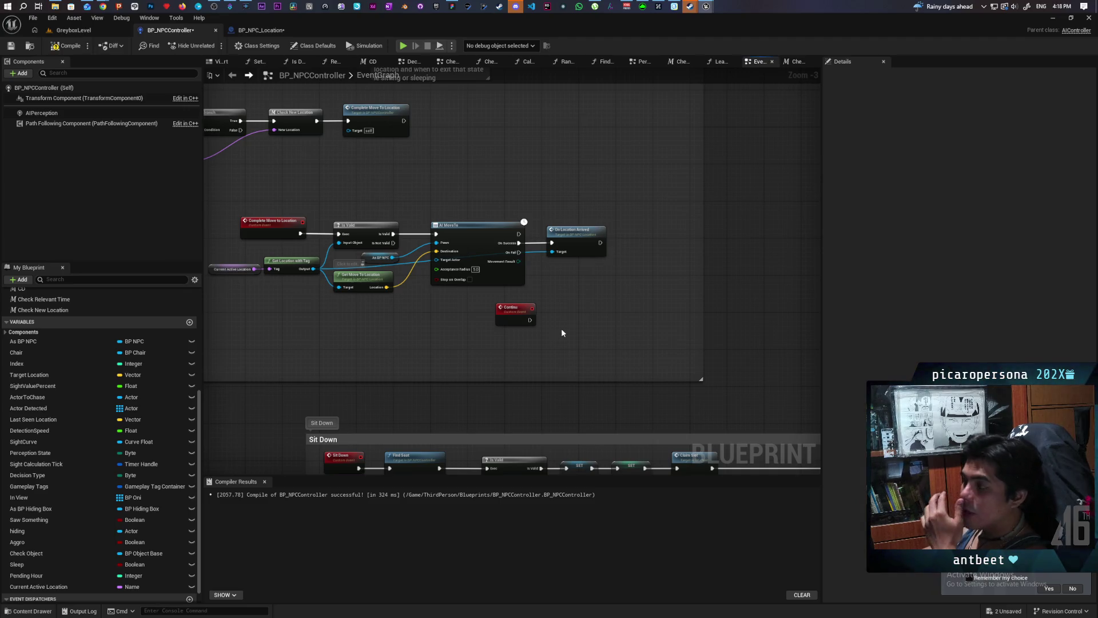
left_click(260, 30)
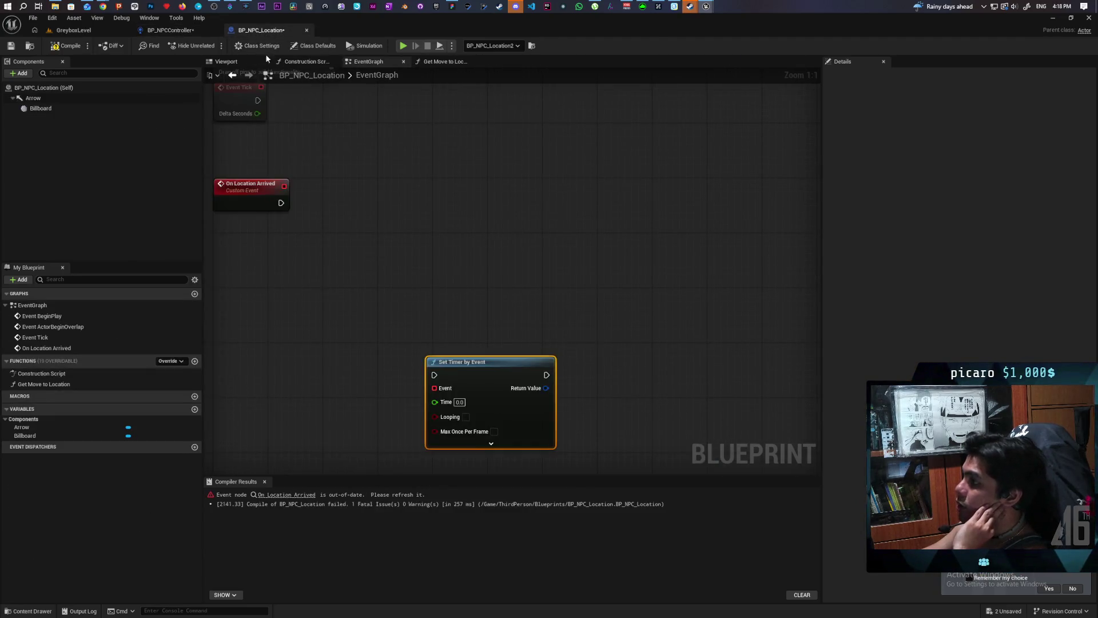
- Attempt to wire the timer's Event pin to On Location Arrived, then abandon the failed connection
left_click_drag(404, 258, 486, 231)
left_click(332, 159)
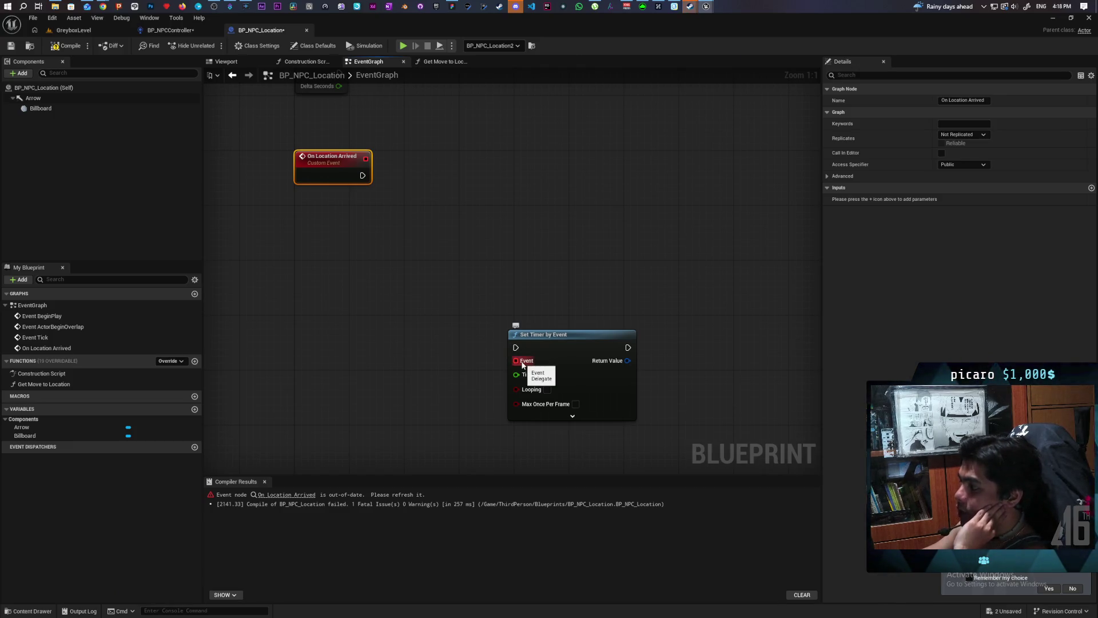
mouse_move(522, 363)
left_mouse_down()
mouse_move(392, 368)
mouse_move(331, 173)
left_mouse_up()
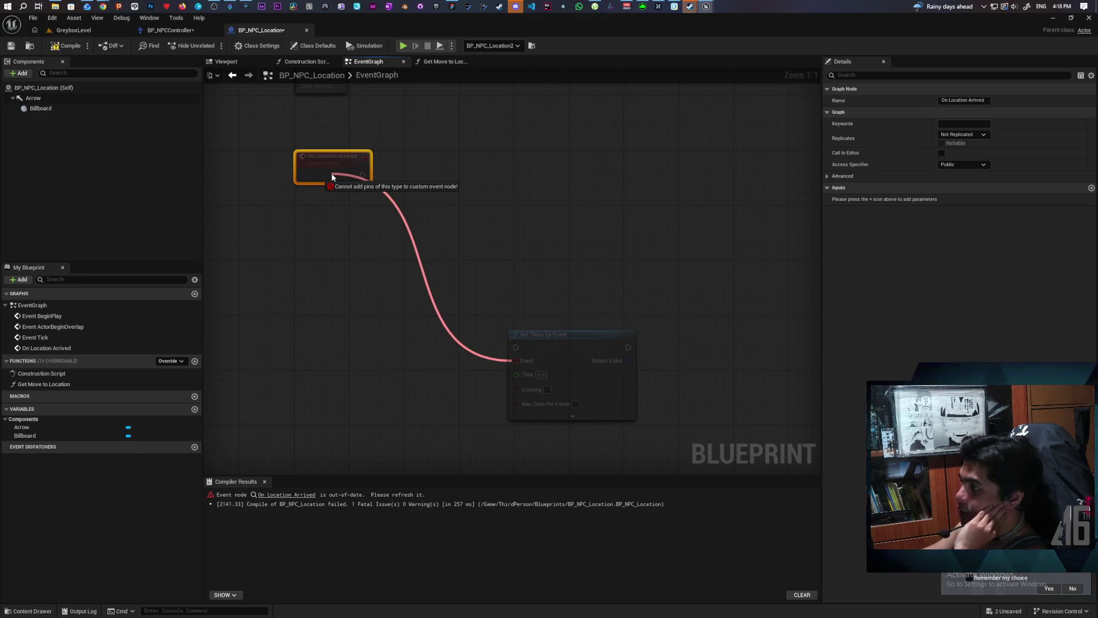
left_click_drag(331, 173, 332, 173)
left_click(370, 289)
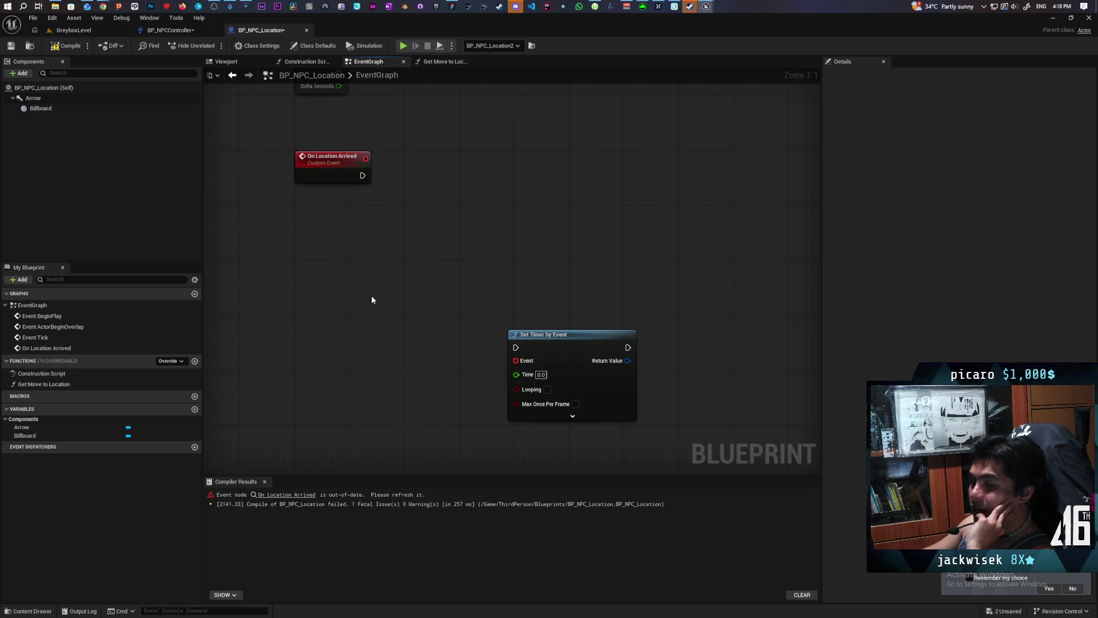
- Locate the loose Set Timer by Event node in the EventGraph and delete it
left_click_drag(315, 145, 334, 228)
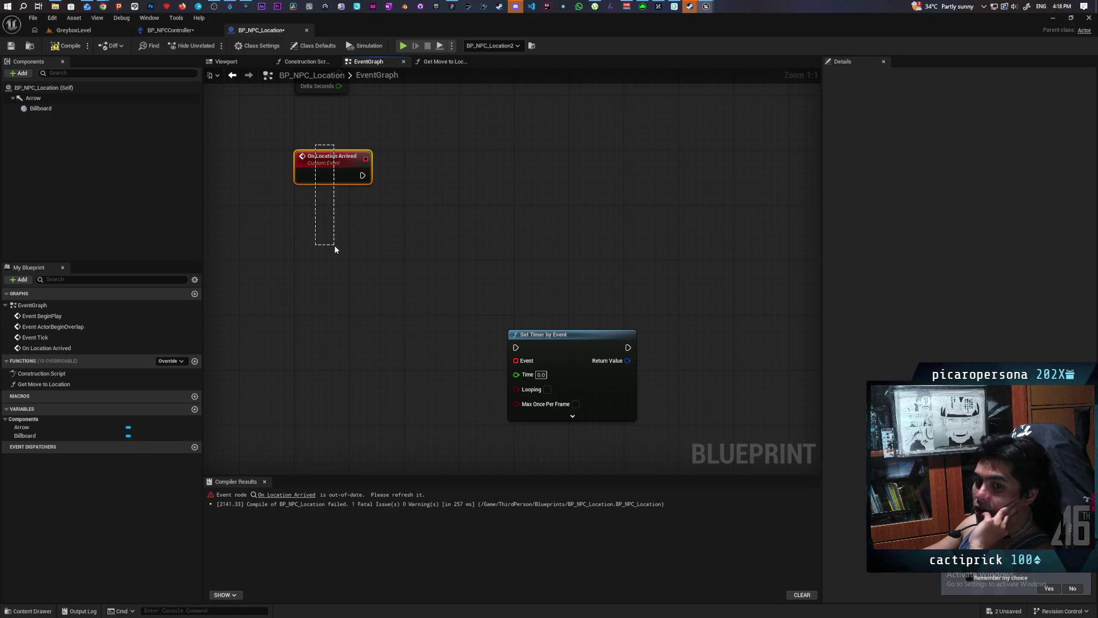
left_click_drag(334, 245, 335, 248)
left_click(389, 229)
left_click_drag(391, 139, 784, 256)
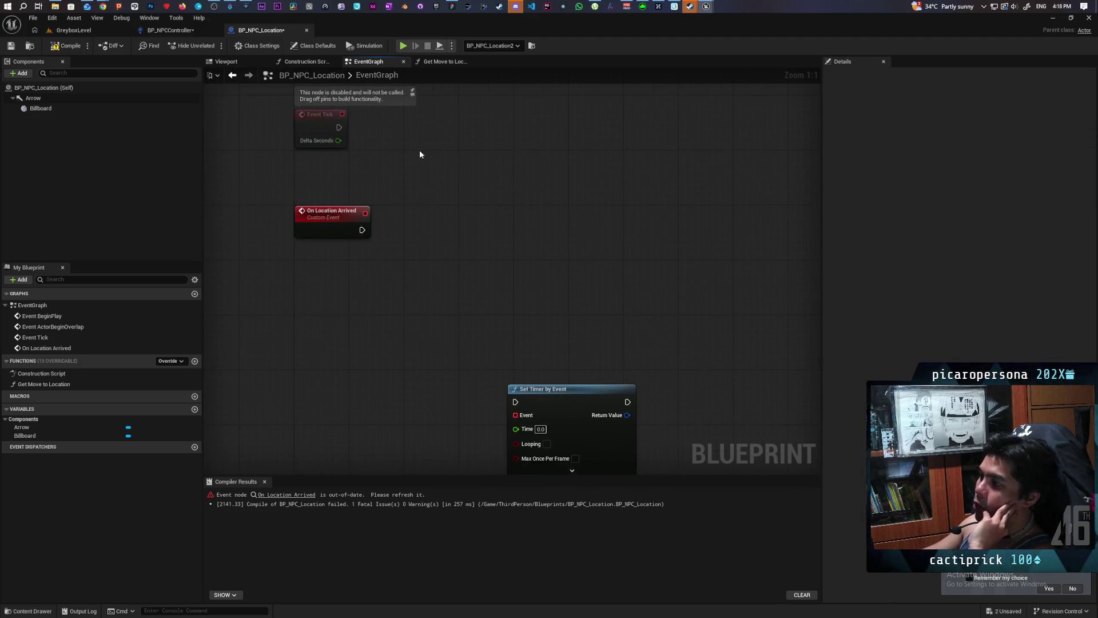
left_click_drag(602, 313, 307, 245)
mouse_move(484, 261)
left_mouse_down()
mouse_move(346, 203)
mouse_move(519, 283)
mouse_move(464, 319)
left_mouse_up()
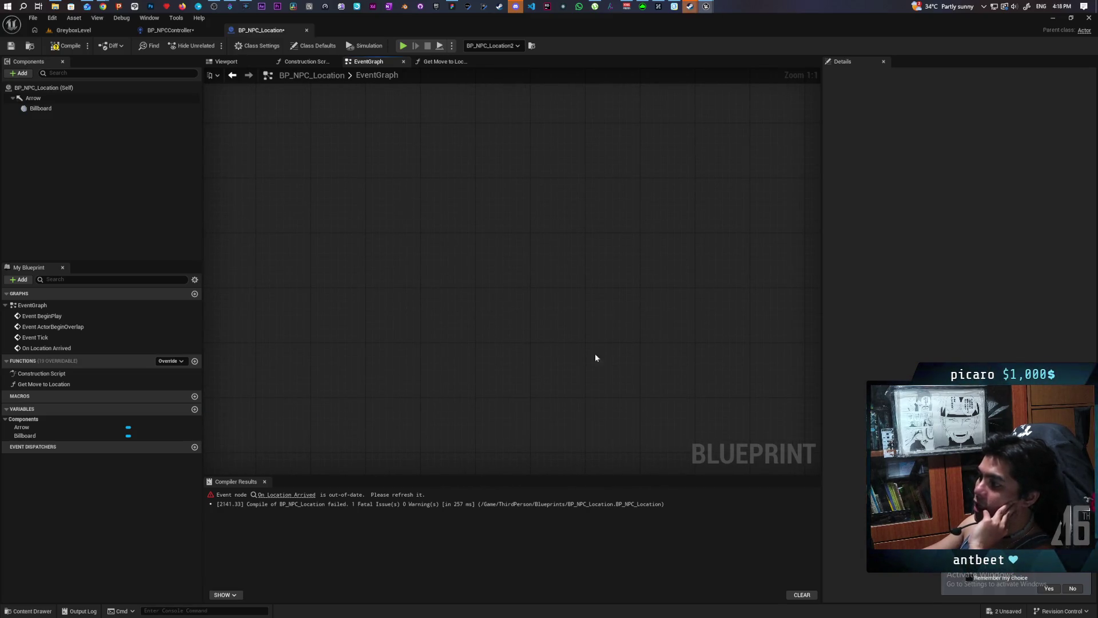
scroll(398, 299, "down", 3)
mouse_move(251, 221)
left_mouse_down()
mouse_move(408, 218)
mouse_move(644, 280)
left_mouse_up()
left_click(358, 225)
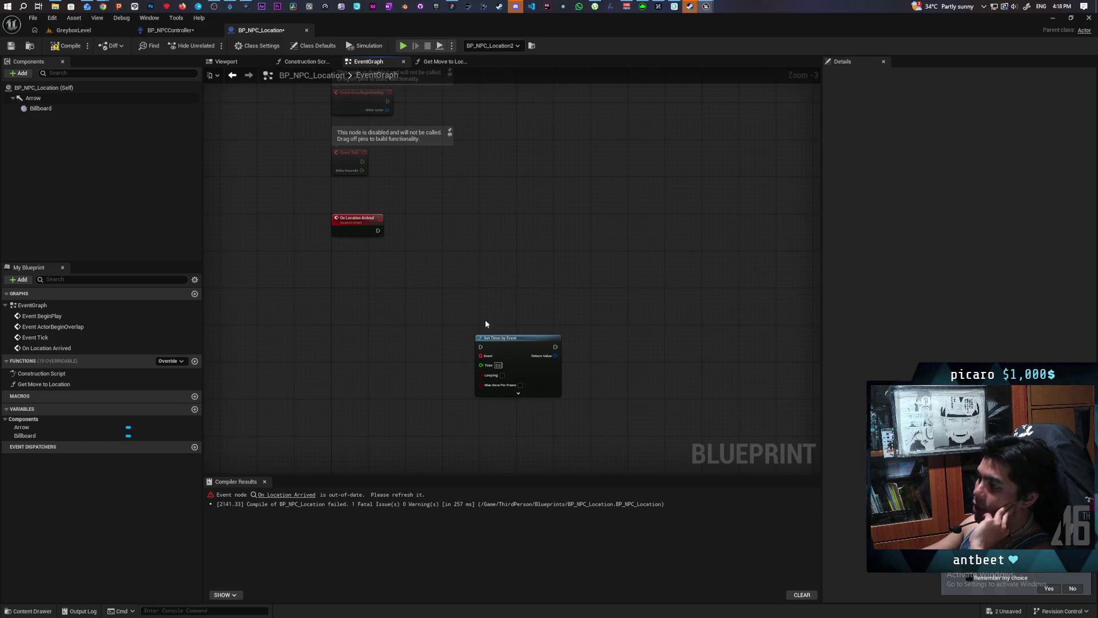
left_click(485, 337)
key("Delete")
- Convert On Location Arrived to a function, paste Set Timer by Event inside, and add an Event input feeding it
right_click(363, 231)
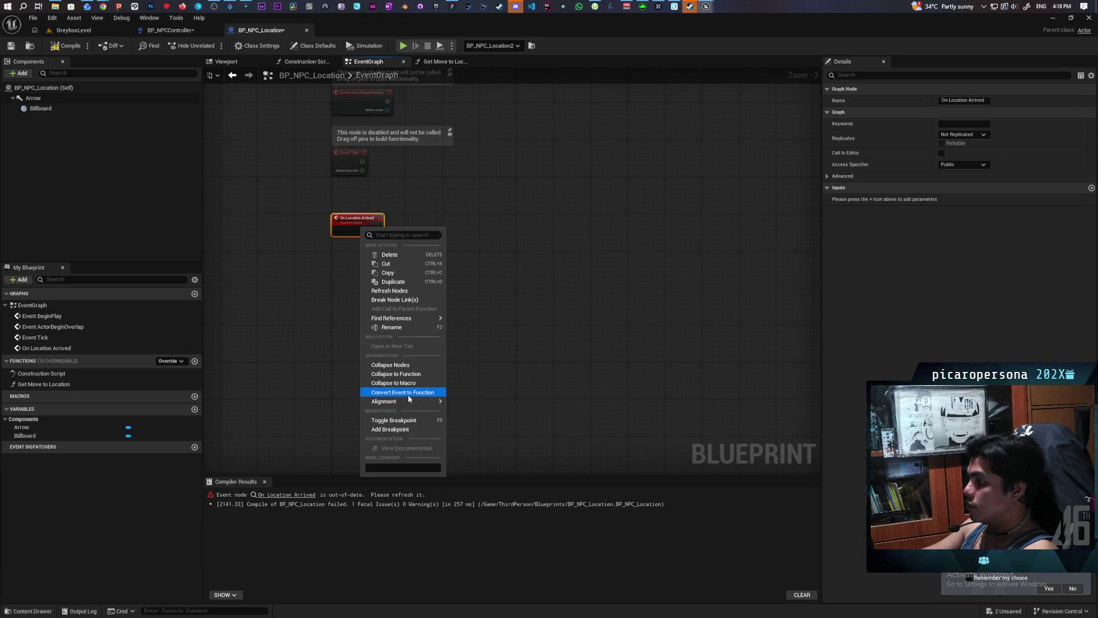
left_click(409, 395)
double_click(512, 268)
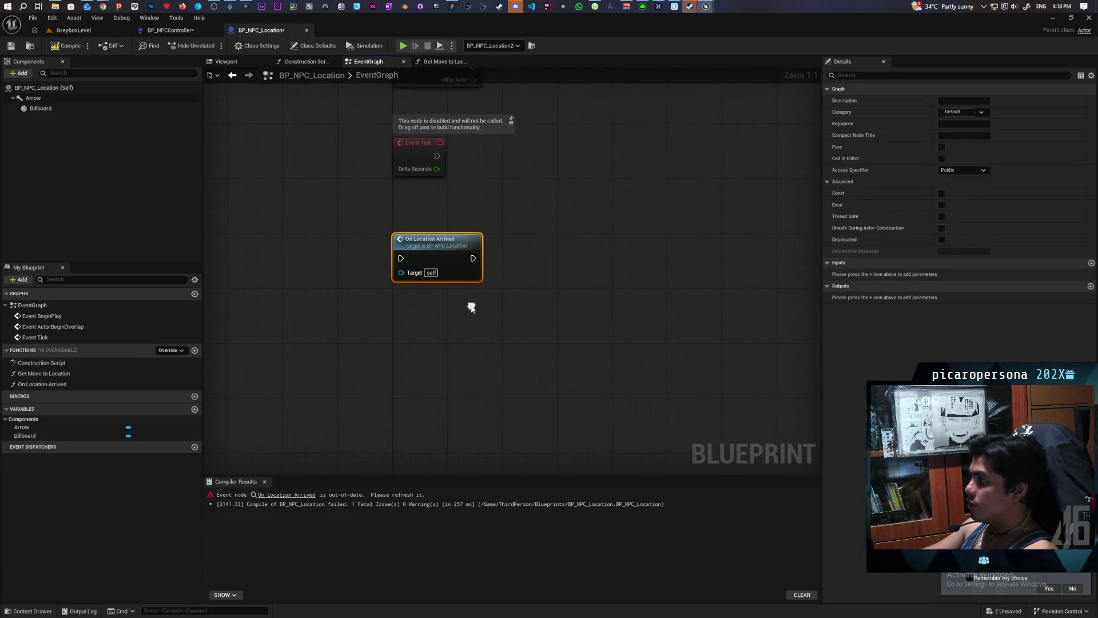
key("ctrl+v")
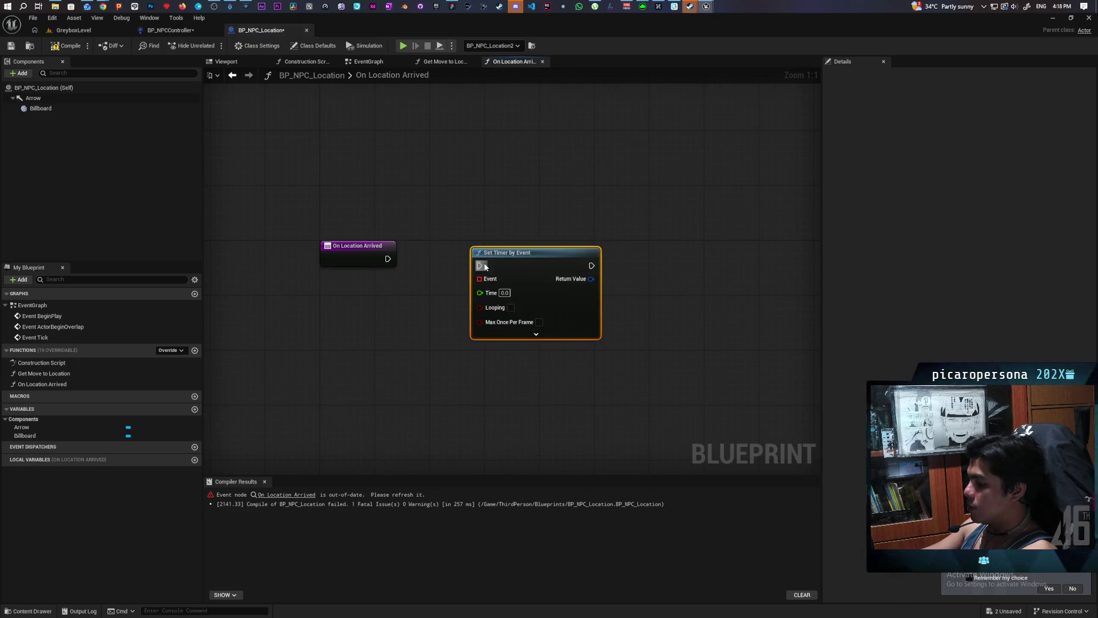
left_click_drag(479, 278, 366, 257)
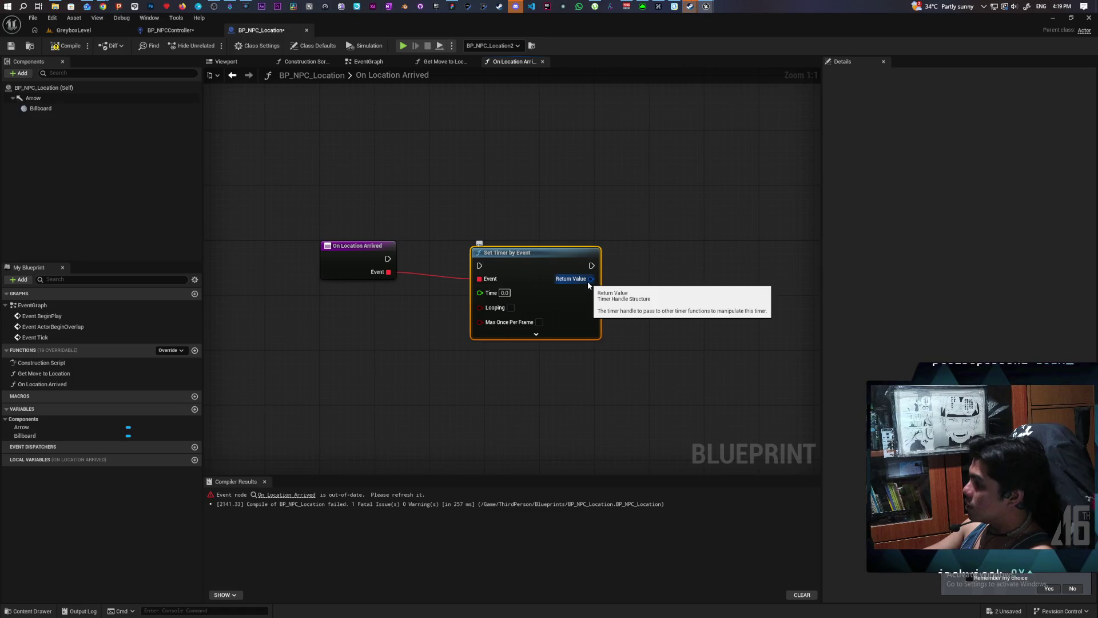
- Connect the function's execution output into Set Timer by Event
mouse_move(589, 279)
left_mouse_down()
mouse_move(674, 277)
mouse_move(651, 280)
left_mouse_up()
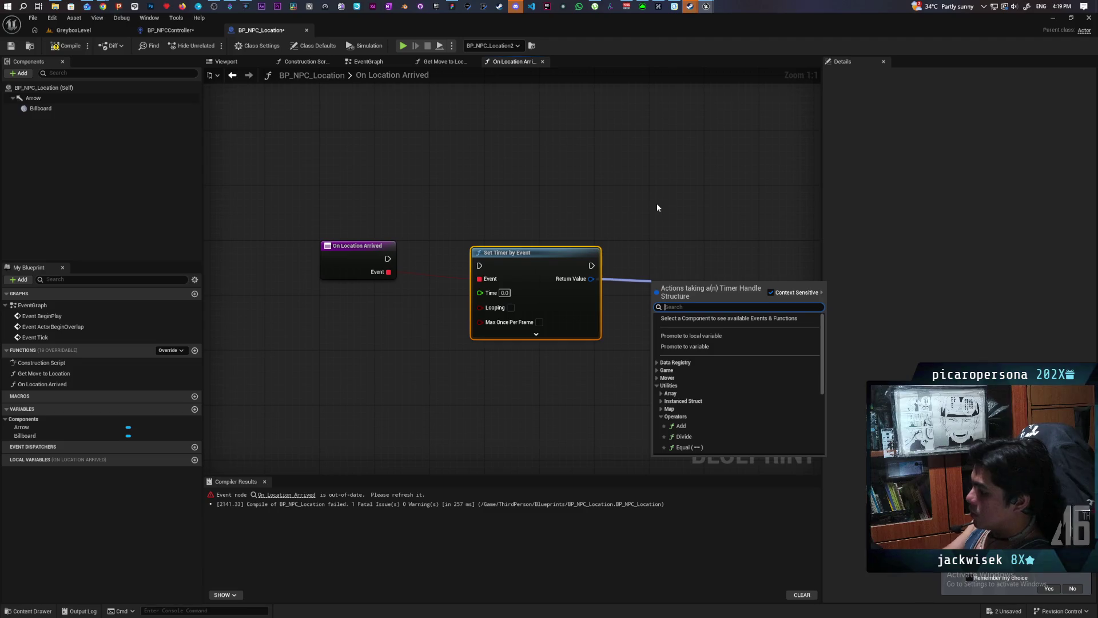
type("disa")
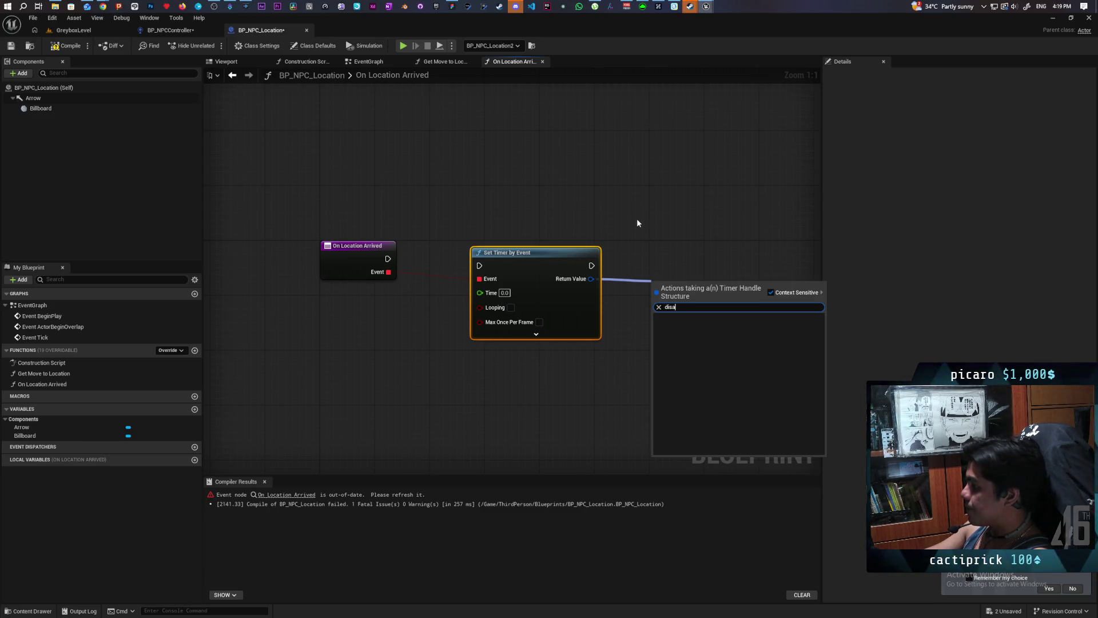
left_click(388, 258)
mouse_move(388, 259)
left_mouse_down()
mouse_move(480, 267)
mouse_move(461, 244)
left_mouse_up()
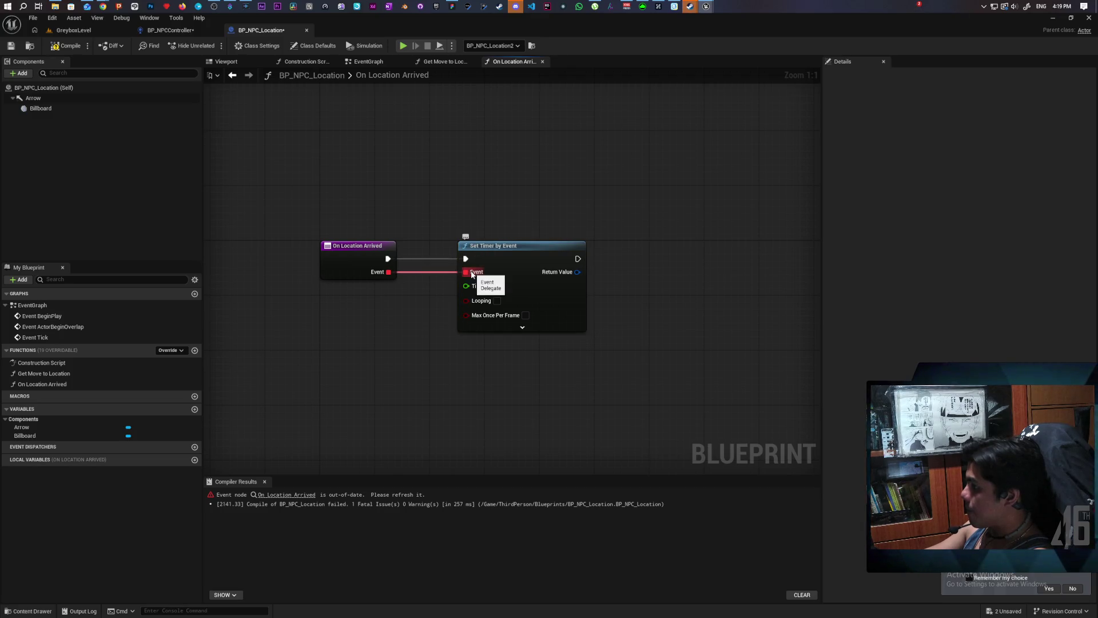
right_click(464, 196)
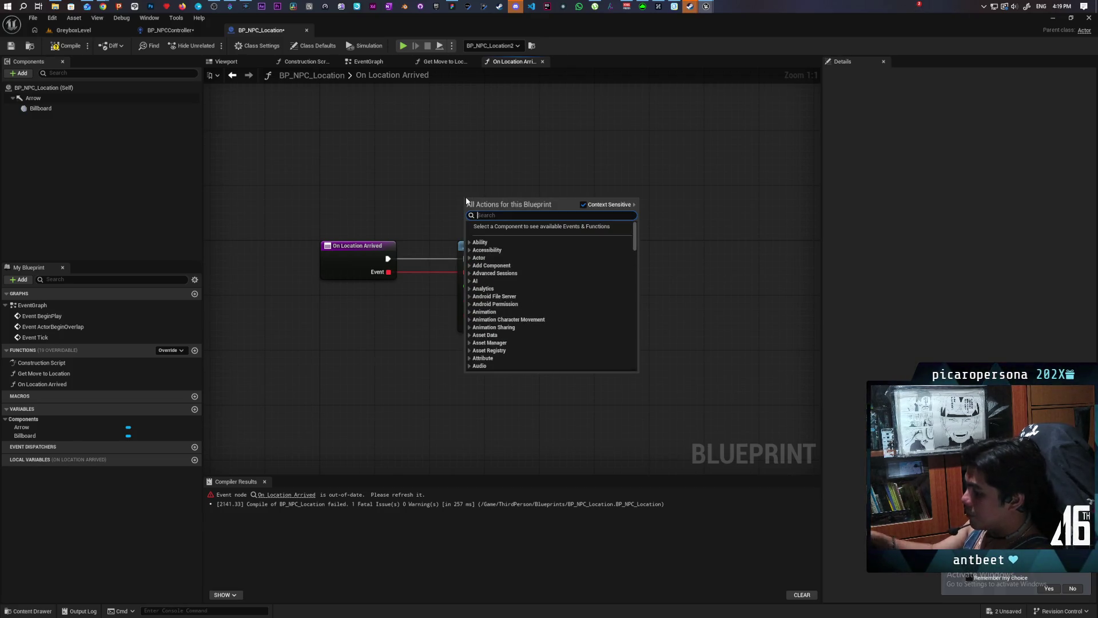
type("event del")
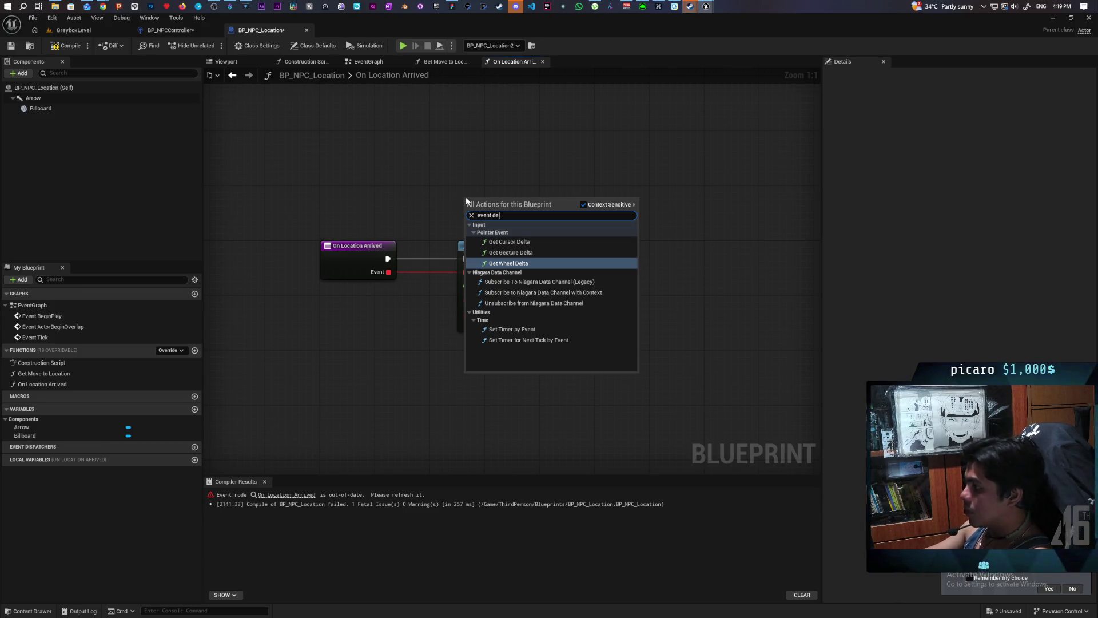
left_click(397, 191)
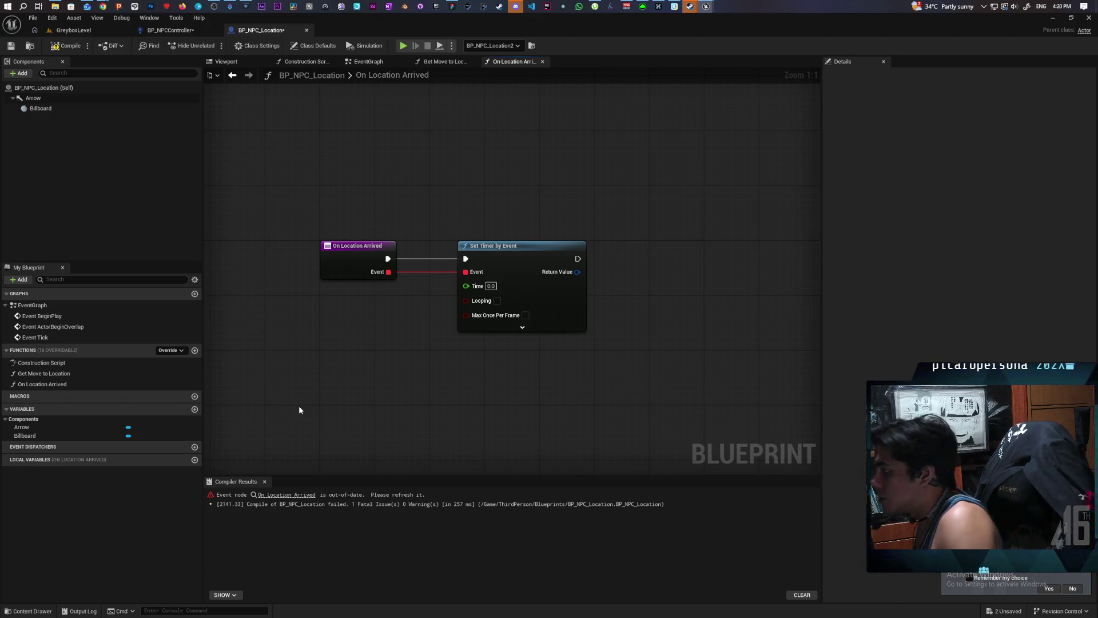
left_click_drag(499, 195, 552, 392)
left_click(480, 337)
left_click_drag(376, 274, 435, 212)
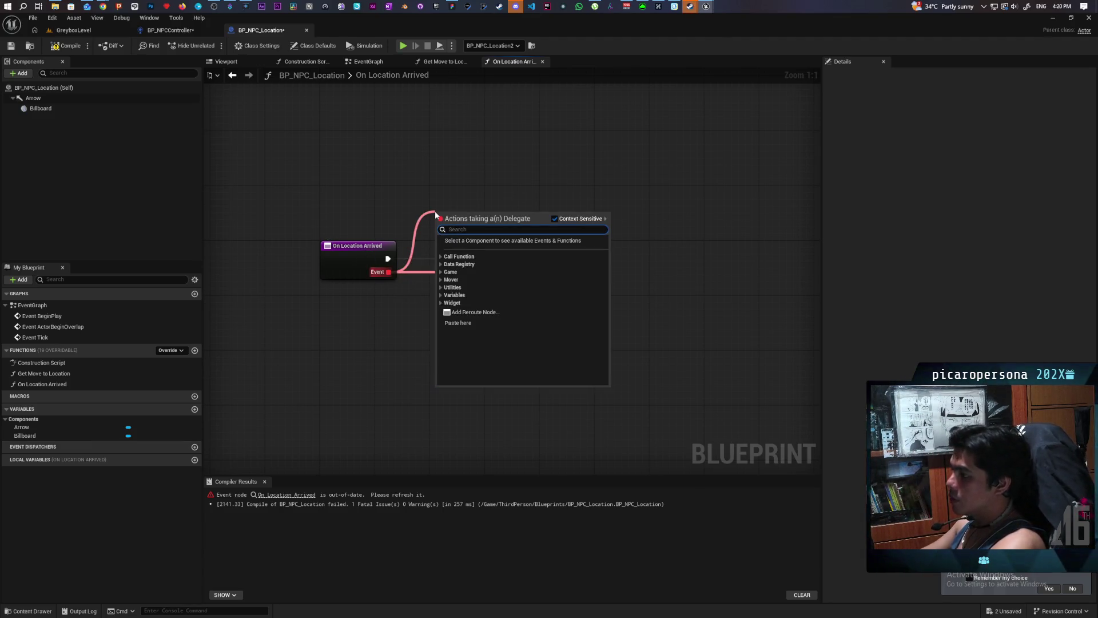
type("crea")
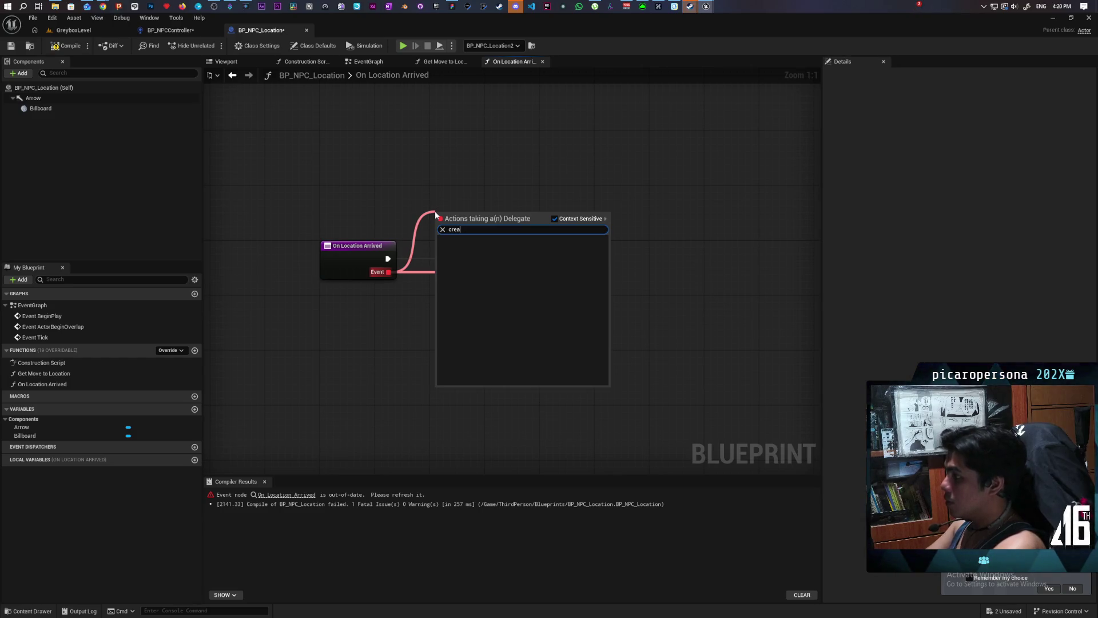
key("BackSpace")
key("BackSpace")
key("BackSpace")
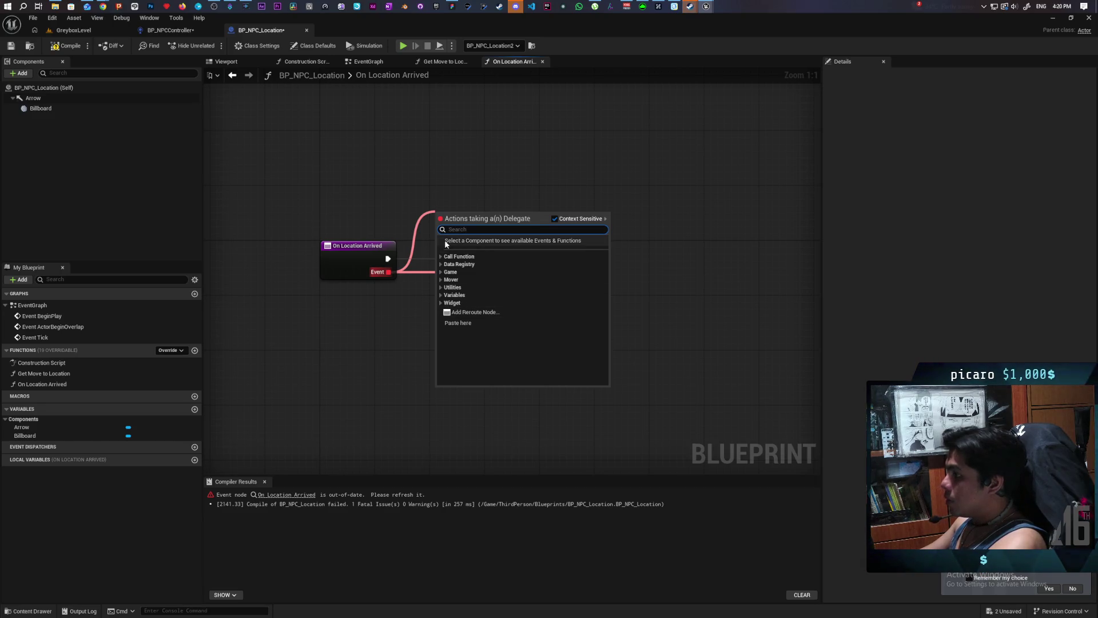
left_click(440, 264)
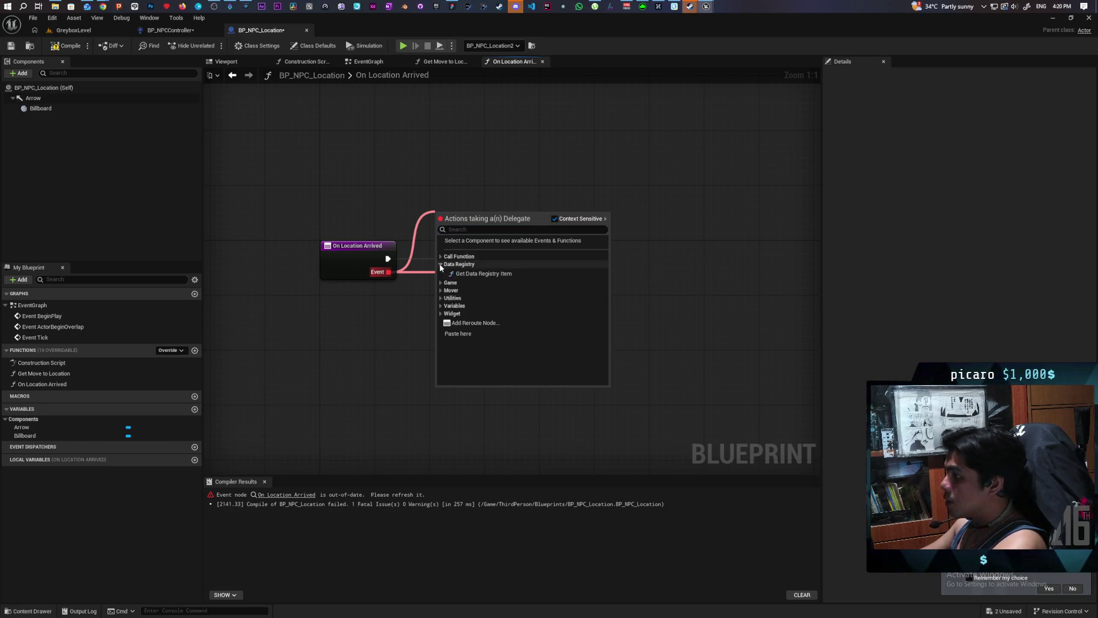
left_click(440, 264)
left_click(440, 264)
left_click(440, 264)
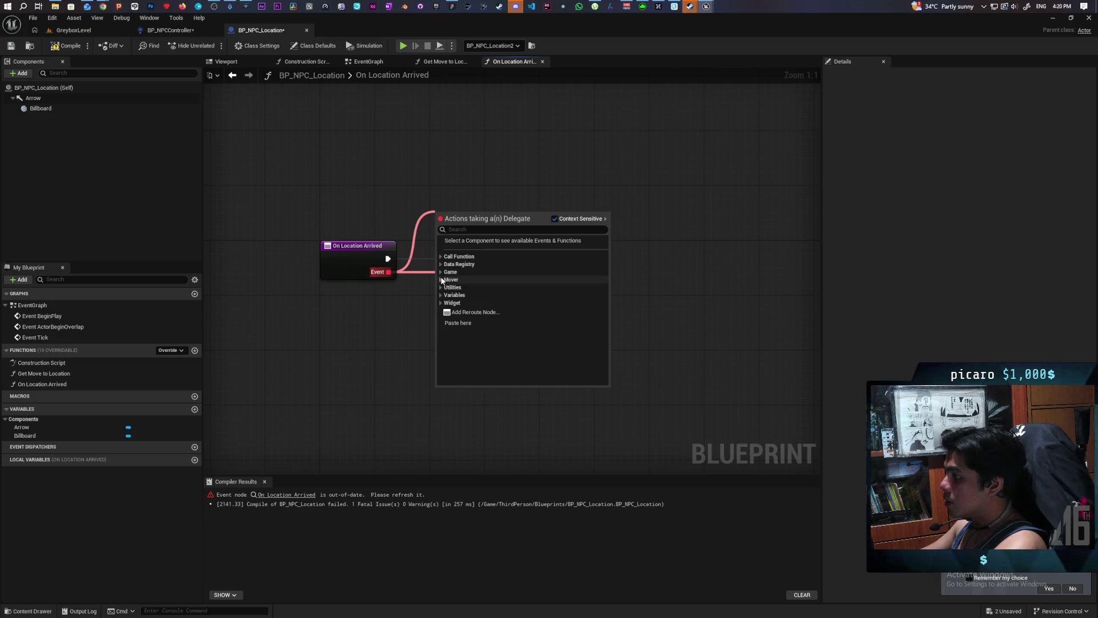
left_click(441, 287)
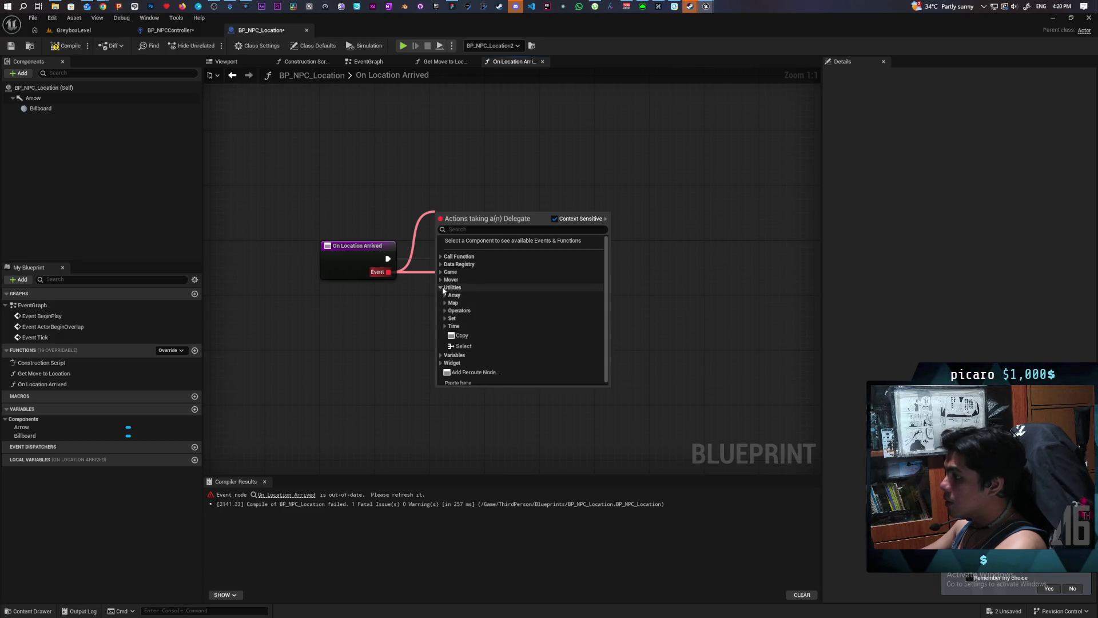
left_click(442, 287)
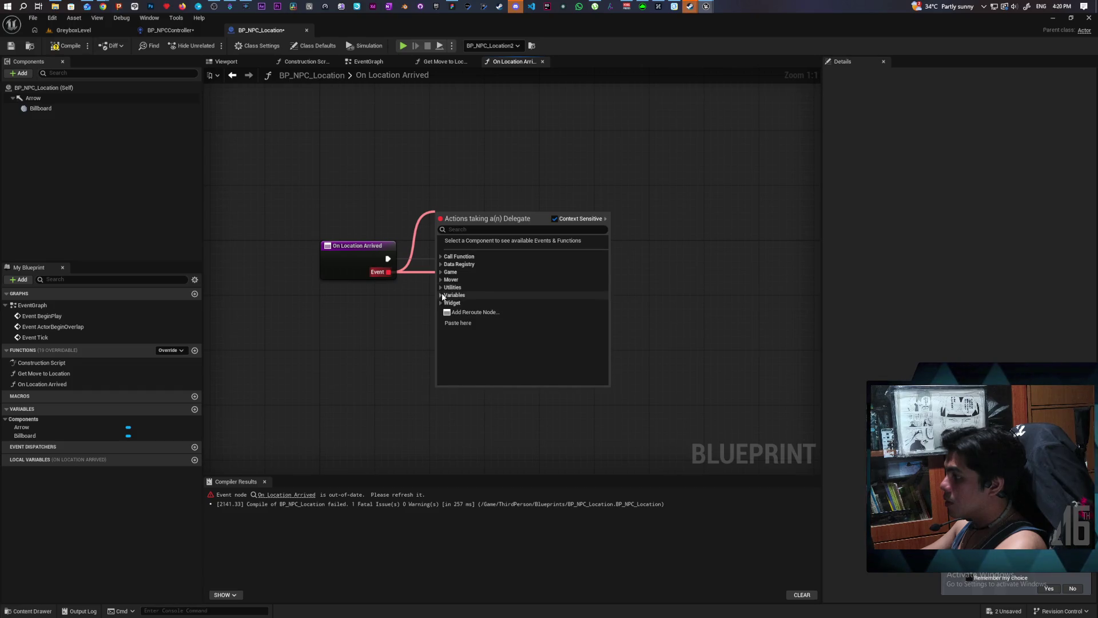
left_click(441, 294)
left_click(441, 293)
left_click(442, 302)
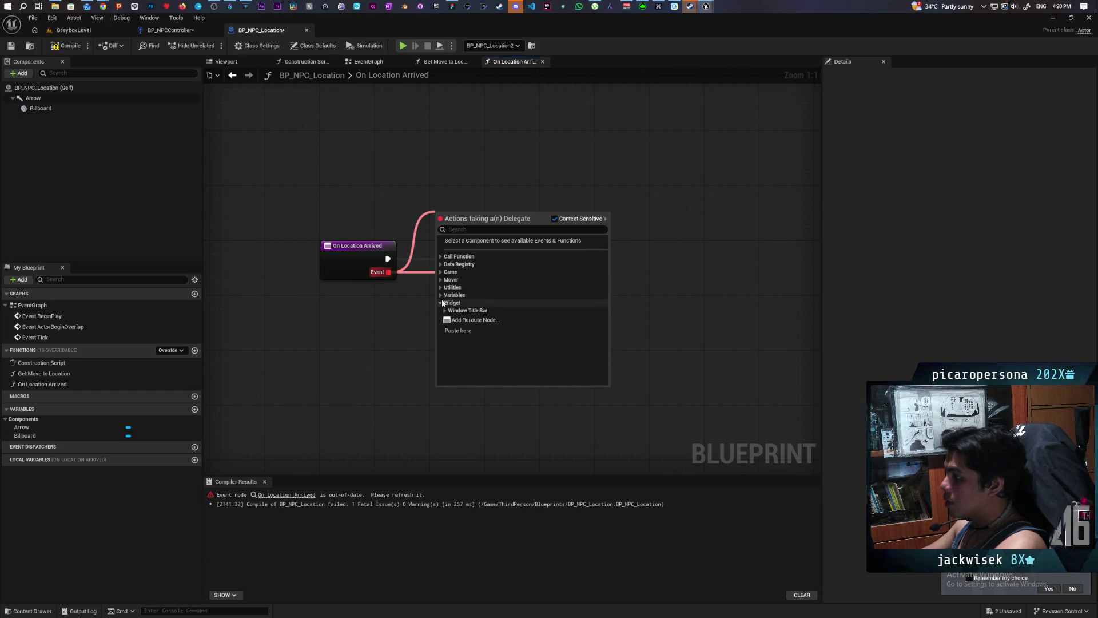
left_click(395, 211)
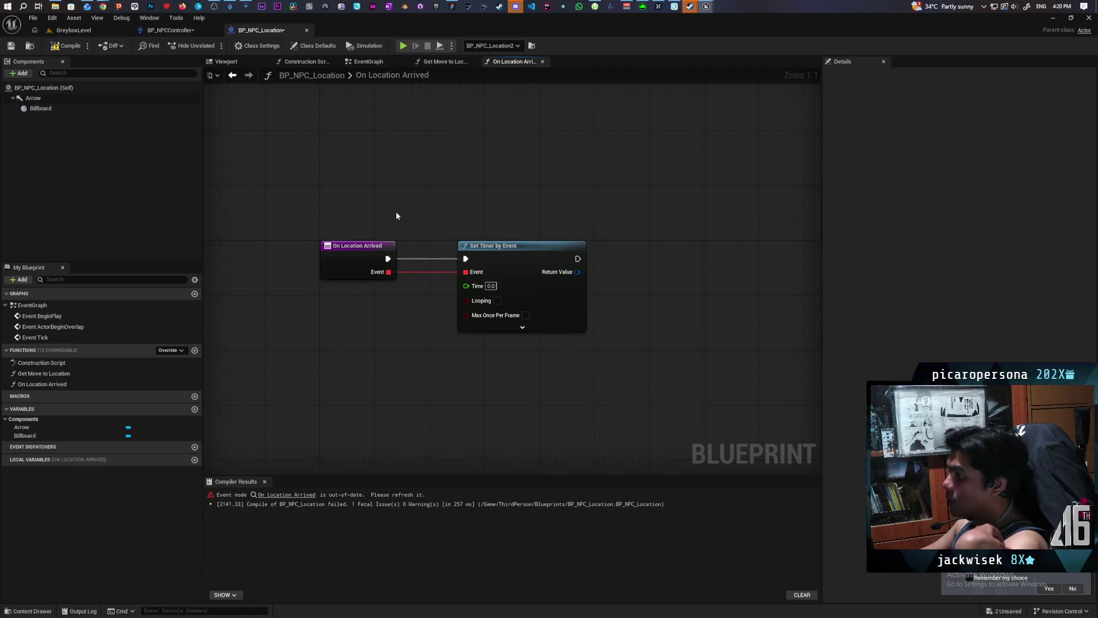
left_click_drag(389, 272, 441, 191)
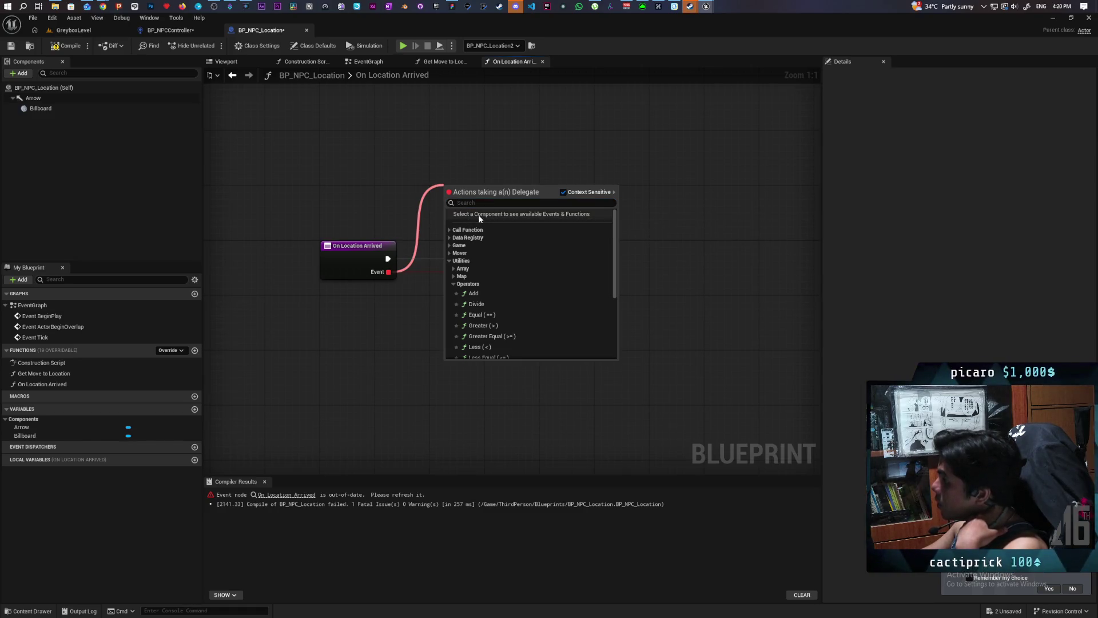
type("set timer")
key("Return")
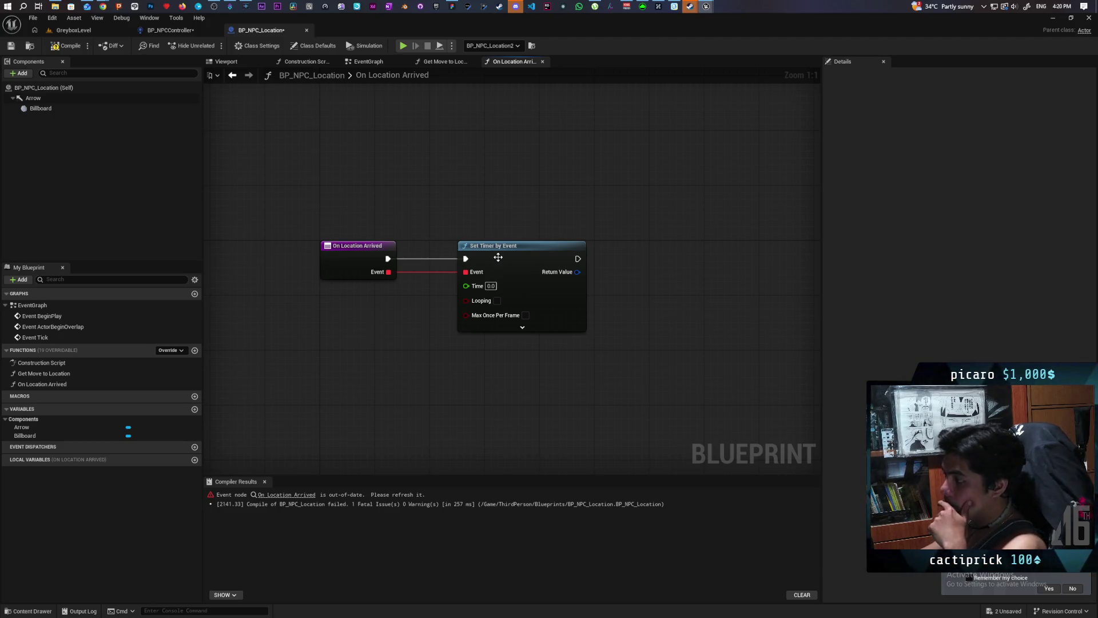
left_click_drag(529, 267, 404, 275)
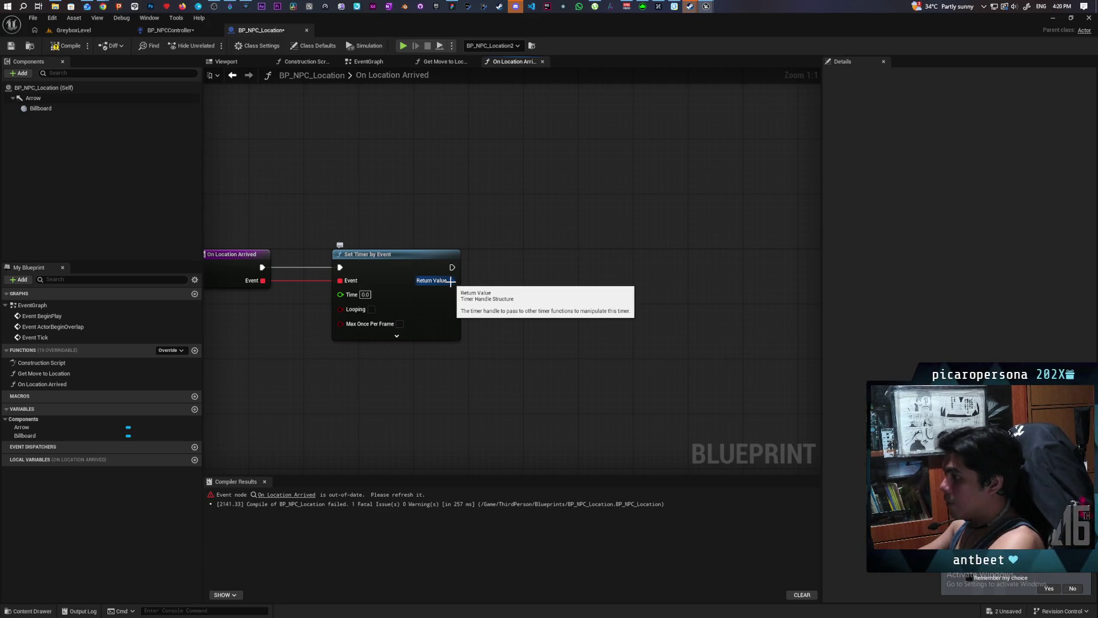
- Promote the timer's return value to a new Timer Handle variable Arrived Event, then search 'pause' from SET
left_click_drag(451, 281, 540, 235)
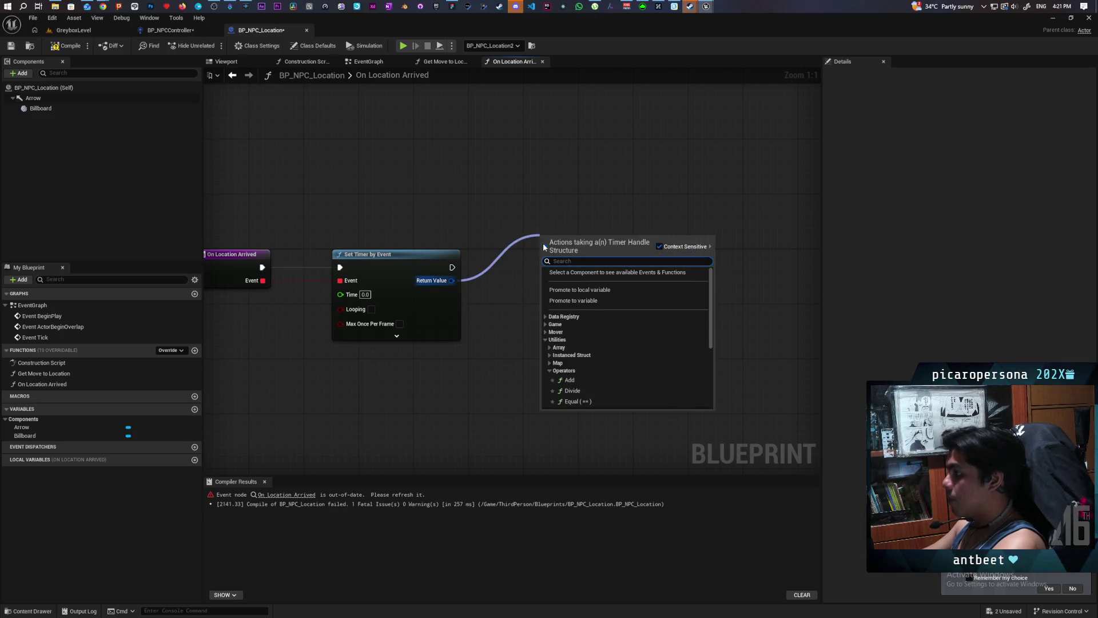
left_click(598, 301)
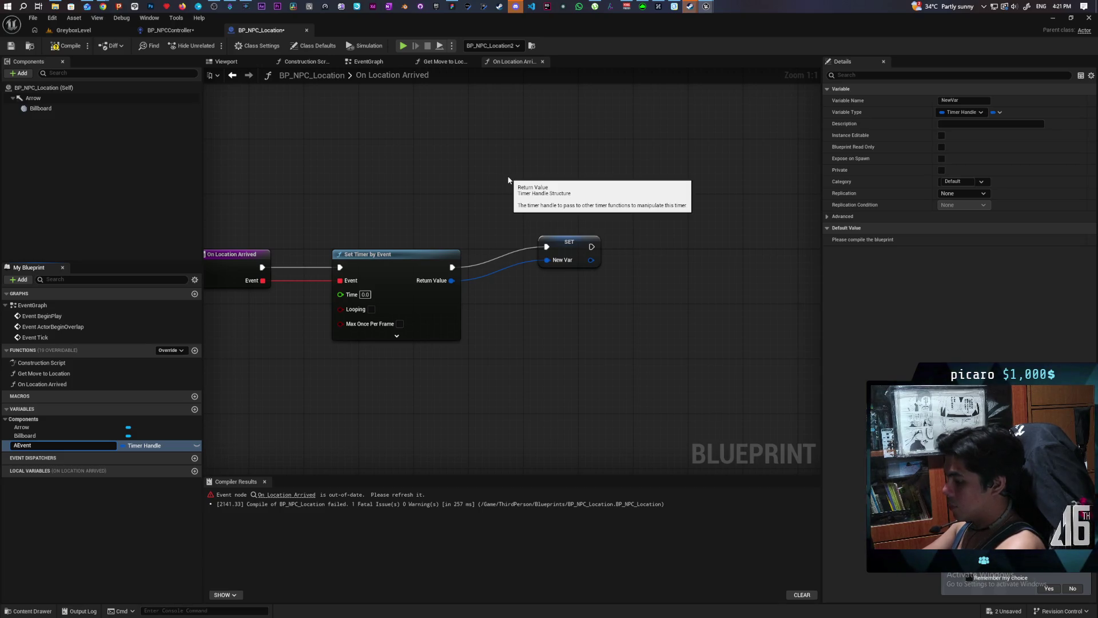
type("rrived")
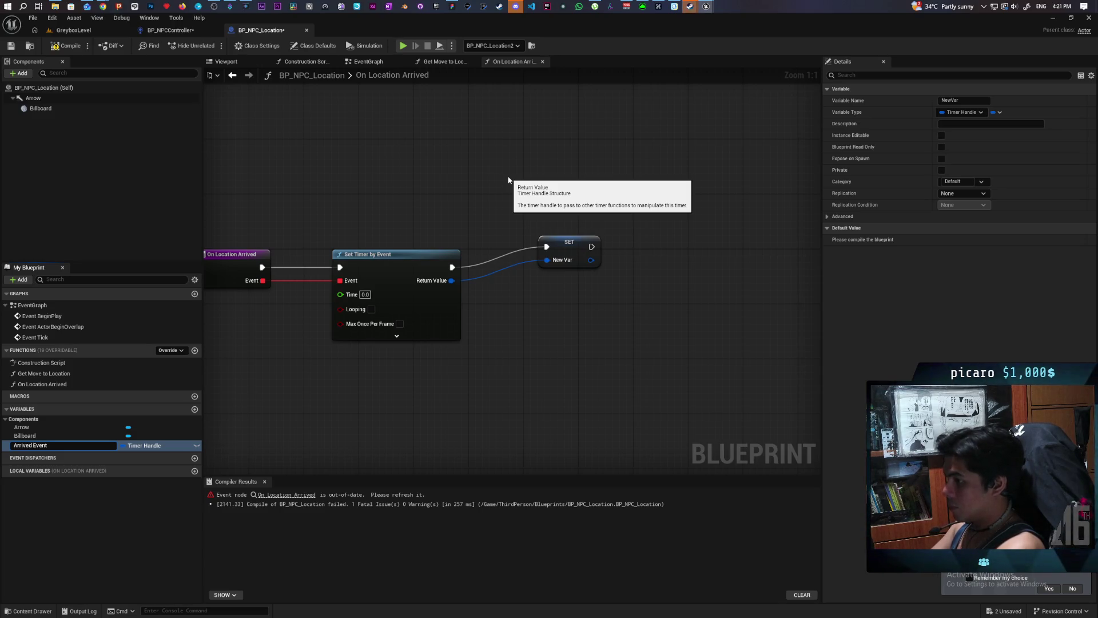
key("Return")
mouse_move(577, 241)
left_mouse_down()
mouse_move(521, 262)
mouse_move(550, 281)
mouse_move(617, 281)
left_mouse_up()
type("pause")
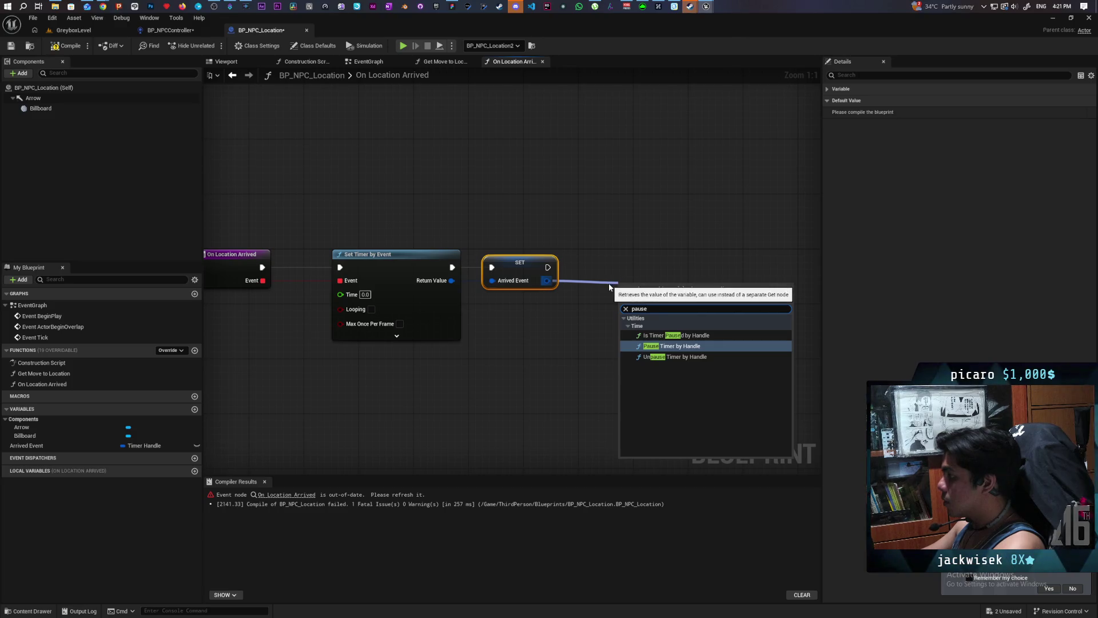
- Add Pause Timer by Handle after the SET node and align the function's nodes
left_click(667, 346)
left_click_drag(660, 295, 625, 269)
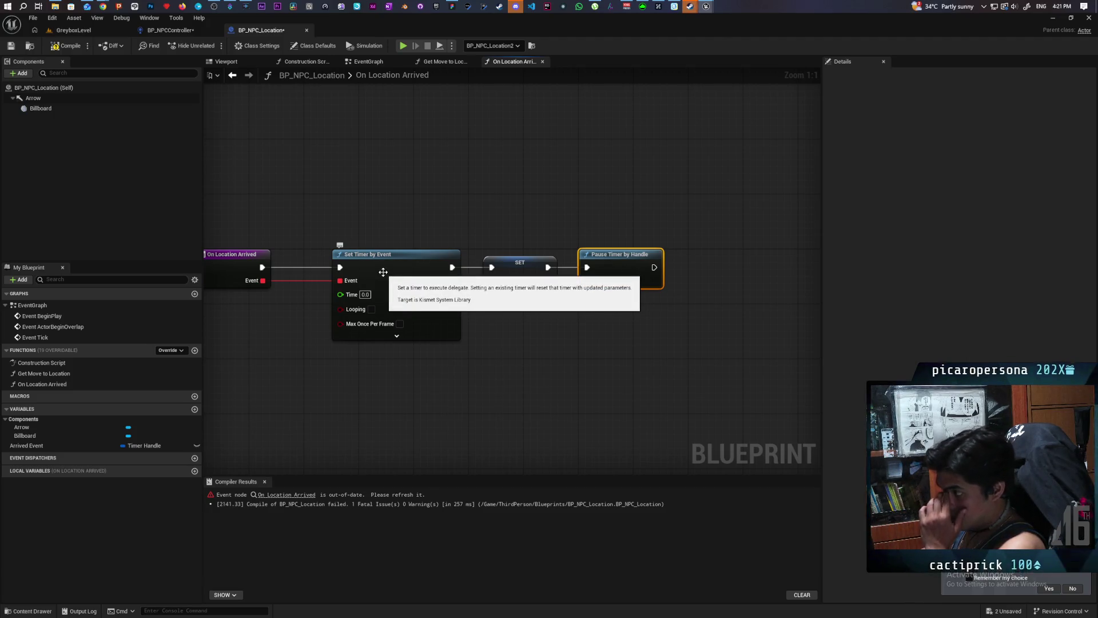
left_click_drag(382, 275, 368, 274)
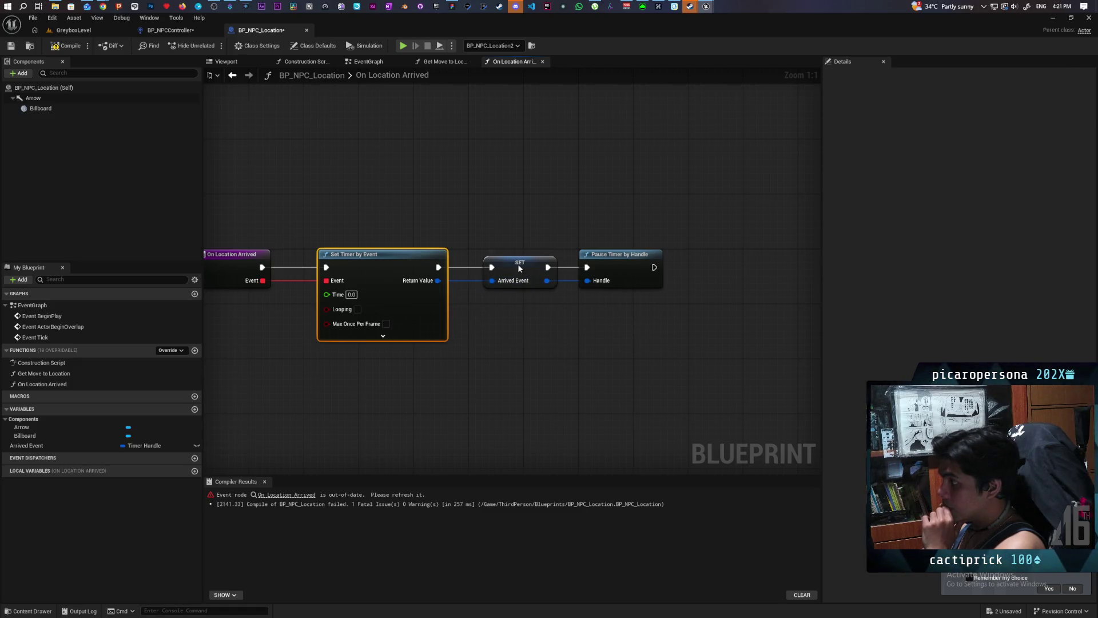
left_click_drag(518, 265, 510, 266)
- Compile the blueprint successfully and review the four function nodes
left_click(76, 49)
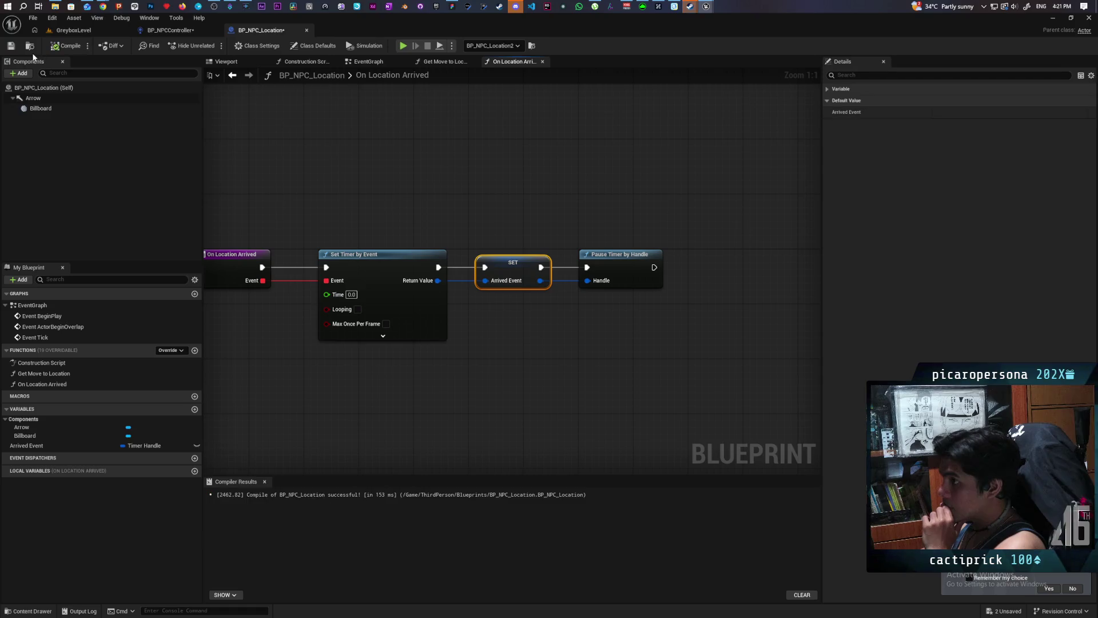
left_click_drag(247, 221, 652, 301)
left_click(610, 329)
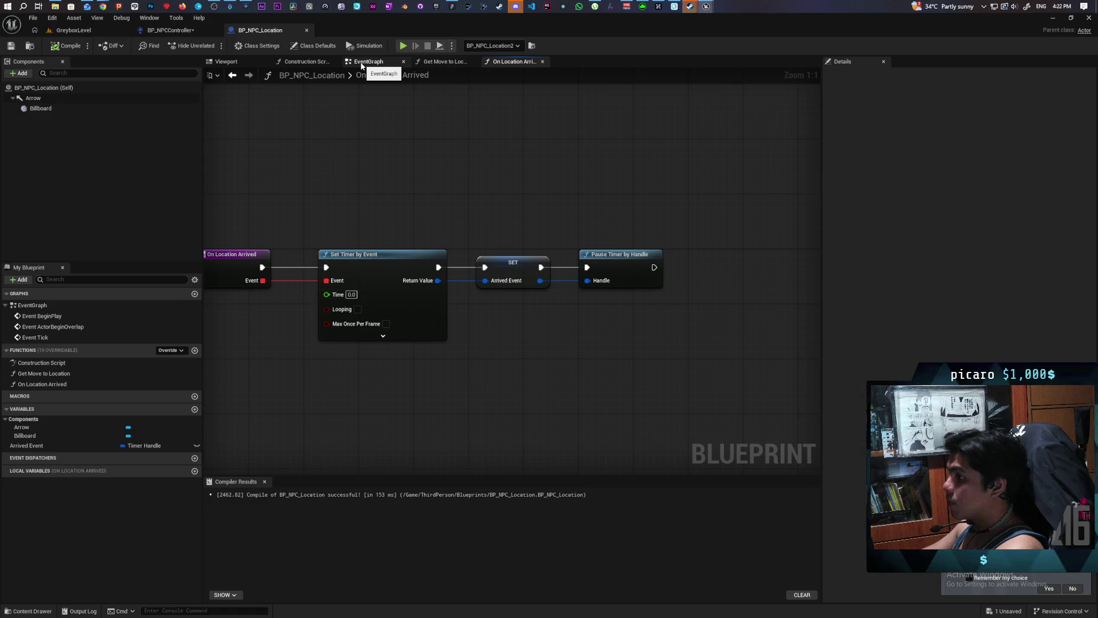
left_click_drag(383, 122, 433, 125)
- Delete the old On Location Arrived node from the EventGraph
double_click(386, 78)
left_click(357, 91)
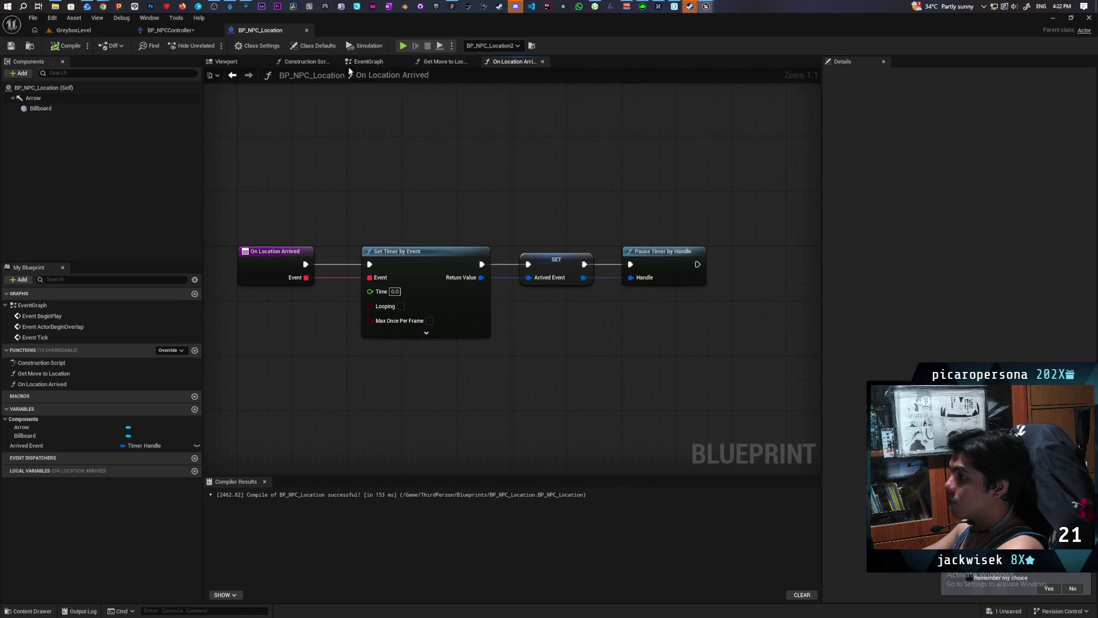
left_click(368, 63)
mouse_move(528, 230)
left_mouse_down()
mouse_move(431, 322)
mouse_move(442, 320)
left_mouse_up()
key("Delete")
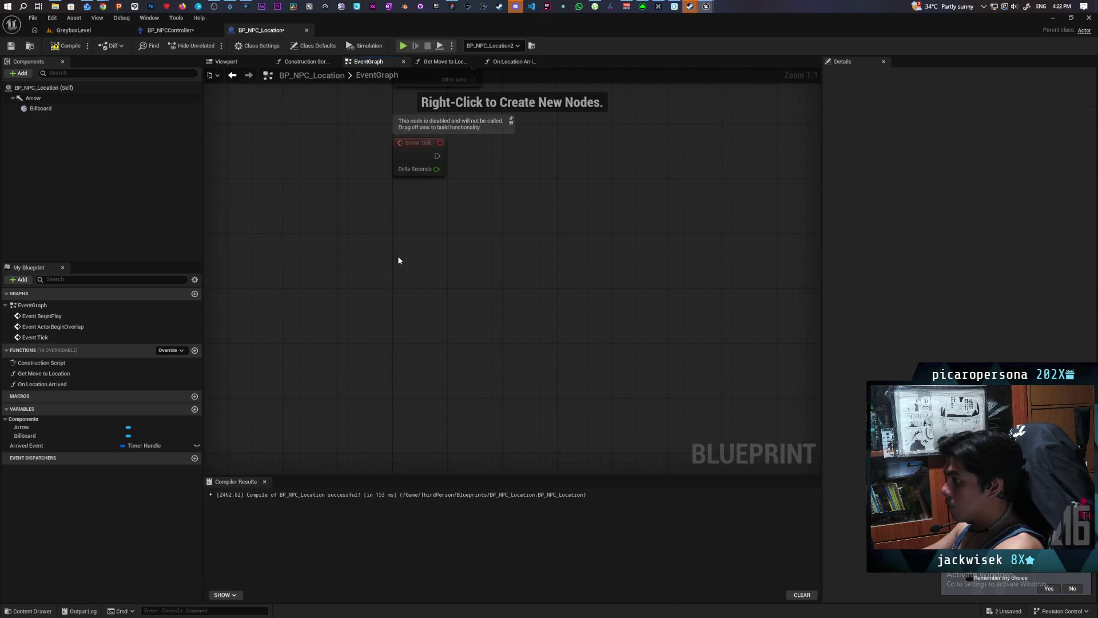
- Add a Custom Event named Run Location Arrived
left_click(399, 261)
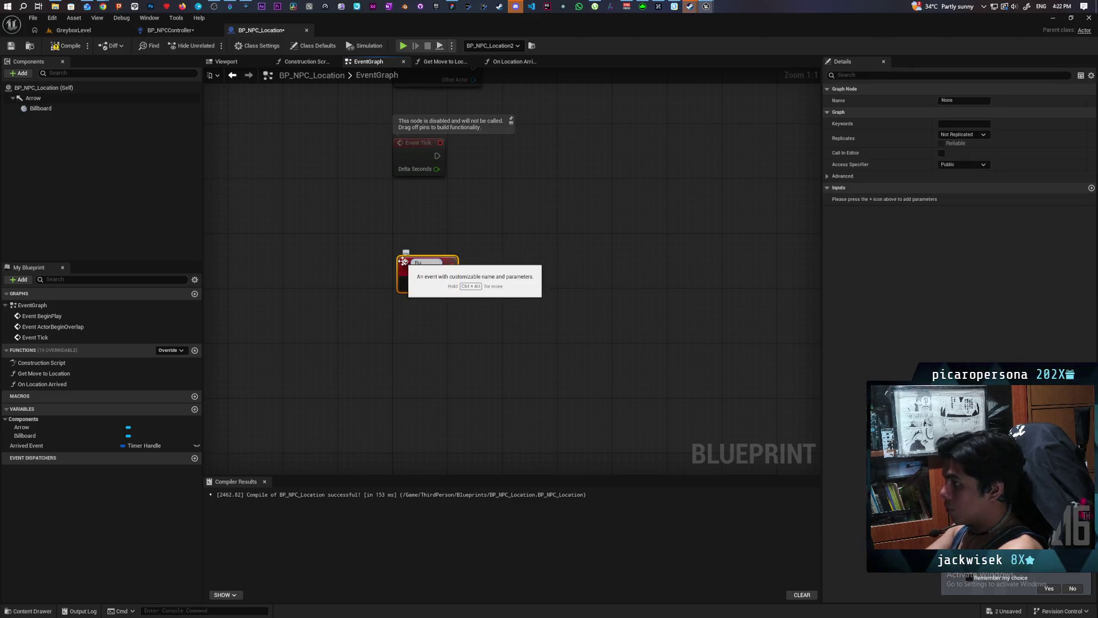
type("Run")
key("Return")
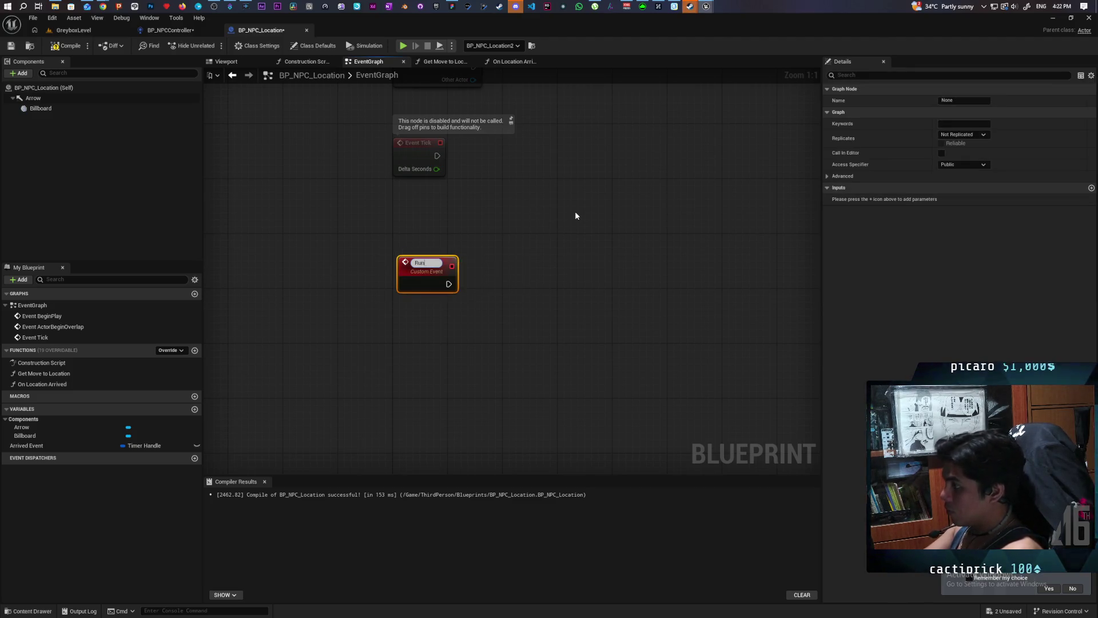
type(" Locatio")
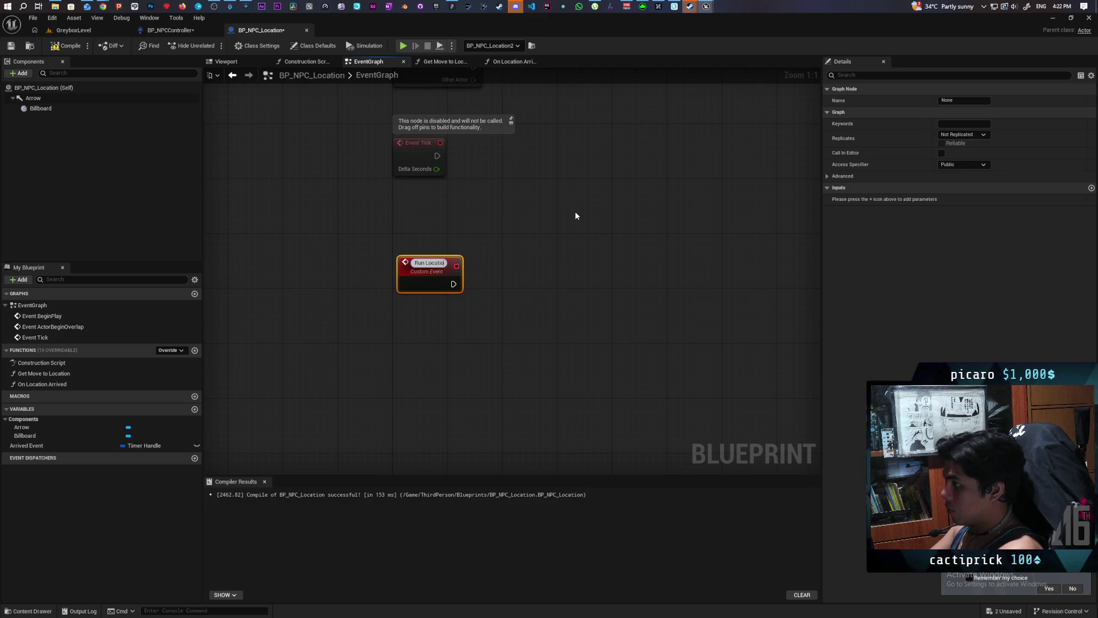
type("n Arrived")
left_click(575, 212)
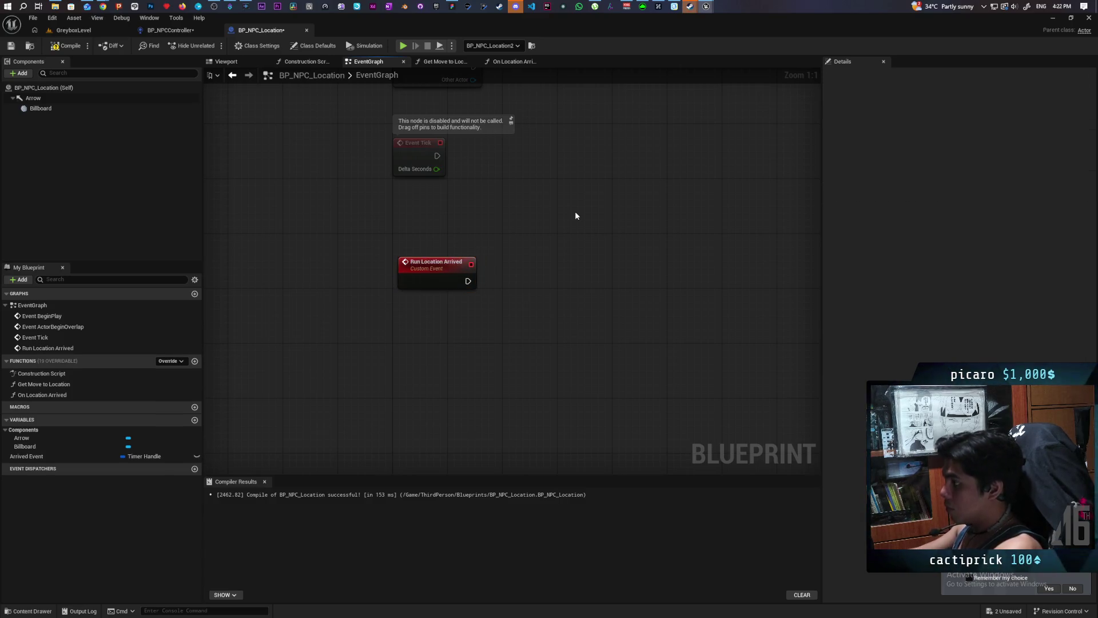
left_click_drag(444, 277, 437, 253)
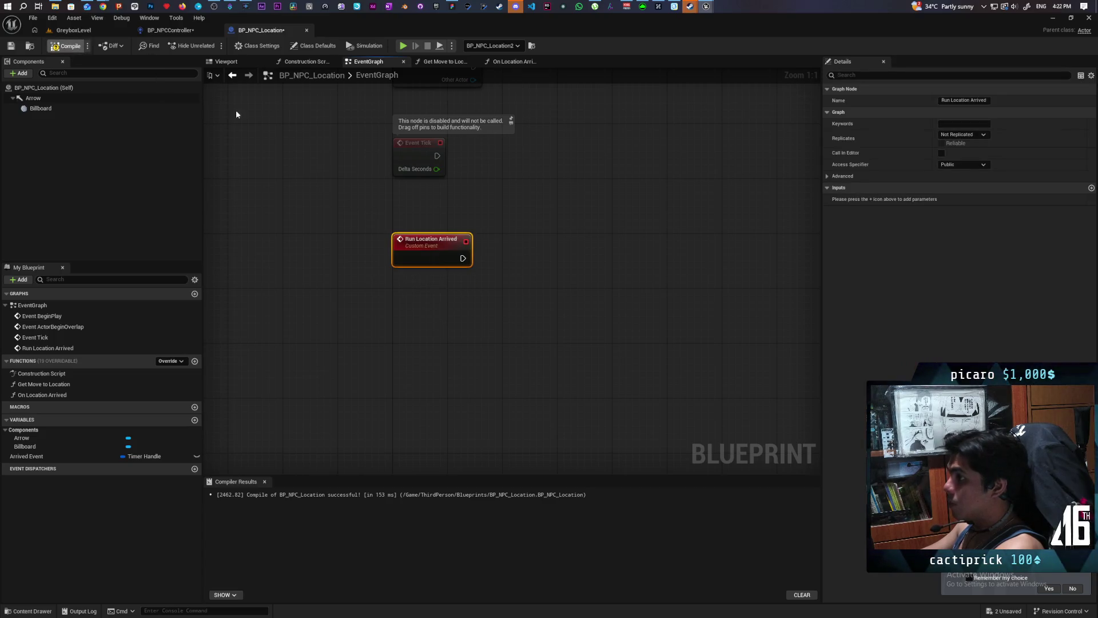
- Follow Run Location Arrived with a Delay of 5 seconds
left_click(486, 251)
mouse_move(463, 258)
left_mouse_down()
mouse_move(483, 266)
mouse_move(510, 256)
left_mouse_up()
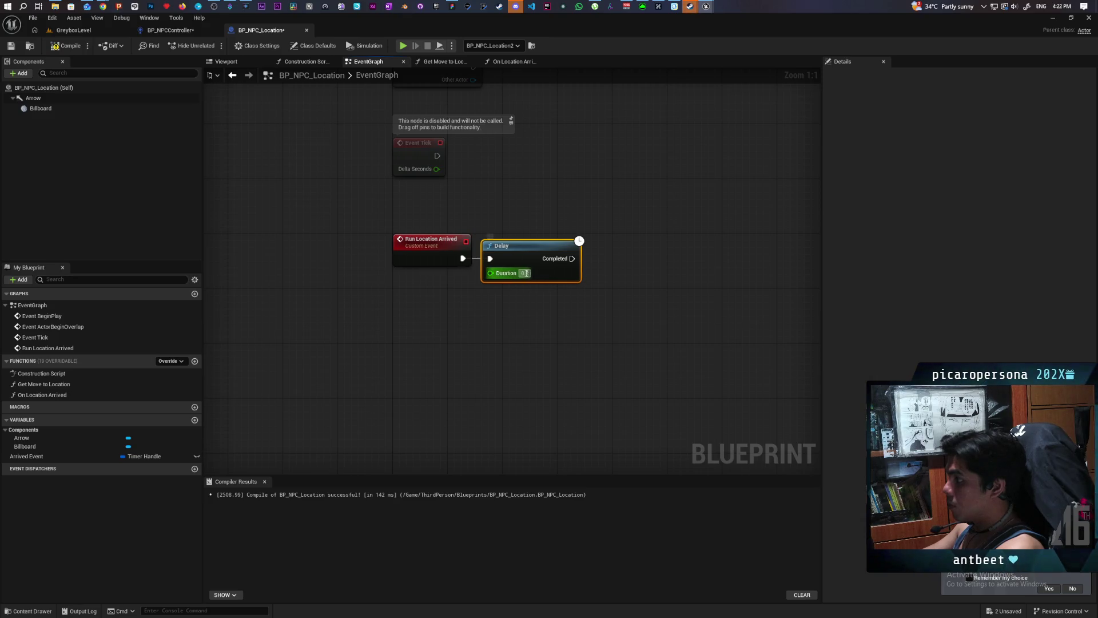
type("5")
left_click(532, 335)
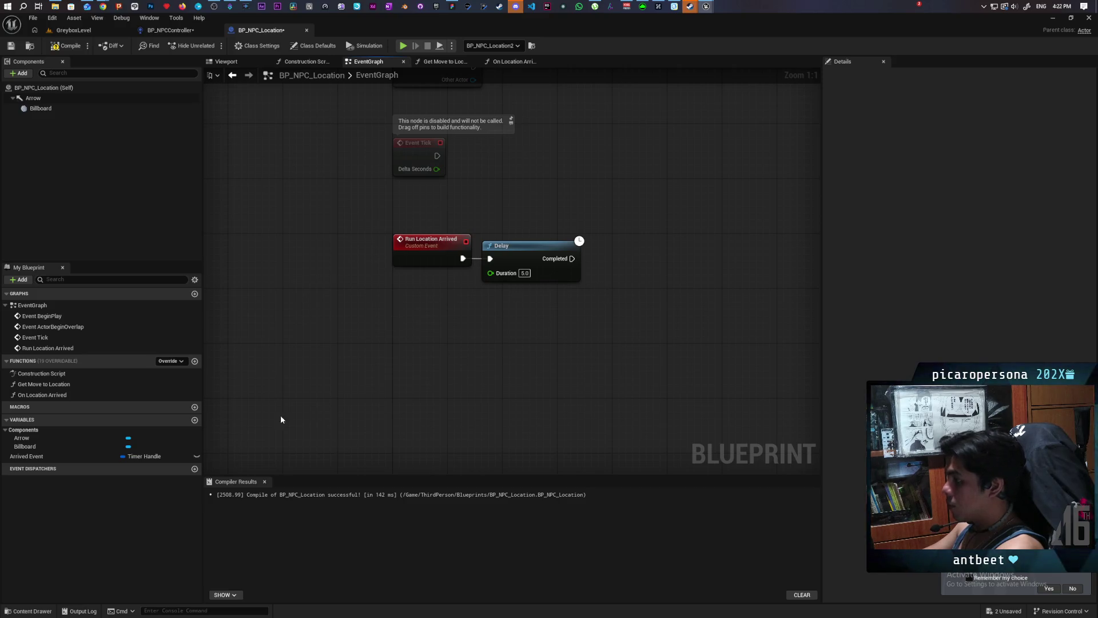
- Unpause the Arrived Event timer by handle after the Delay, then compile and save all
mouse_move(26, 455)
left_mouse_down()
mouse_move(592, 324)
mouse_move(557, 306)
mouse_move(614, 291)
left_mouse_up()
left_click(607, 314)
key("Escape")
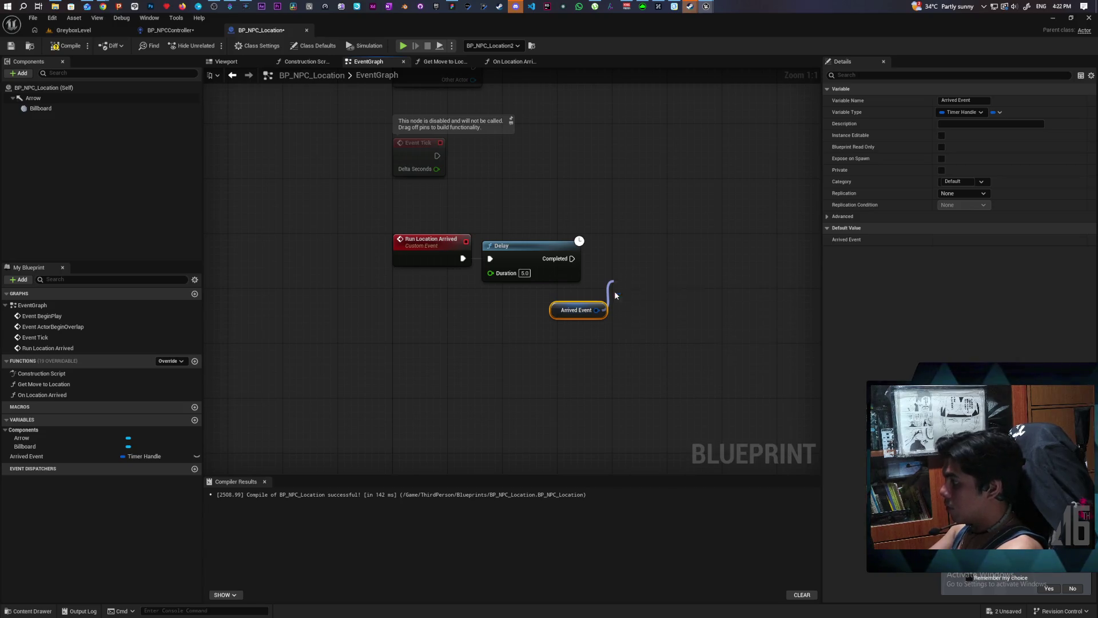
mouse_move(634, 275)
left_mouse_down()
mouse_move(625, 244)
mouse_move(613, 258)
left_mouse_up()
left_click_drag(576, 314, 549, 316)
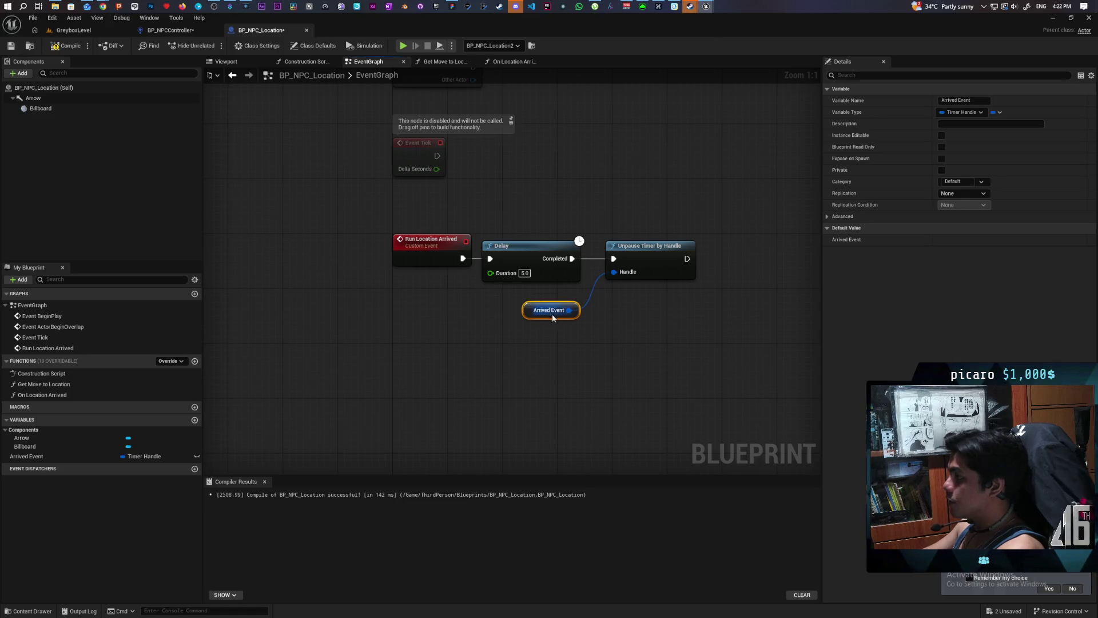
left_click(60, 48)
key("ctrl+shift+s")
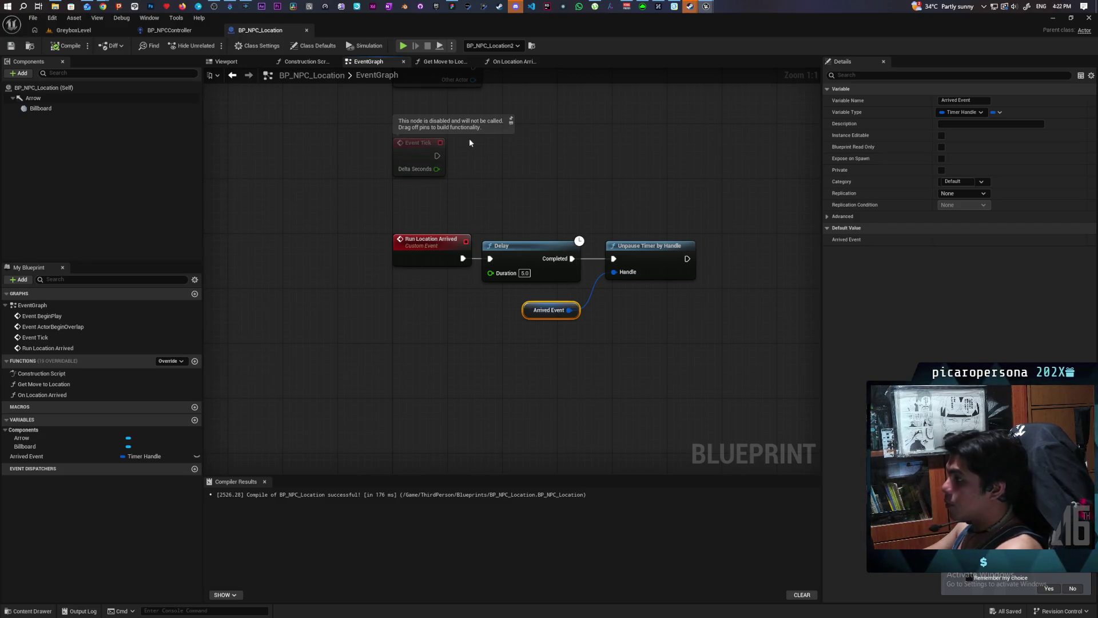
left_click(498, 63)
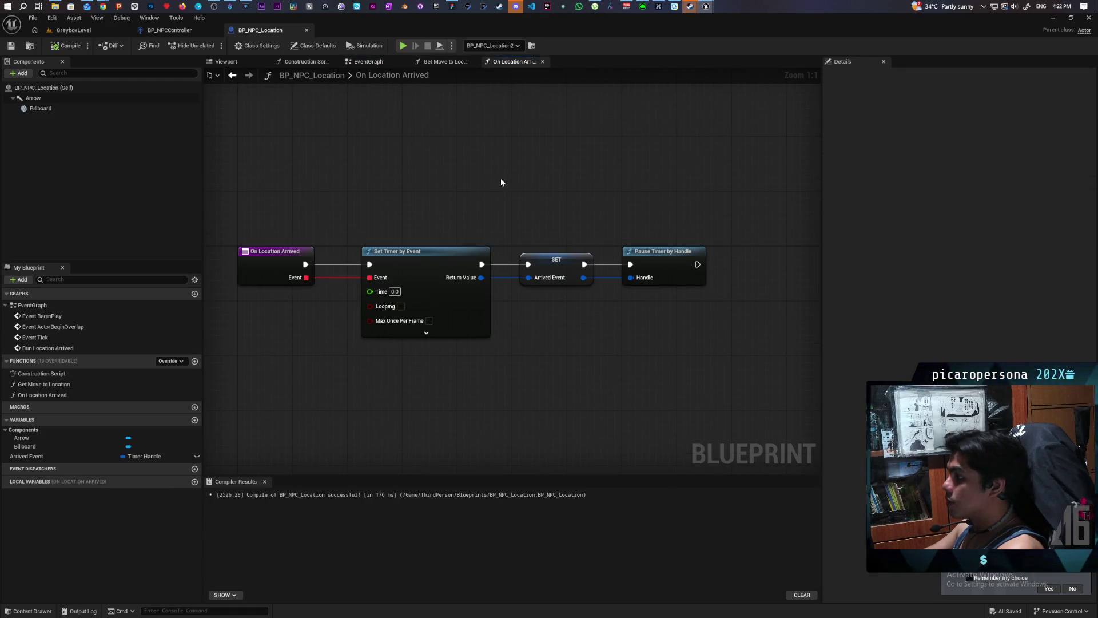
- Add a Run Location Arrived call after Pause Timer by Handle, then compile and save
mouse_move(534, 179)
left_mouse_down()
mouse_move(431, 154)
mouse_move(492, 150)
left_mouse_up()
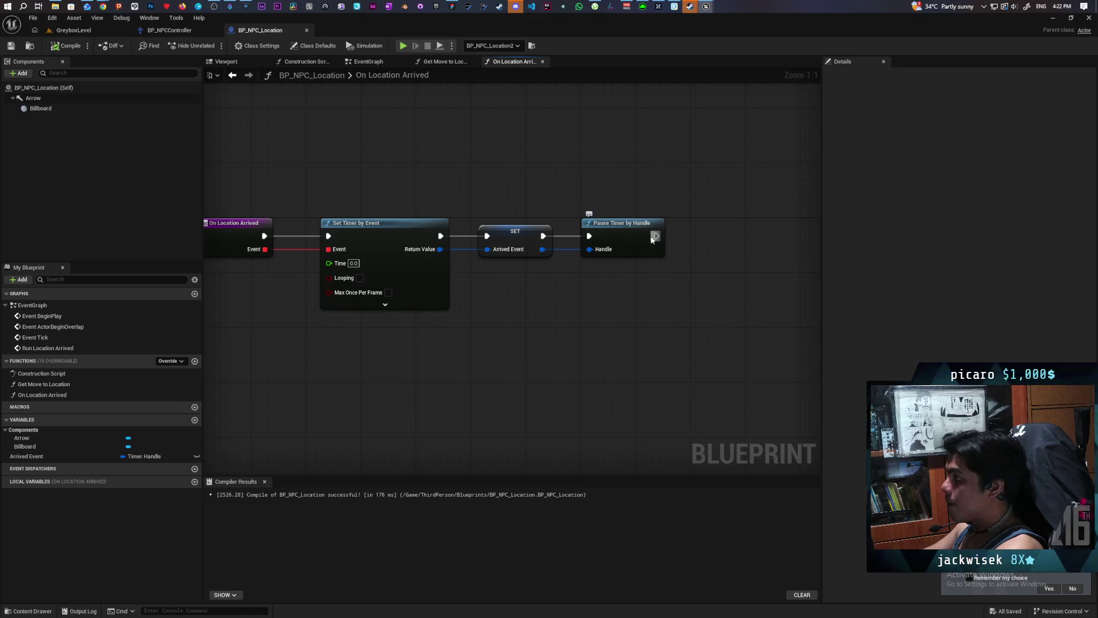
left_click_drag(693, 240, 693, 241)
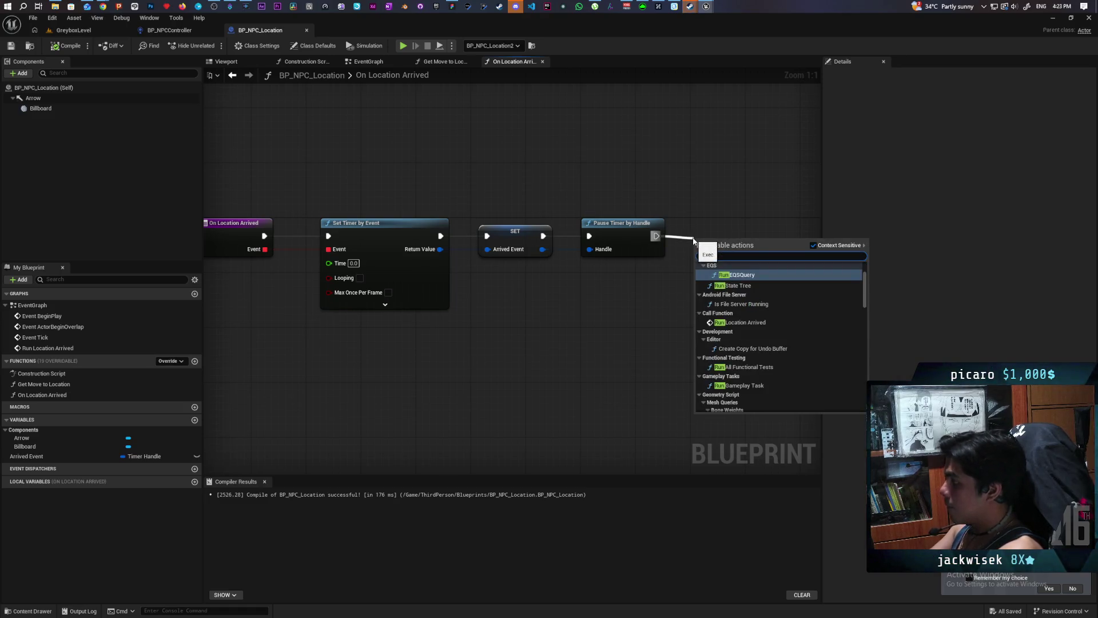
type("run location")
key("Return")
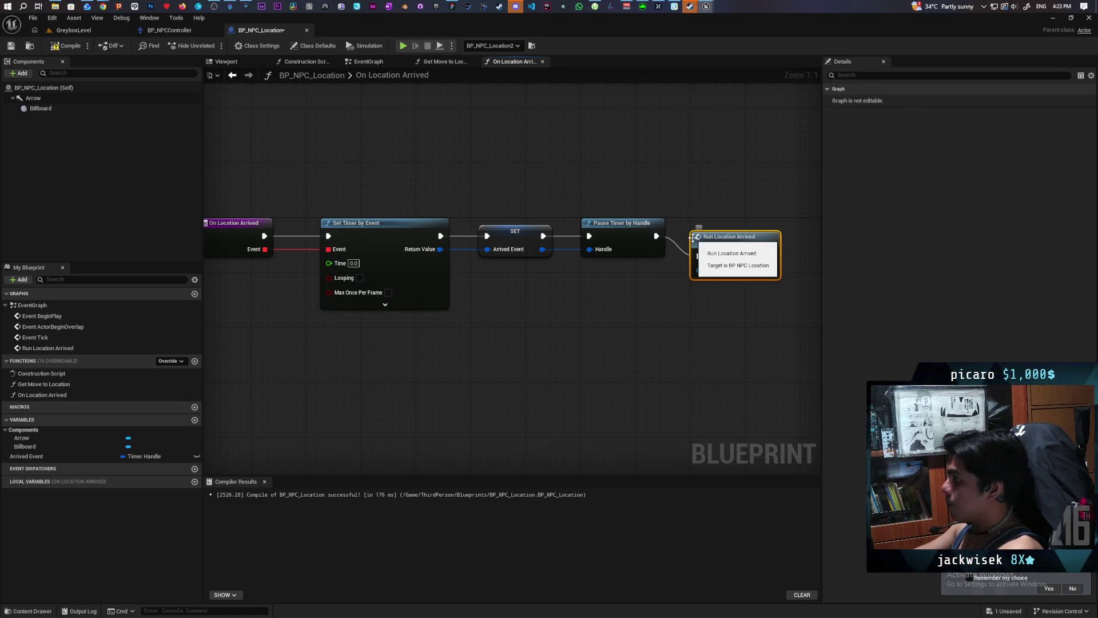
mouse_move(729, 253)
left_mouse_down()
mouse_move(722, 228)
mouse_move(724, 239)
left_mouse_up()
key("ctrl+s")
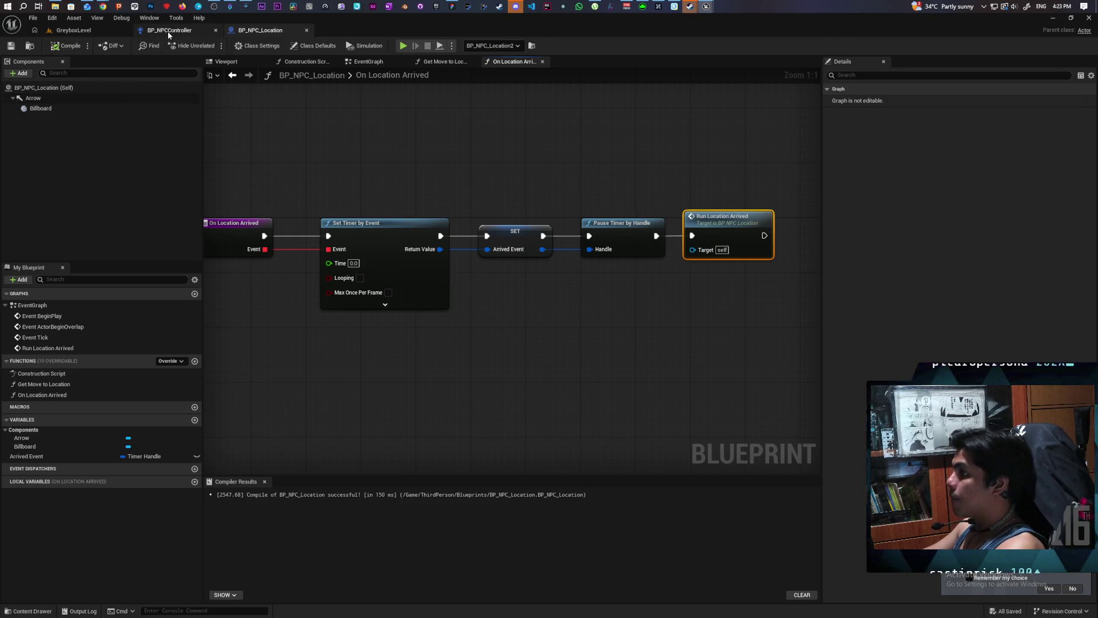
left_click(168, 32)
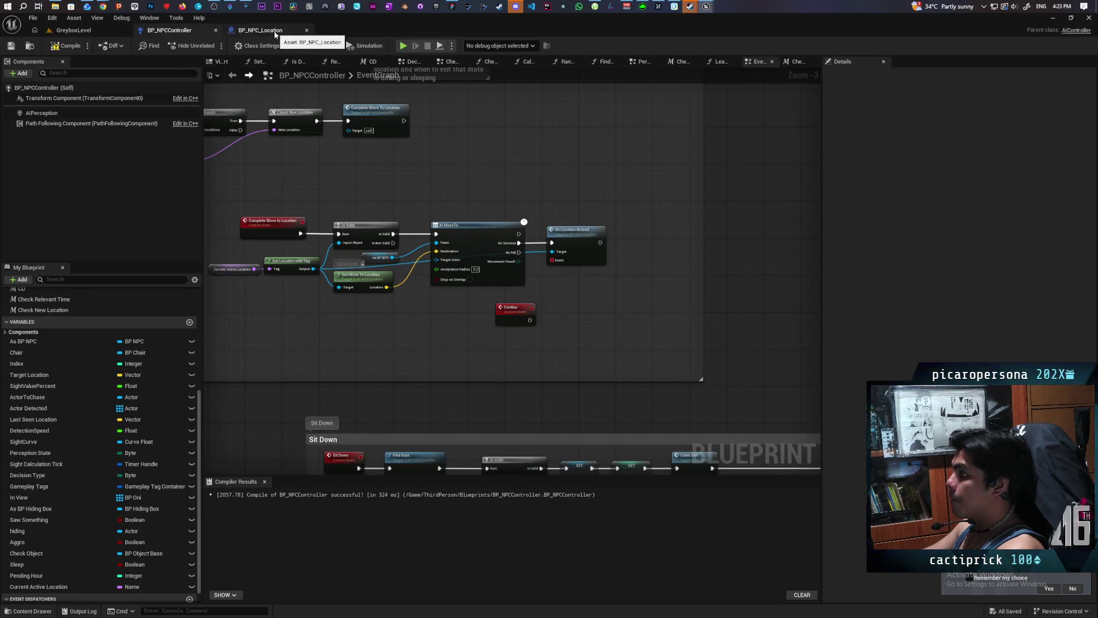
- Bind On Location Arrived to Continu and add a Print String reading 'There you go it actually worked'
scroll(572, 285, "up", 3)
mouse_move(543, 248)
left_mouse_down()
mouse_move(503, 317)
mouse_move(557, 337)
left_mouse_up()
key("ctrl+v")
double_click(592, 351)
type("Thw")
key("Return")
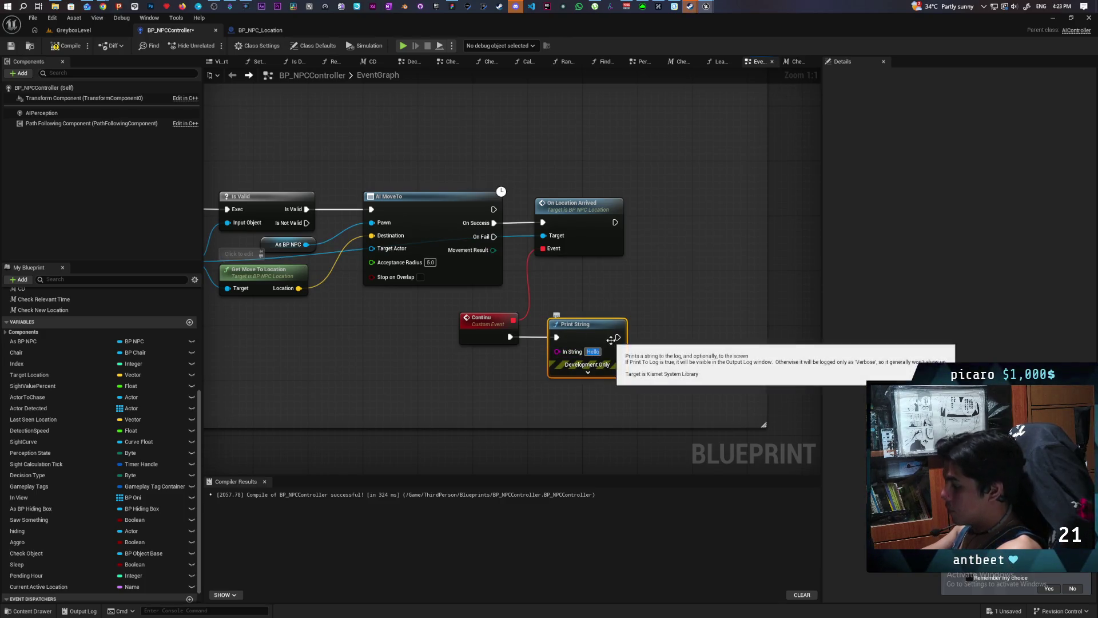
key("BackSpace")
type("ere you")
key("Return")
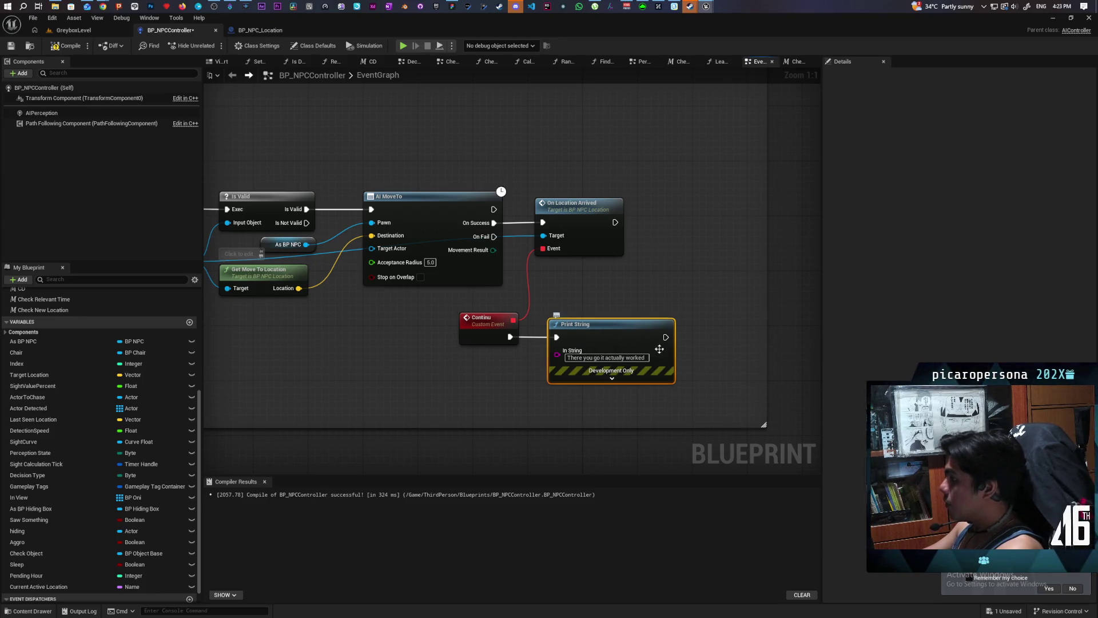
- Set the Print String duration to 100 and its text colour to magenta, then compile
left_click(612, 376)
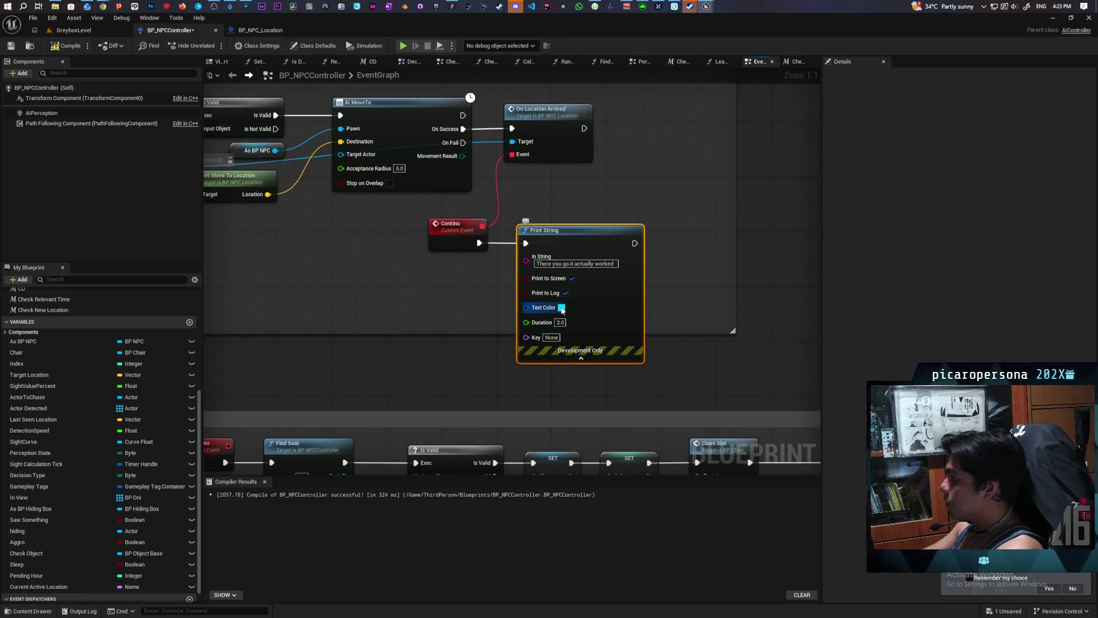
type("100")
key("Return")
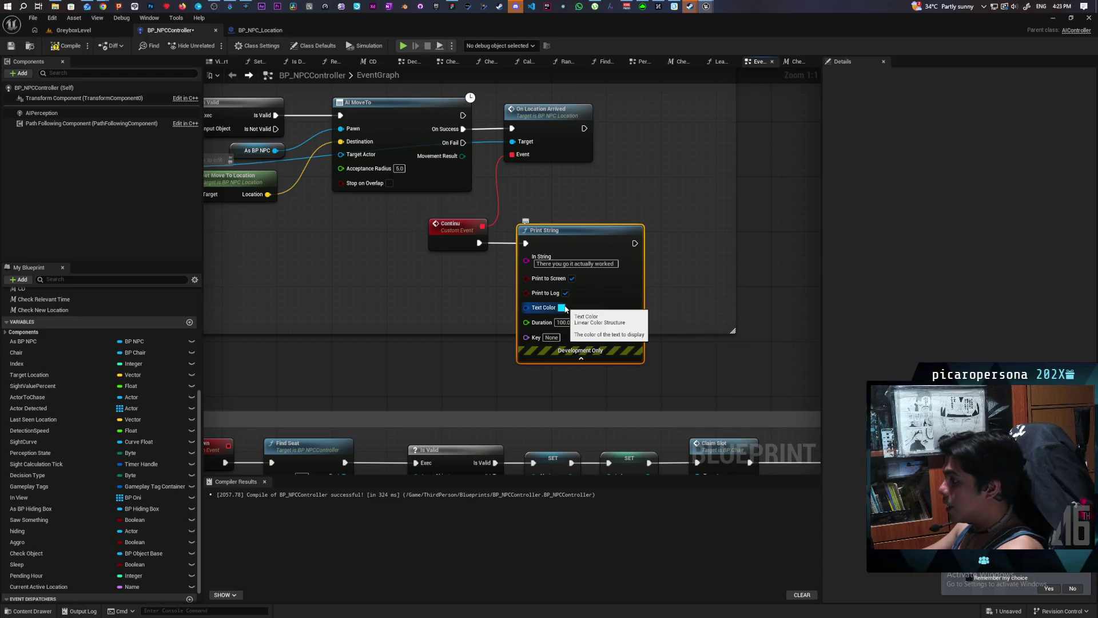
left_click(561, 307)
mouse_move(629, 372)
left_mouse_down()
mouse_move(658, 367)
mouse_move(626, 377)
mouse_move(632, 335)
left_mouse_up()
left_click(692, 523)
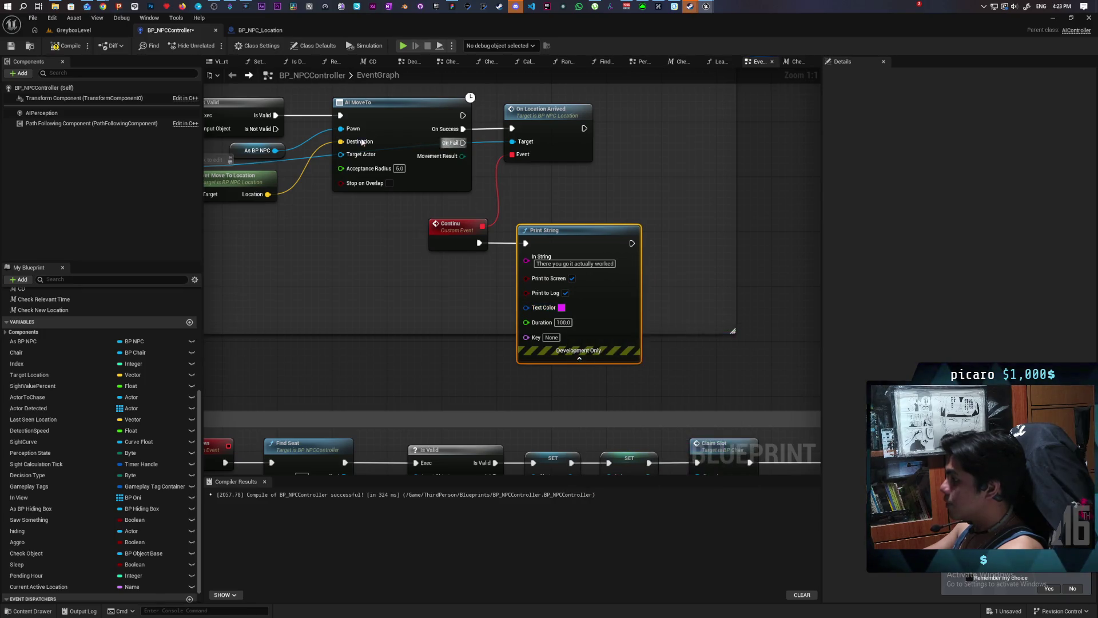
left_click(65, 46)
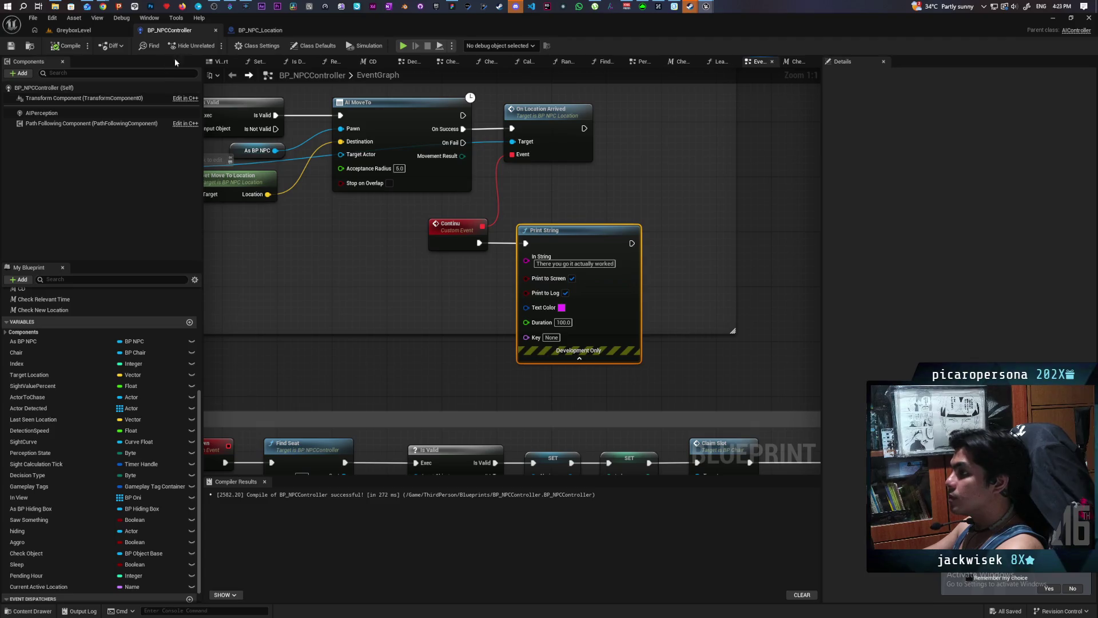
- Switch to the level and run a quick play-in-editor test, then stop it
key("ctrl+Tab")
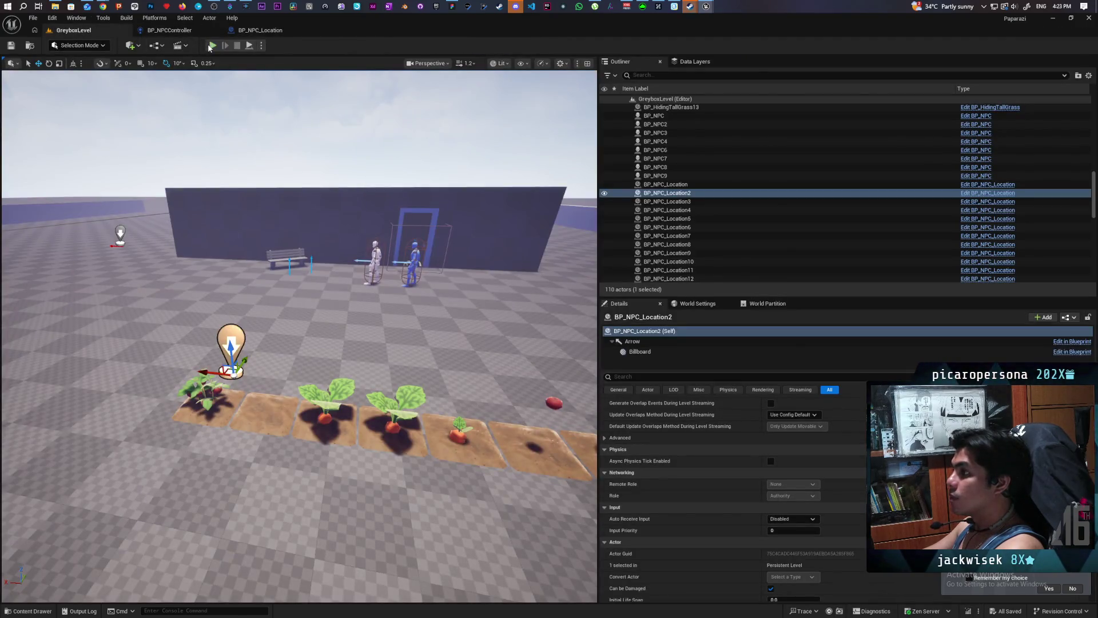
left_click(212, 45)
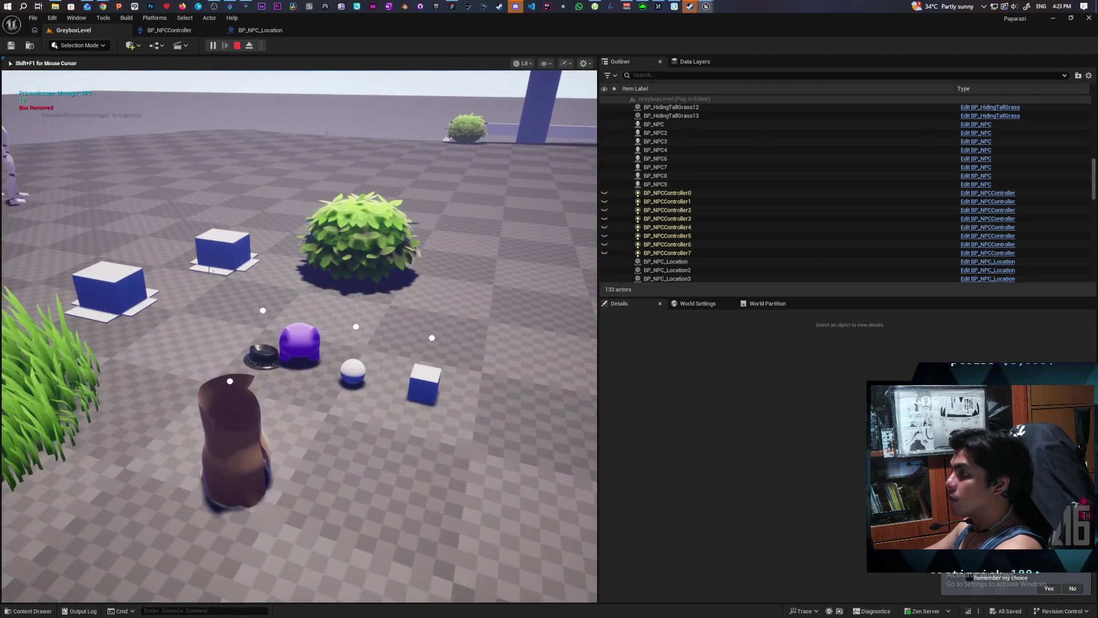
key("Escape")
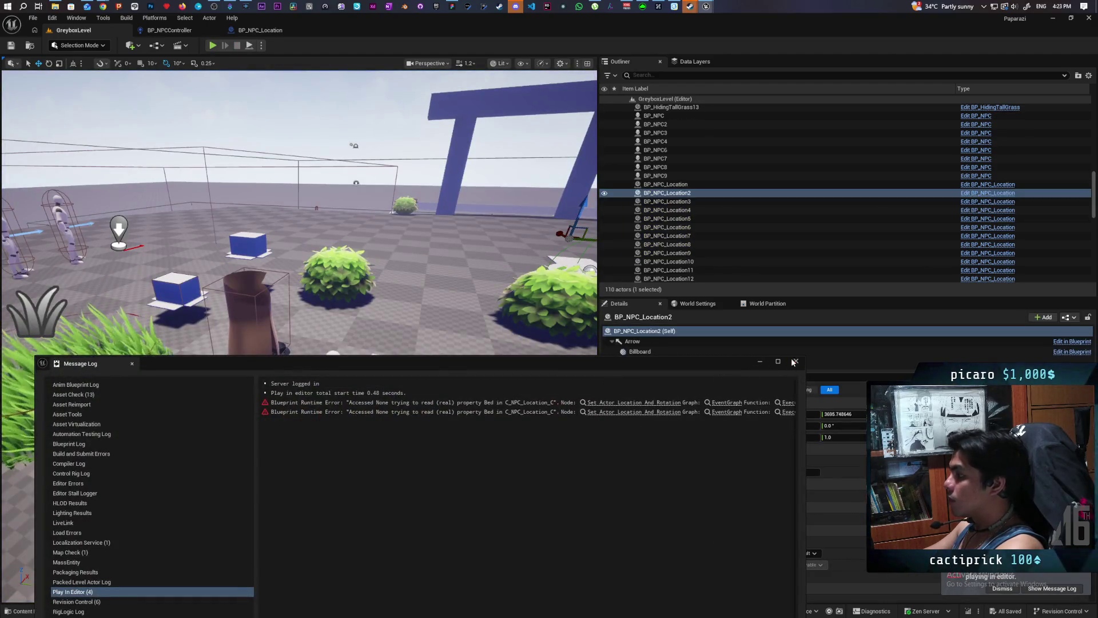
- Close the Message Log and focus the viewport on BP_NPC_Location2
left_click(794, 362)
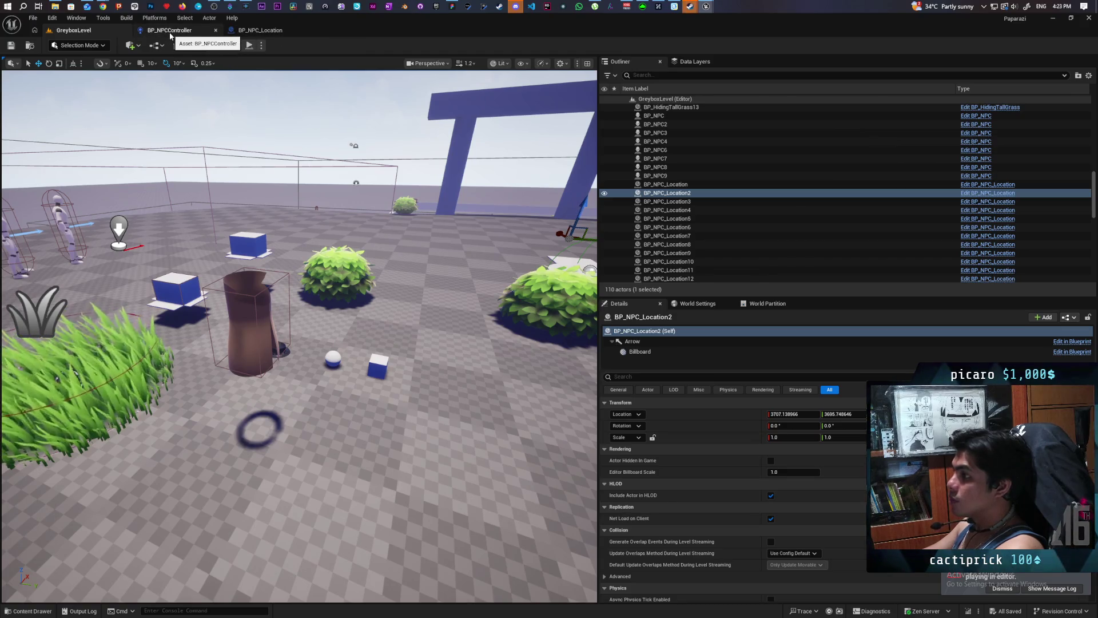
key("f")
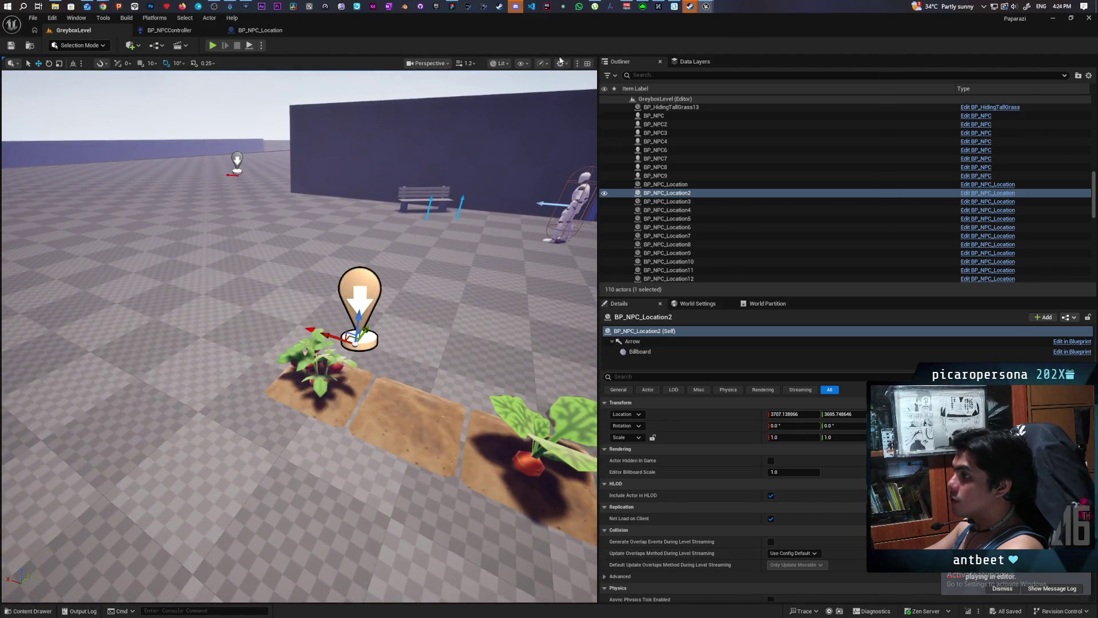
mouse_move(706, 7)
mouse_move(751, 51)
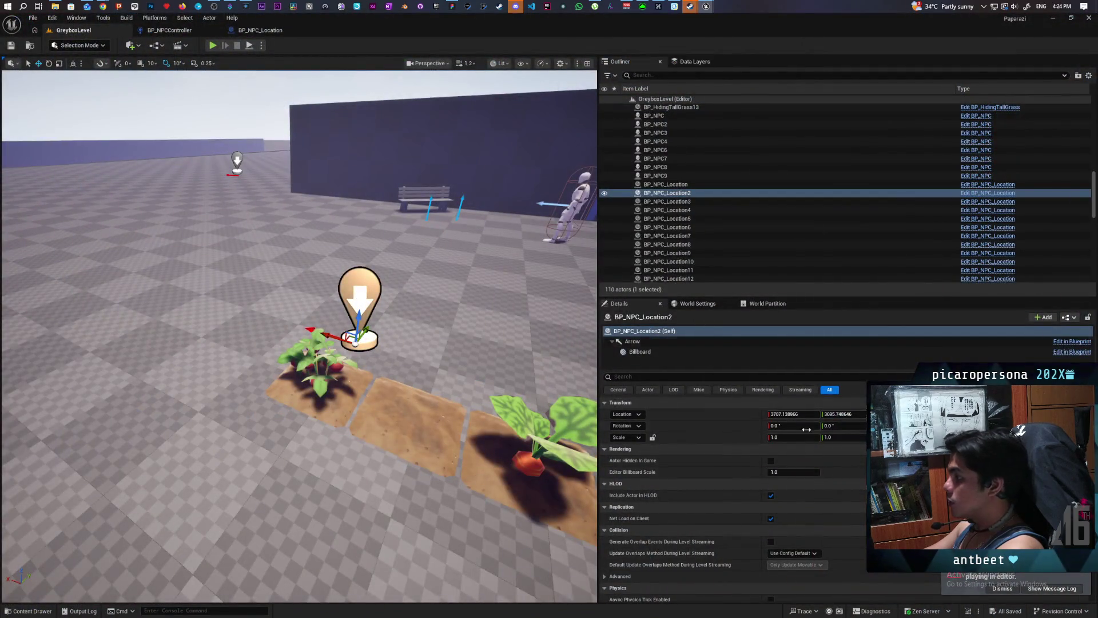
- Add the tag Bench to BP_NPC_Location2's Tags array
left_click(644, 377)
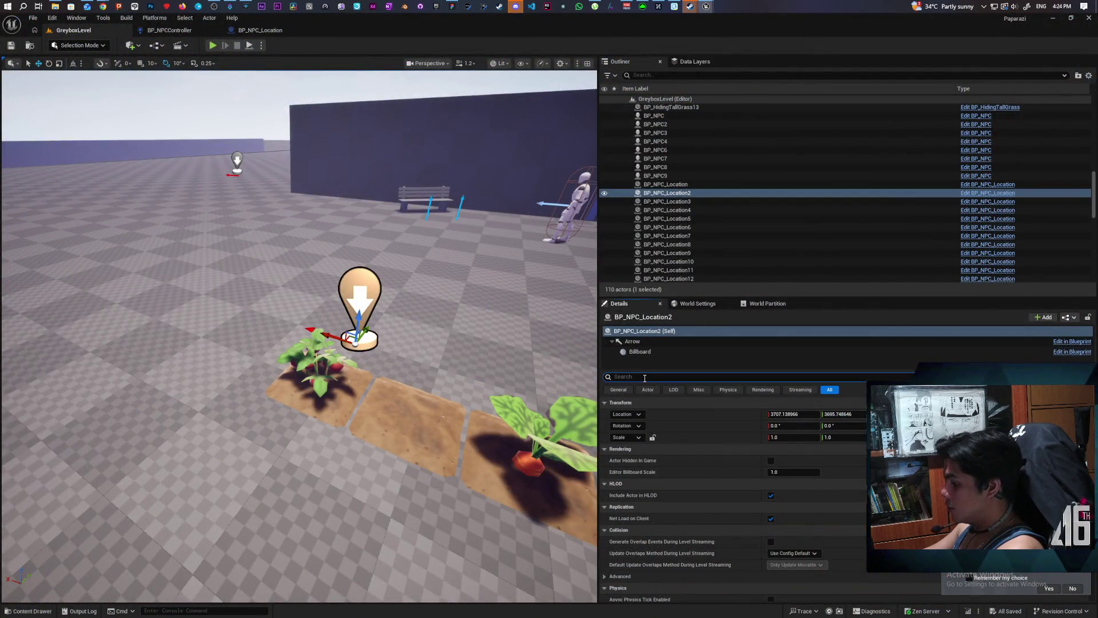
type("tag")
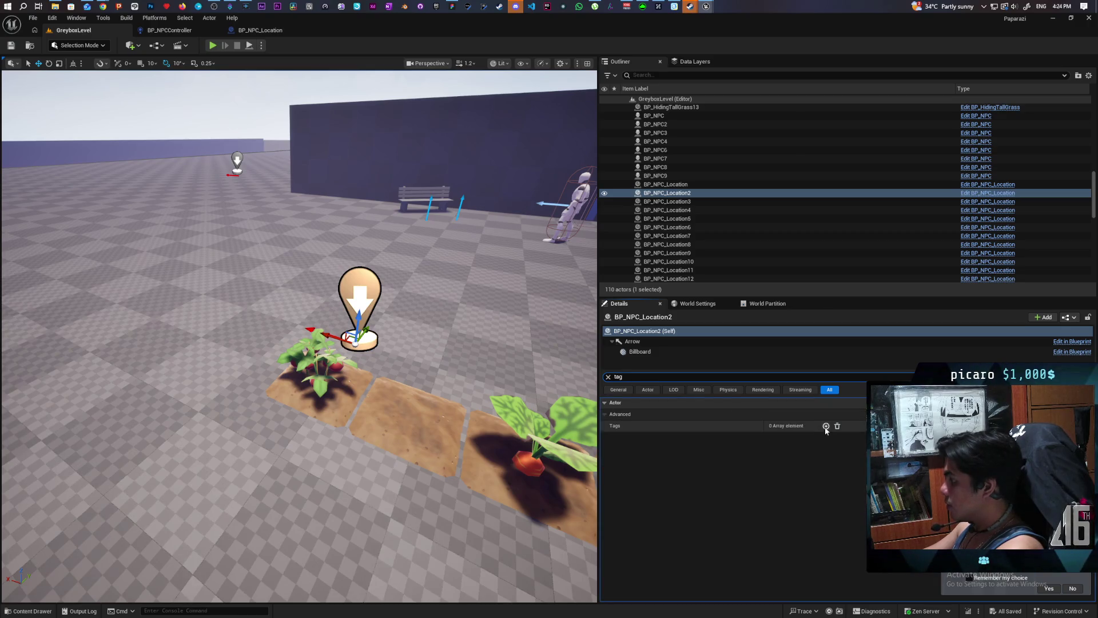
left_click(826, 425)
type("Bench")
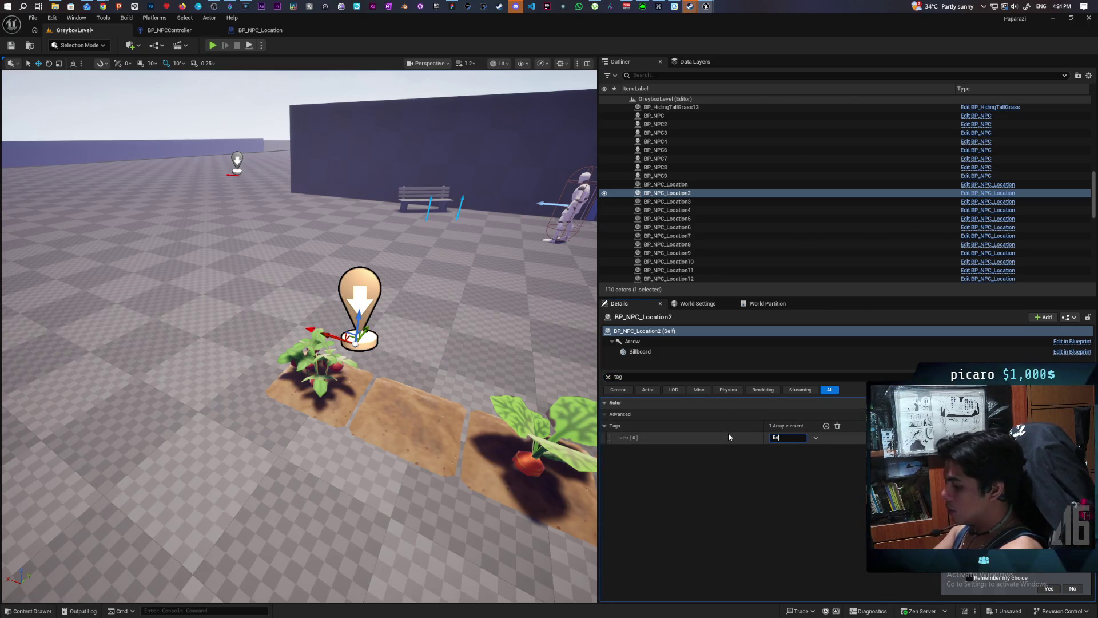
key("Return")
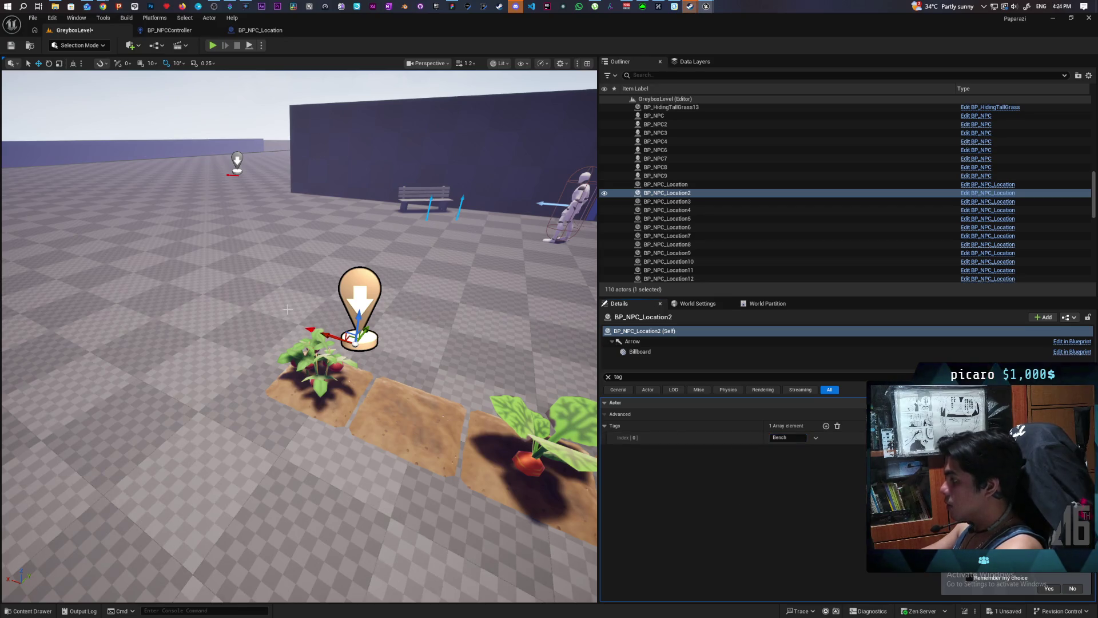
- Save the level, walk the character around in a test play, then close the Message Log
left_click(16, 48)
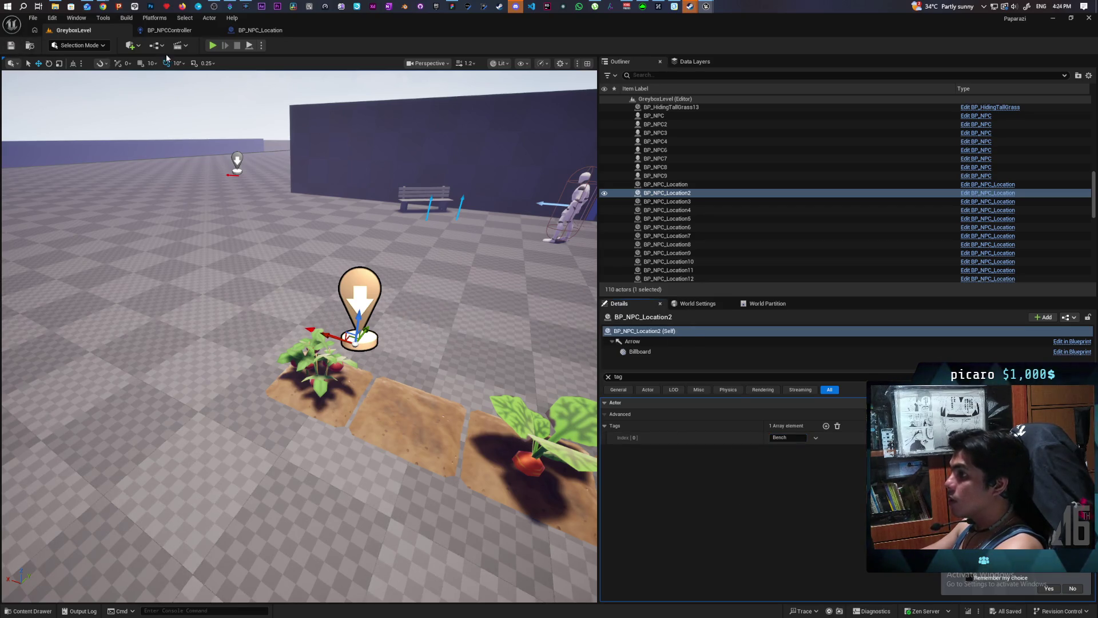
left_click(211, 45)
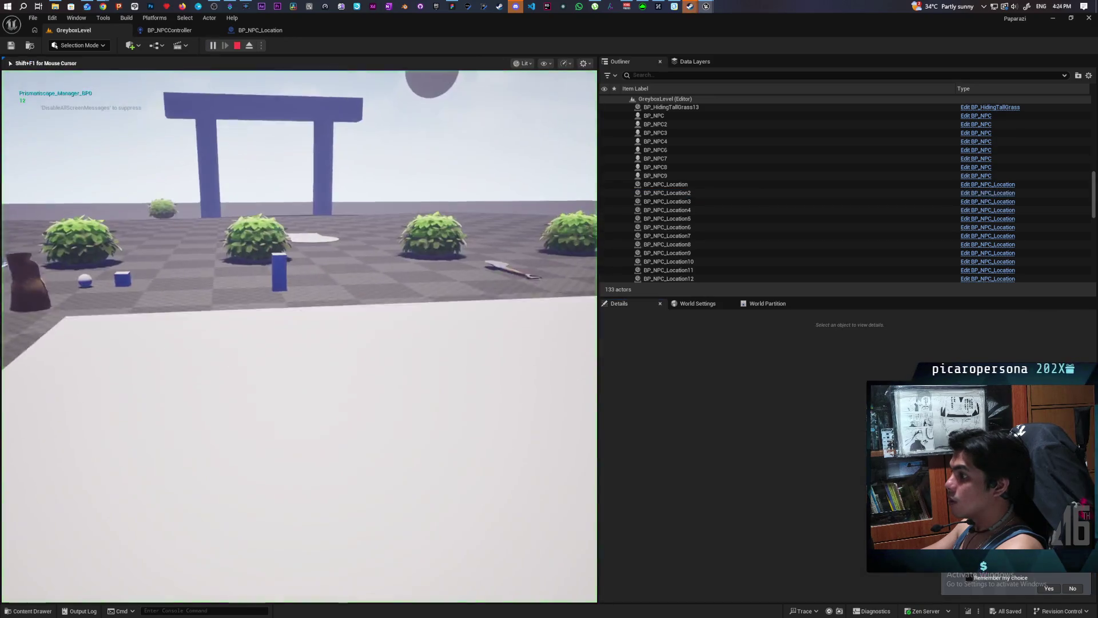
key("w")
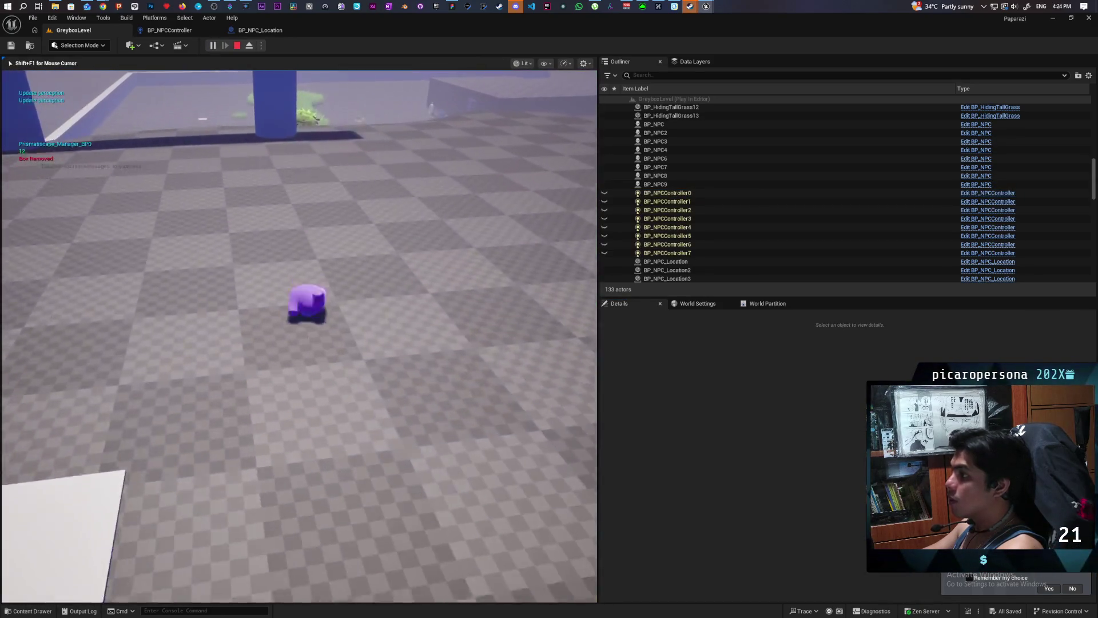
key("w")
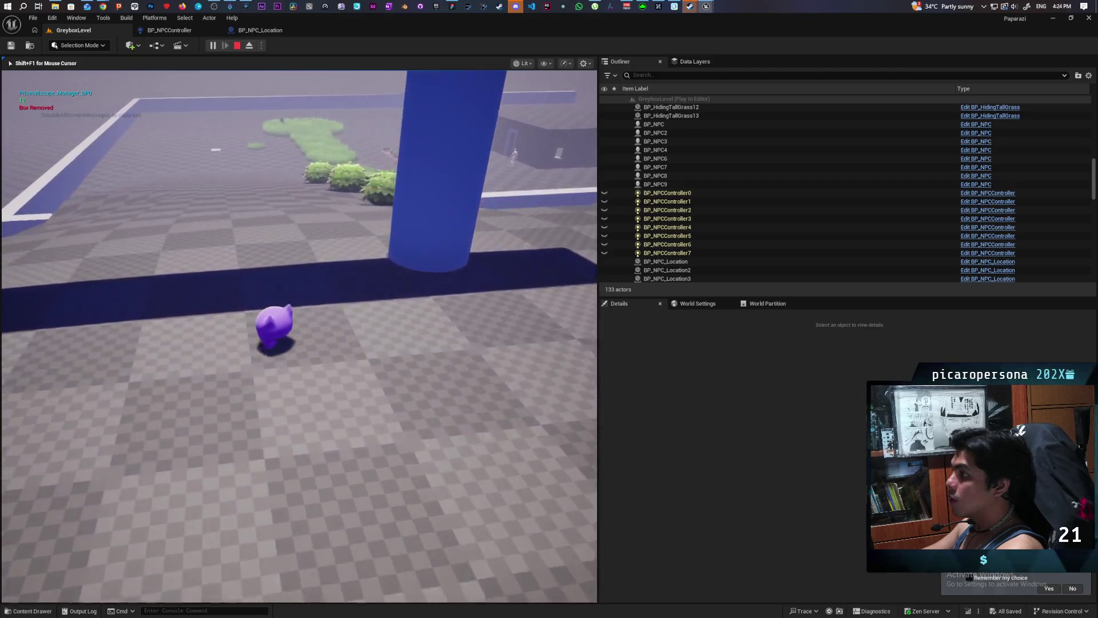
key("w")
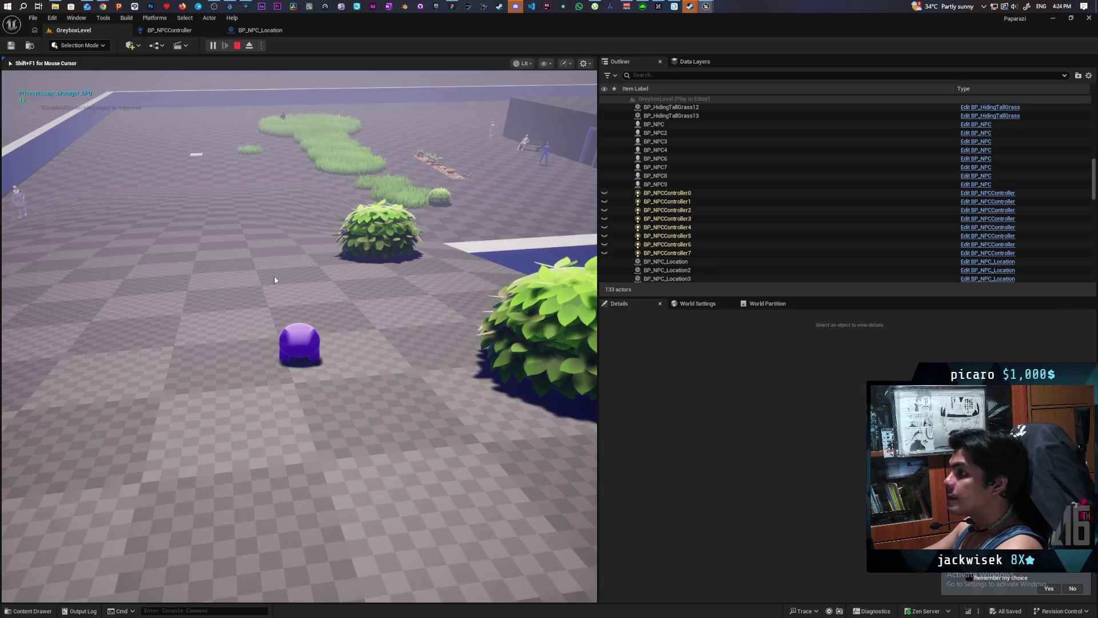
key("Escape")
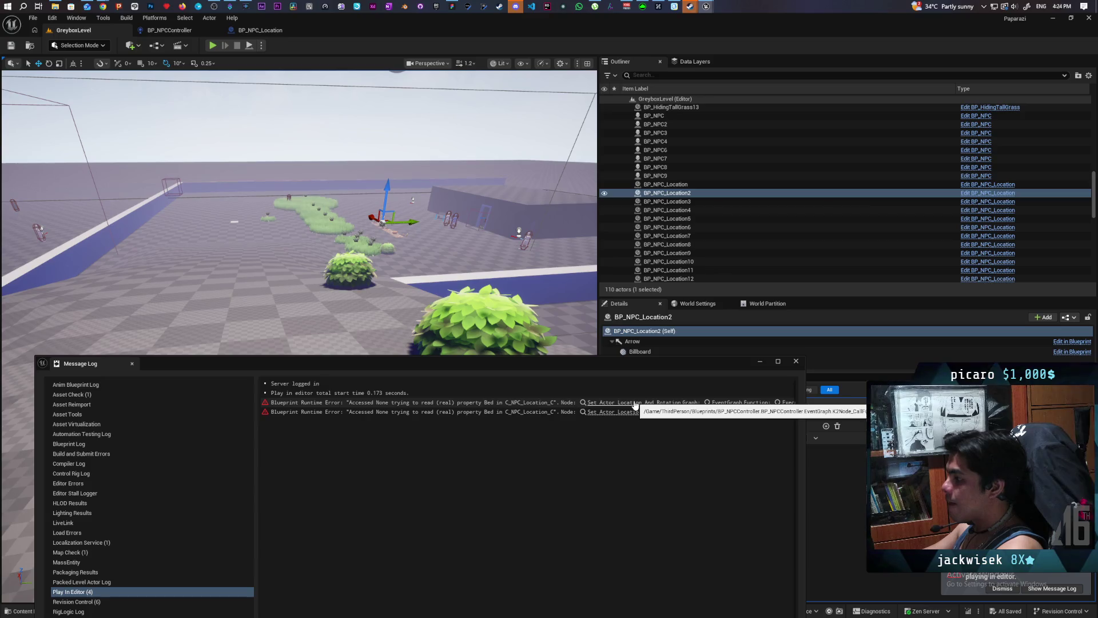
left_click(795, 362)
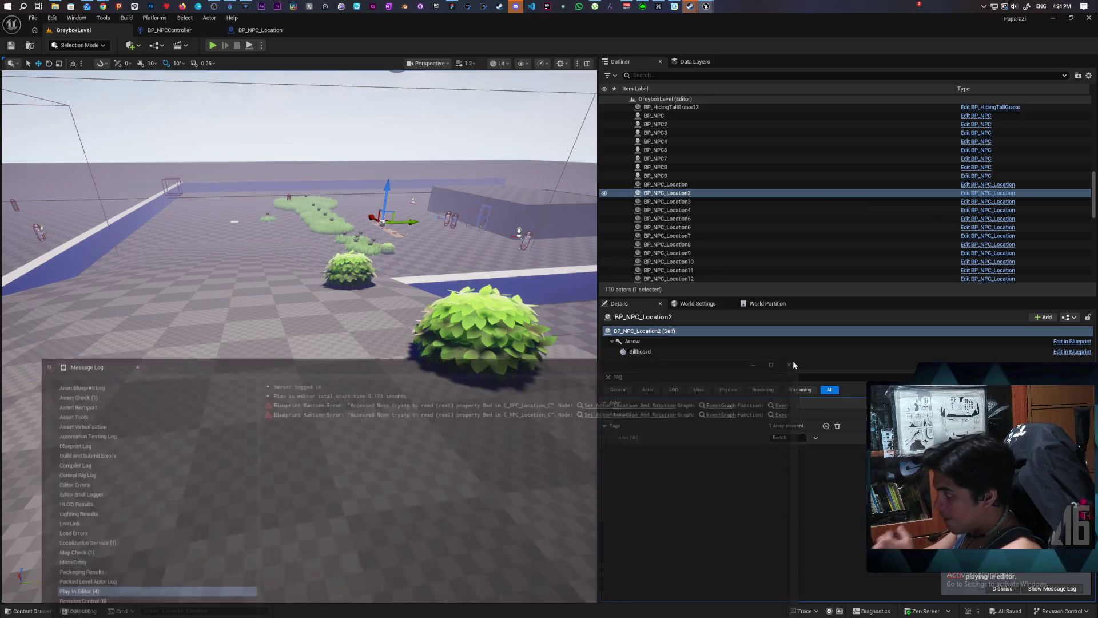
- Breakpoint the Branch after Is Not Empty in BP_NPCController with F9, then play with Alt+P
left_click(195, 29)
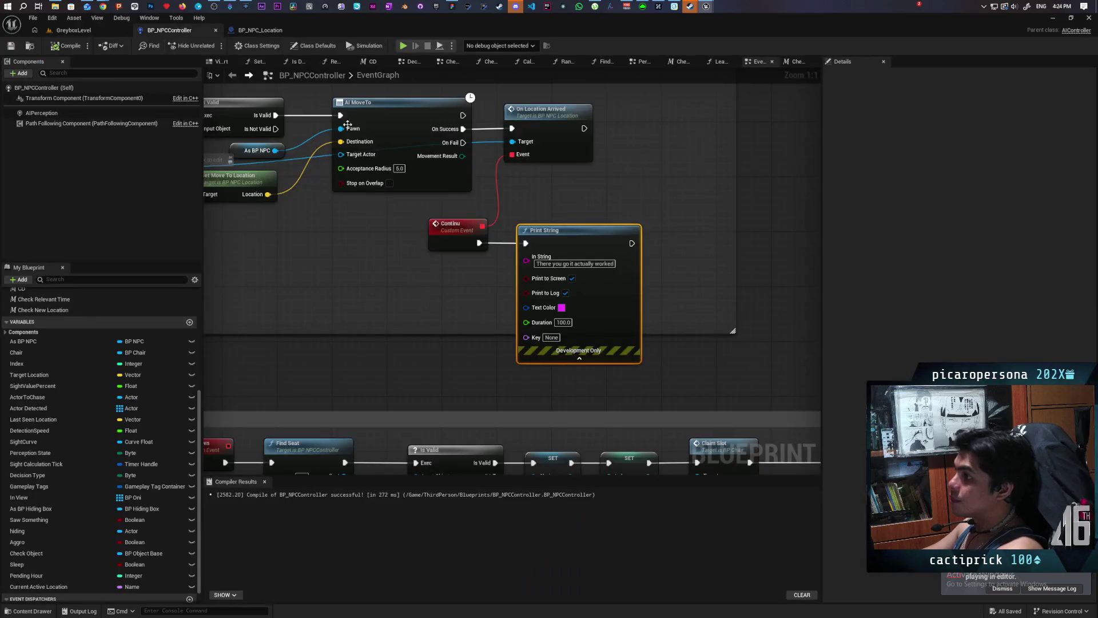
scroll(404, 235, "down", 4)
scroll(490, 331, "up", 2)
scroll(489, 336, "down", 1)
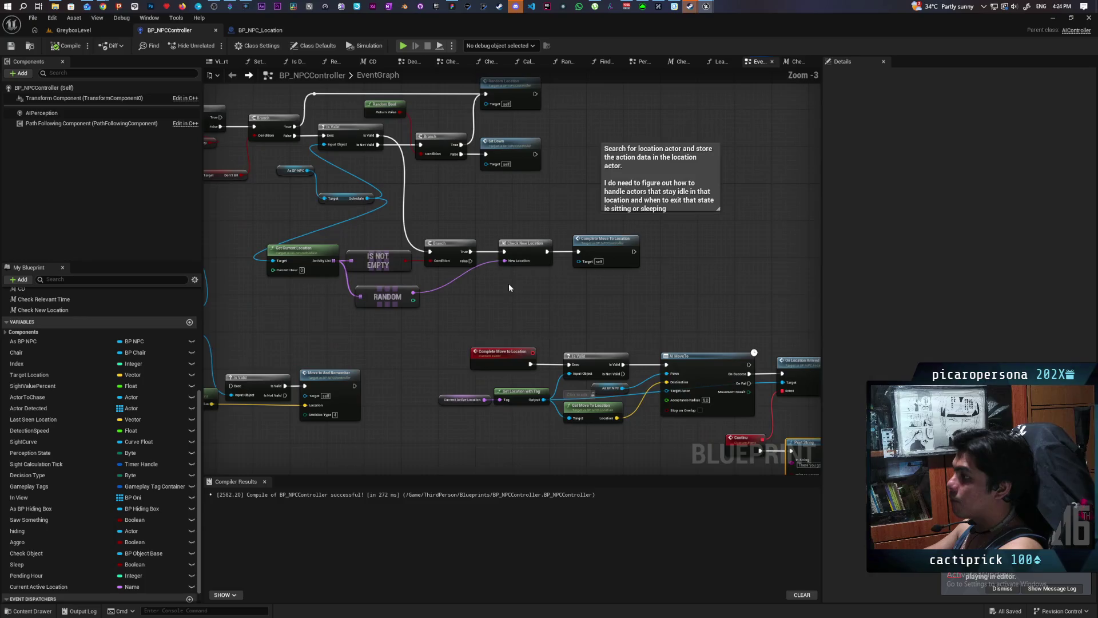
scroll(481, 269, "up", 3)
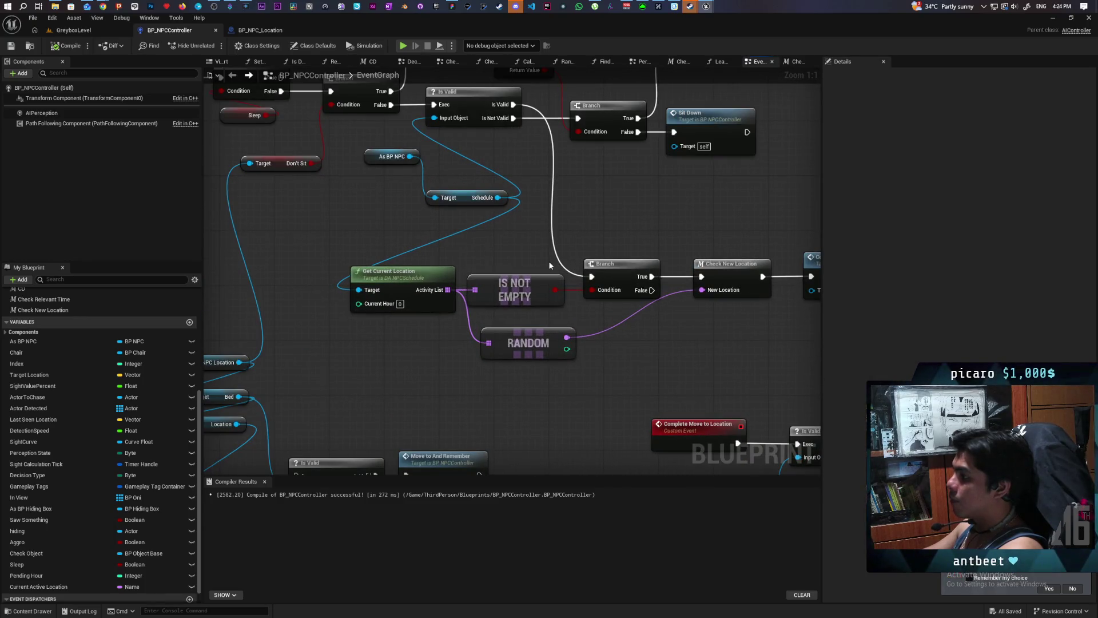
left_click(624, 268)
key("F9")
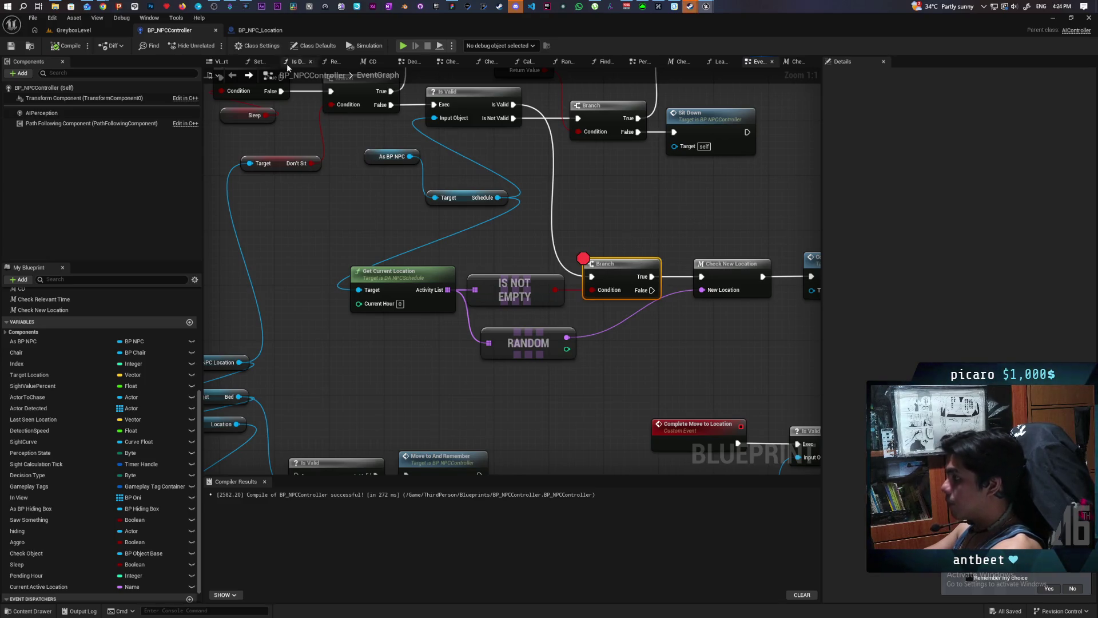
left_click(73, 29)
key("alt+p")
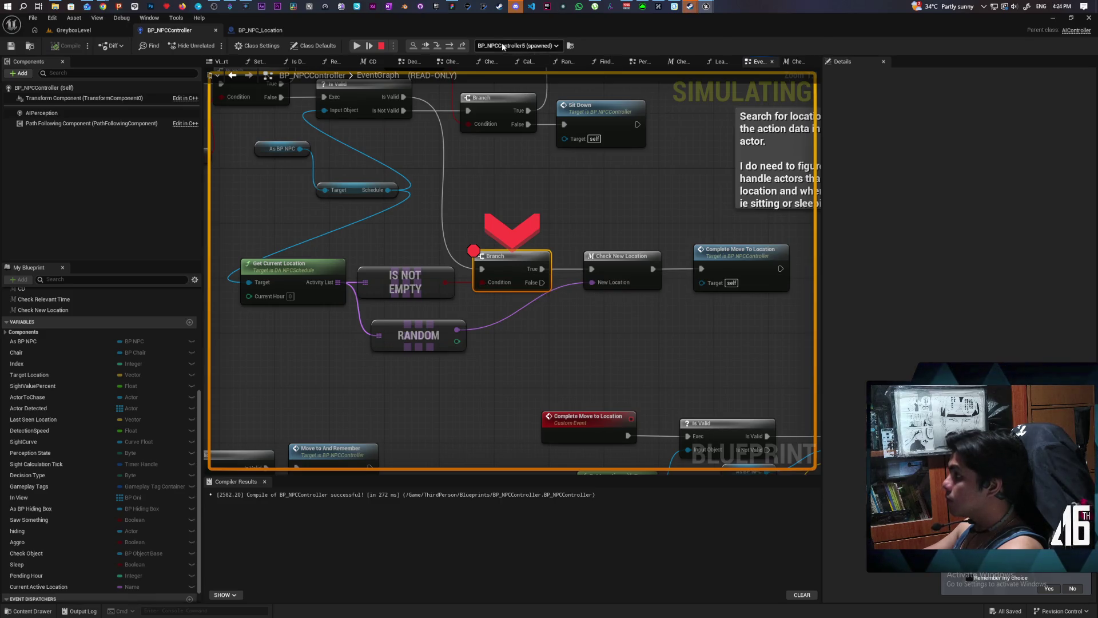
mouse_move(486, 286)
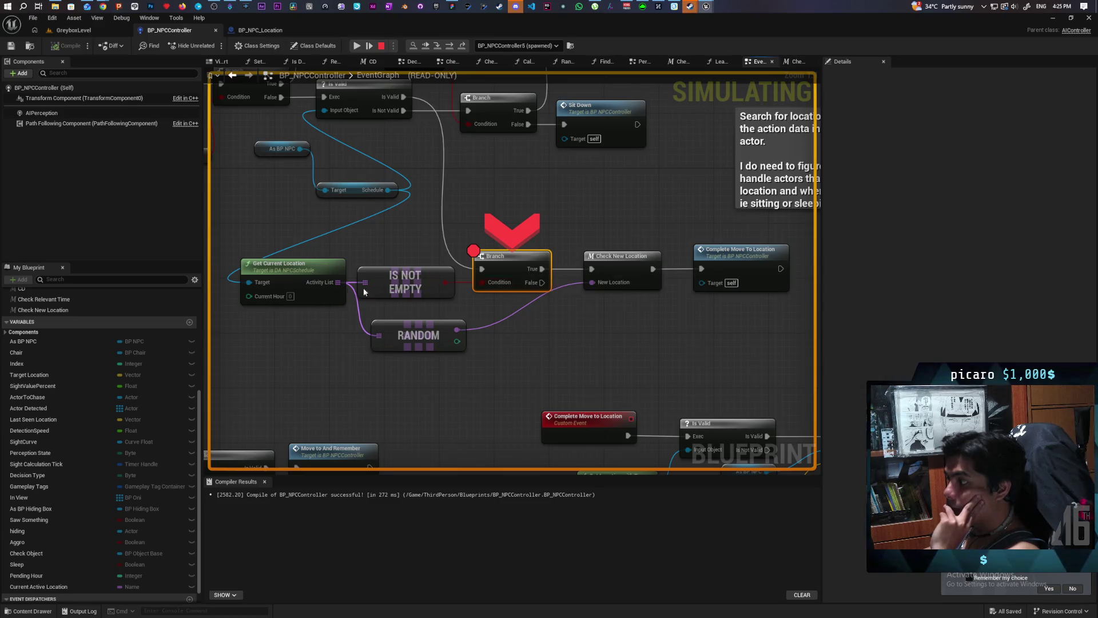
mouse_move(331, 281)
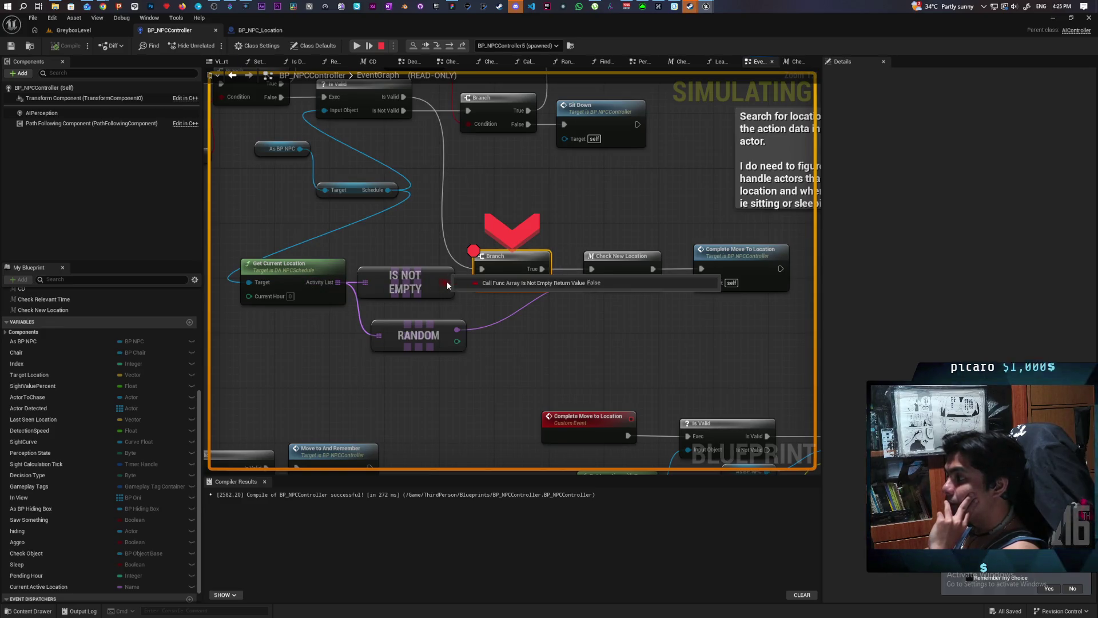
mouse_move(376, 340)
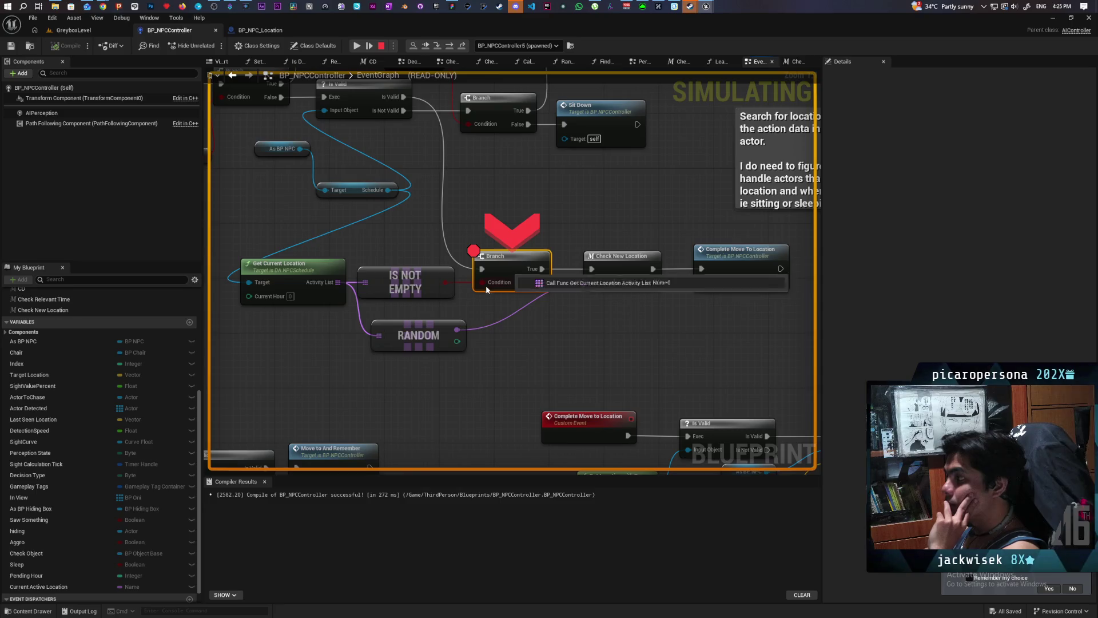
mouse_move(387, 209)
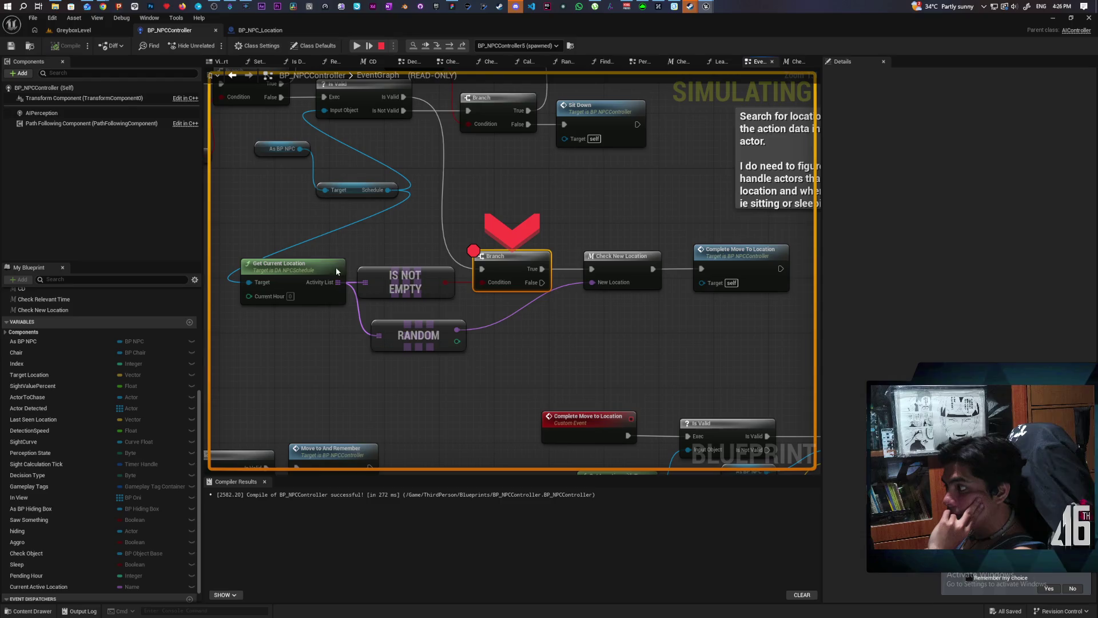
- Open Get Current Location in DA_NPCSchedule, select its entry node, stop play, and move the window aside
double_click(292, 269)
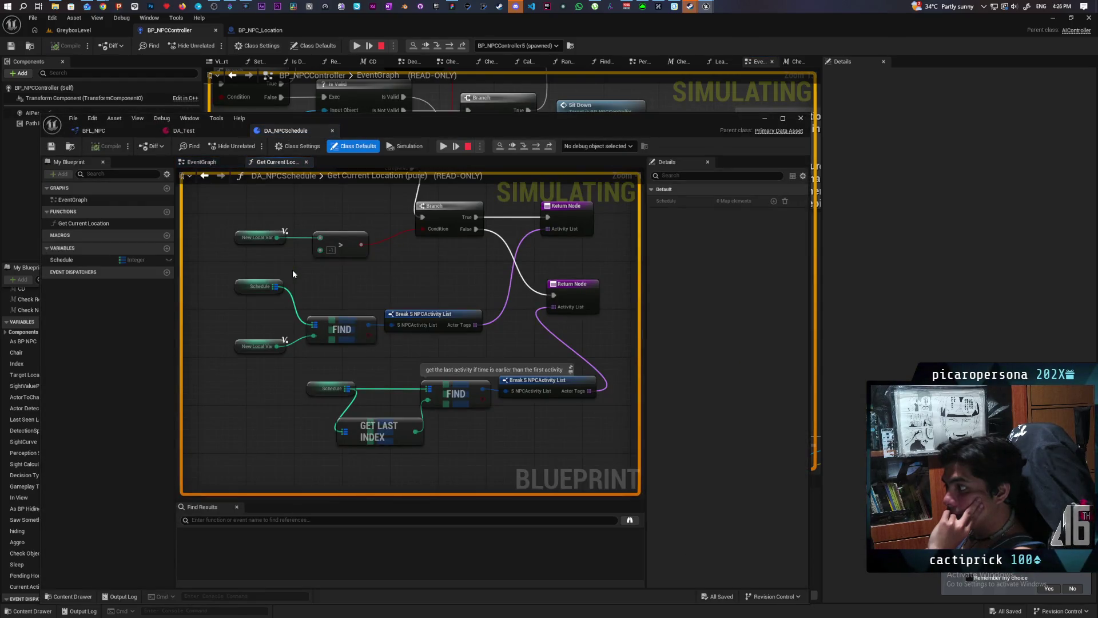
mouse_move(366, 269)
left_mouse_down()
mouse_move(392, 417)
mouse_move(502, 417)
mouse_move(406, 363)
mouse_move(362, 372)
mouse_move(384, 382)
mouse_move(372, 345)
left_mouse_up()
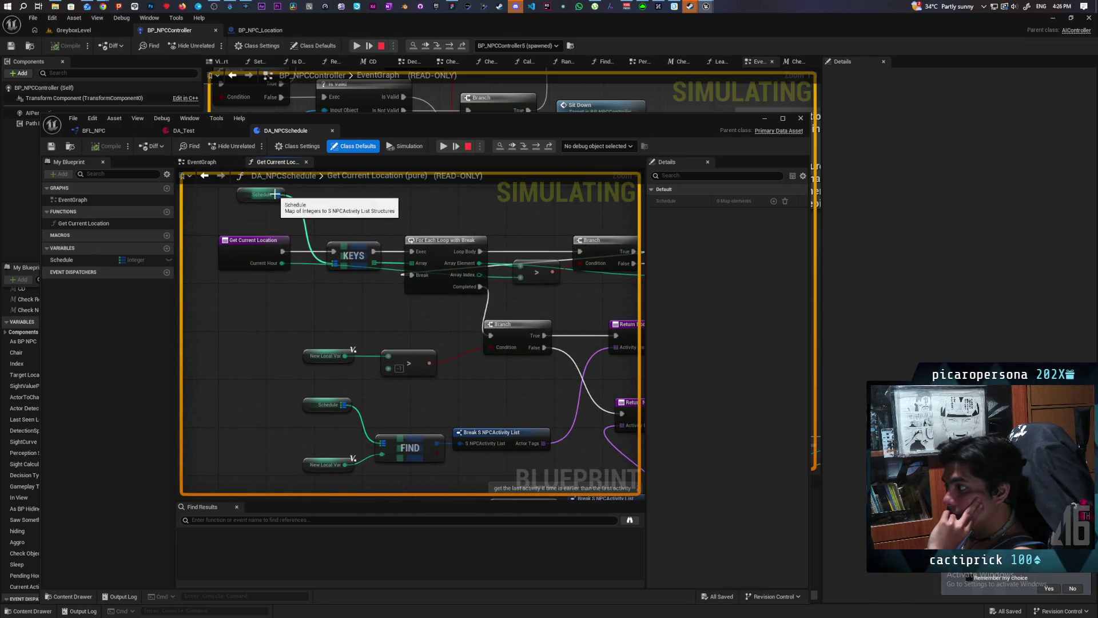
left_click(253, 251)
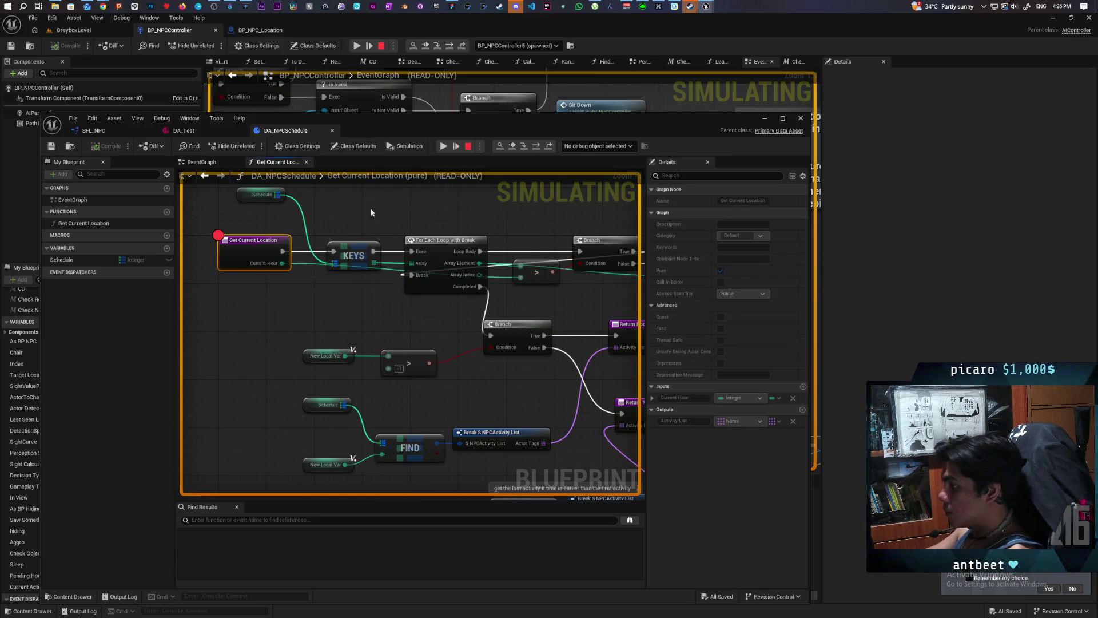
left_click(468, 146)
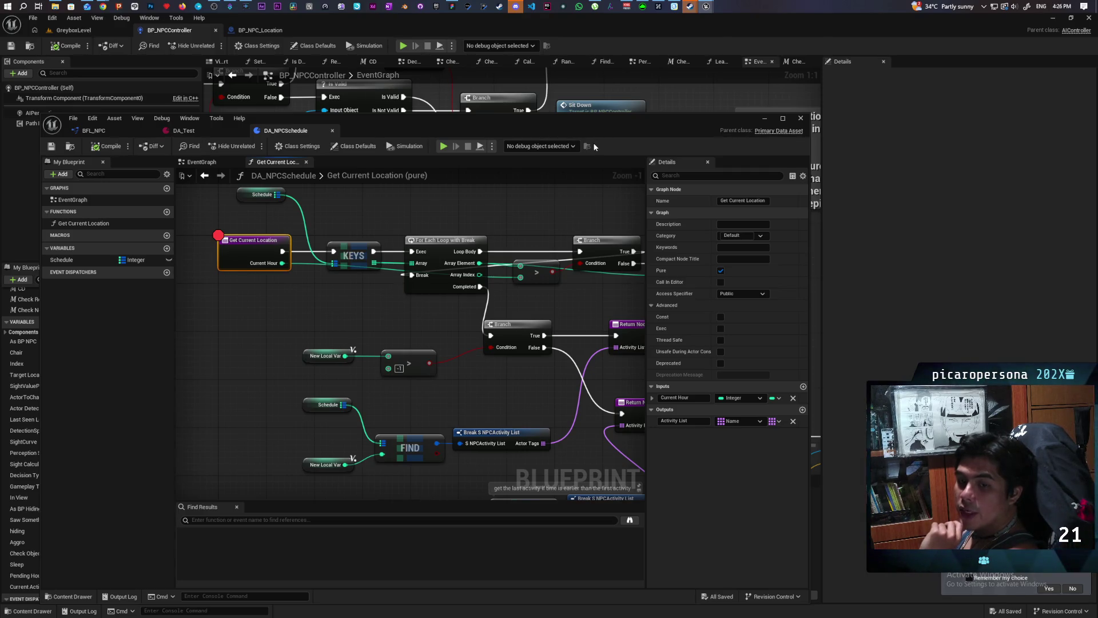
mouse_move(606, 128)
left_mouse_down()
mouse_move(743, 324)
mouse_move(668, 448)
mouse_move(756, 418)
mouse_move(774, 437)
mouse_move(781, 504)
left_mouse_up()
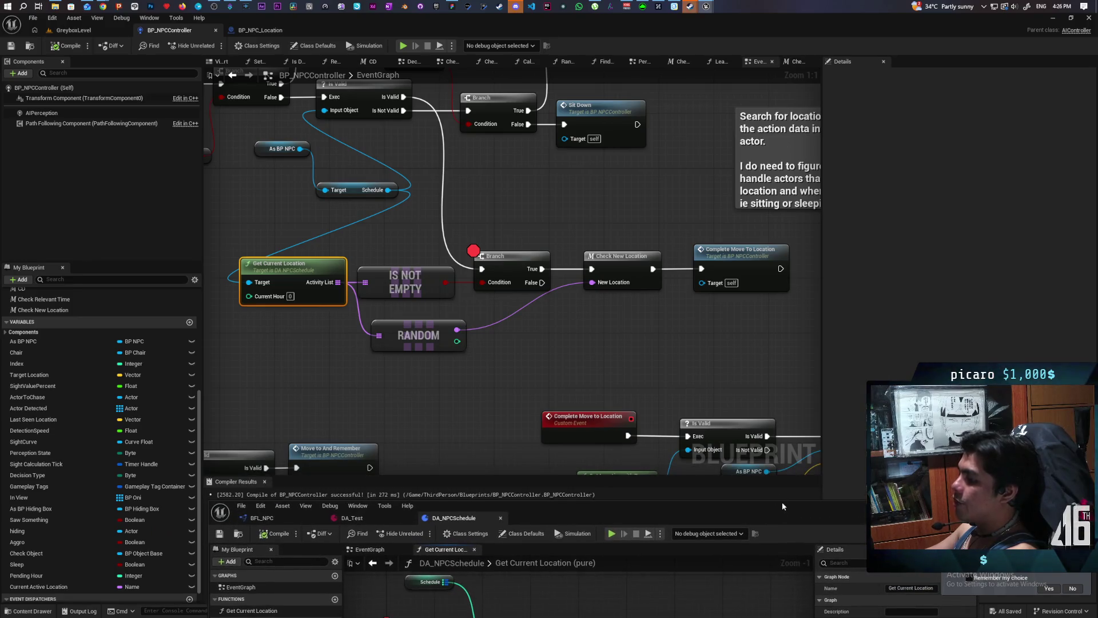
- Select BP_NPC_Location's Run Location Arrived, Delay and Unpause Timer chain, then switch to BP_NPCController
left_click(261, 31)
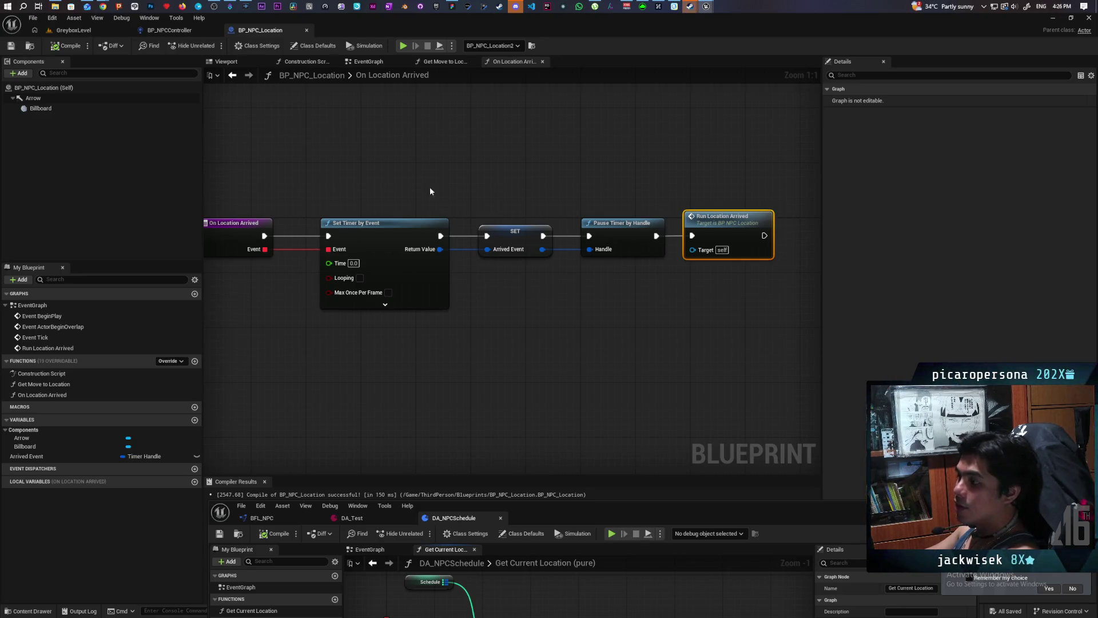
left_click(368, 62)
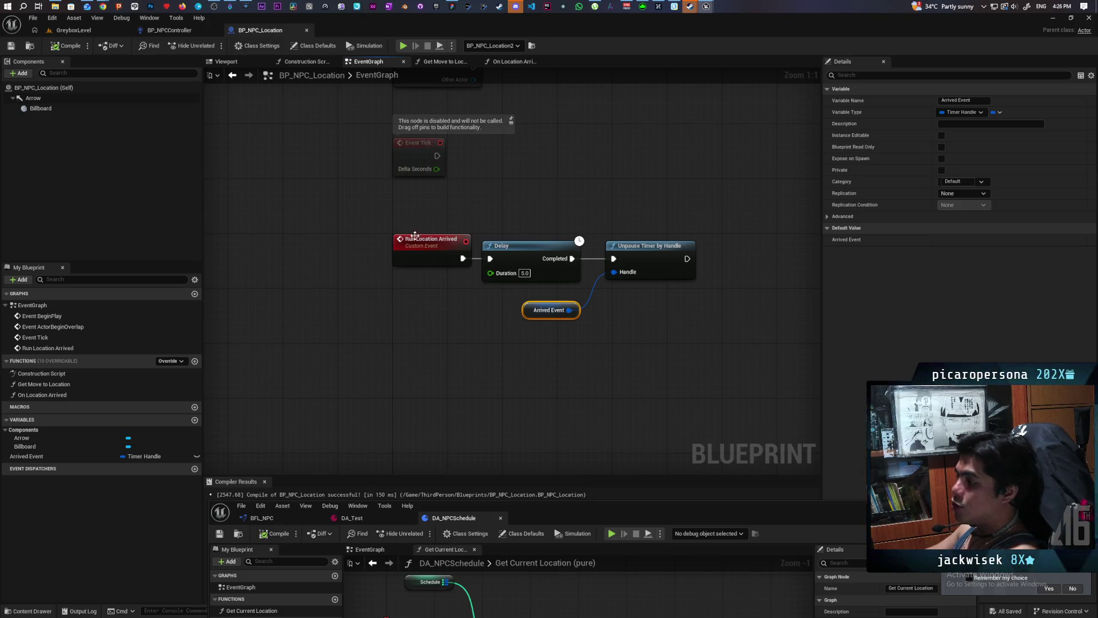
left_click_drag(318, 215, 730, 375)
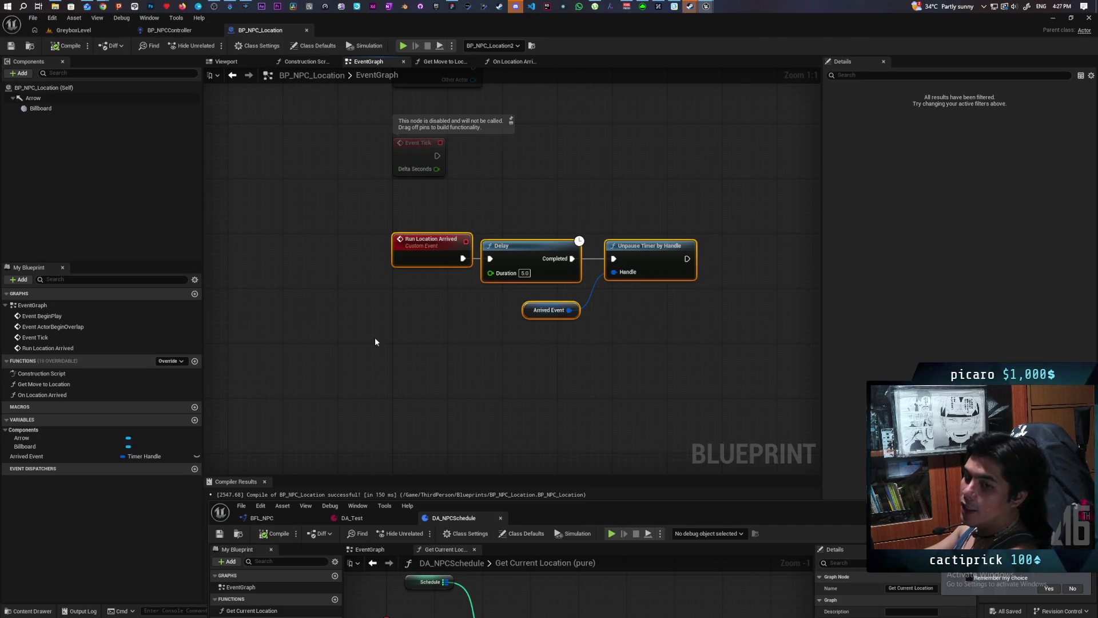
left_click(169, 29)
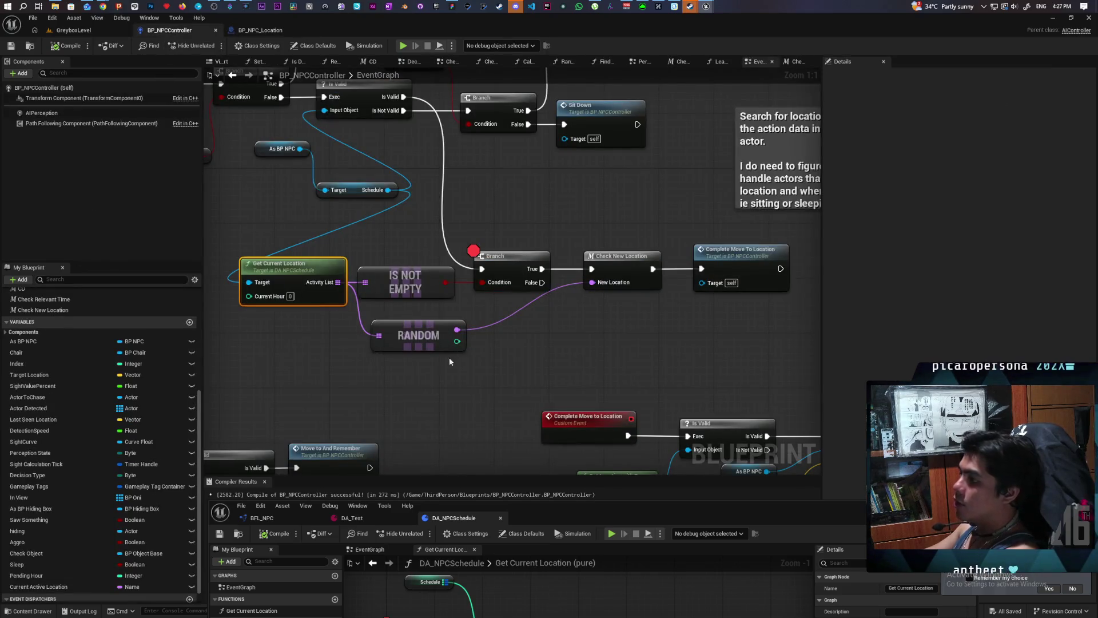
- Select the Continu event and the On Location Arrived binding around it in the controller graph
scroll(451, 354, "down", 8)
scroll(373, 194, "up", 5)
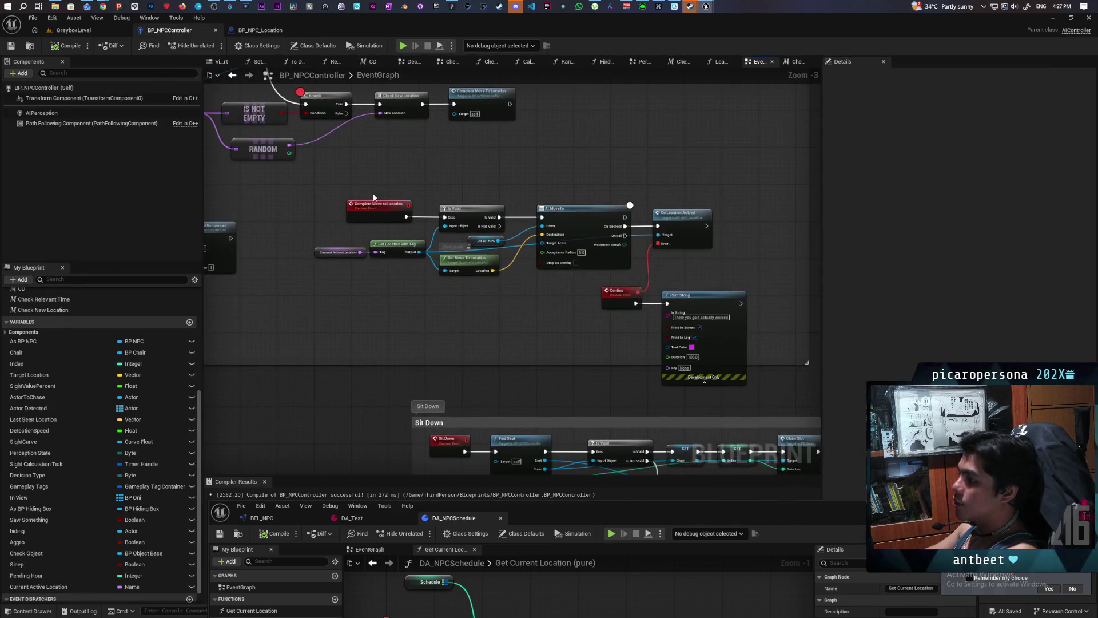
left_click(636, 309)
scroll(640, 314, "up", 3)
mouse_move(390, 256)
left_mouse_down()
mouse_move(400, 286)
mouse_move(447, 337)
left_mouse_up()
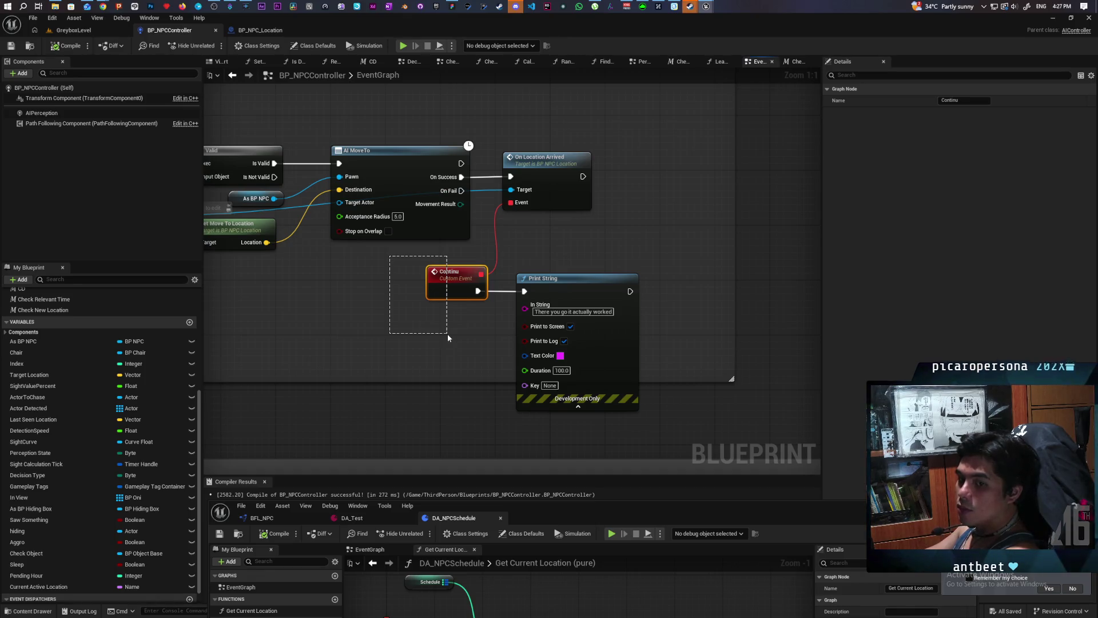
left_click_drag(448, 335, 457, 340)
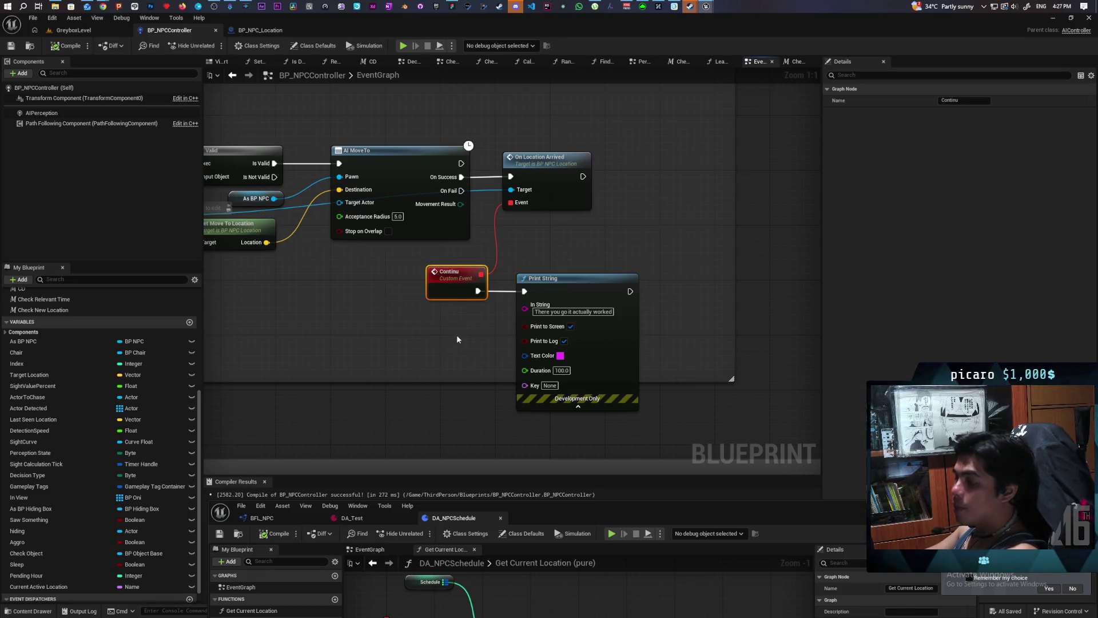
- Inspect BP_NPC_Location's On Location Arrived function, selecting its Set Timer, SET and Pause Timer nodes
double_click(560, 195)
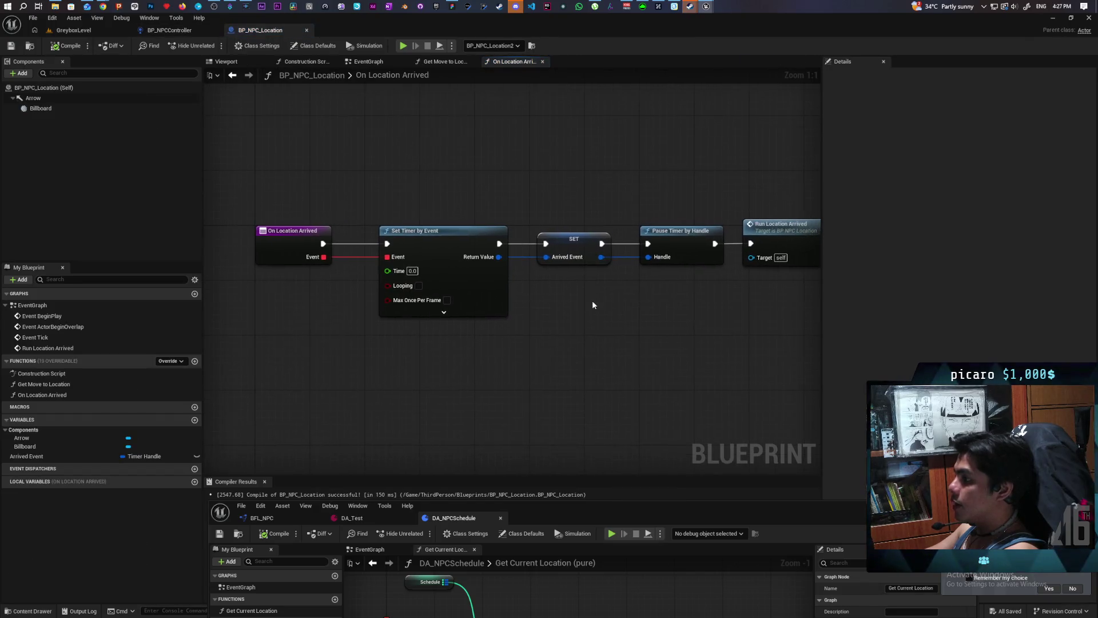
left_click_drag(417, 198, 477, 394)
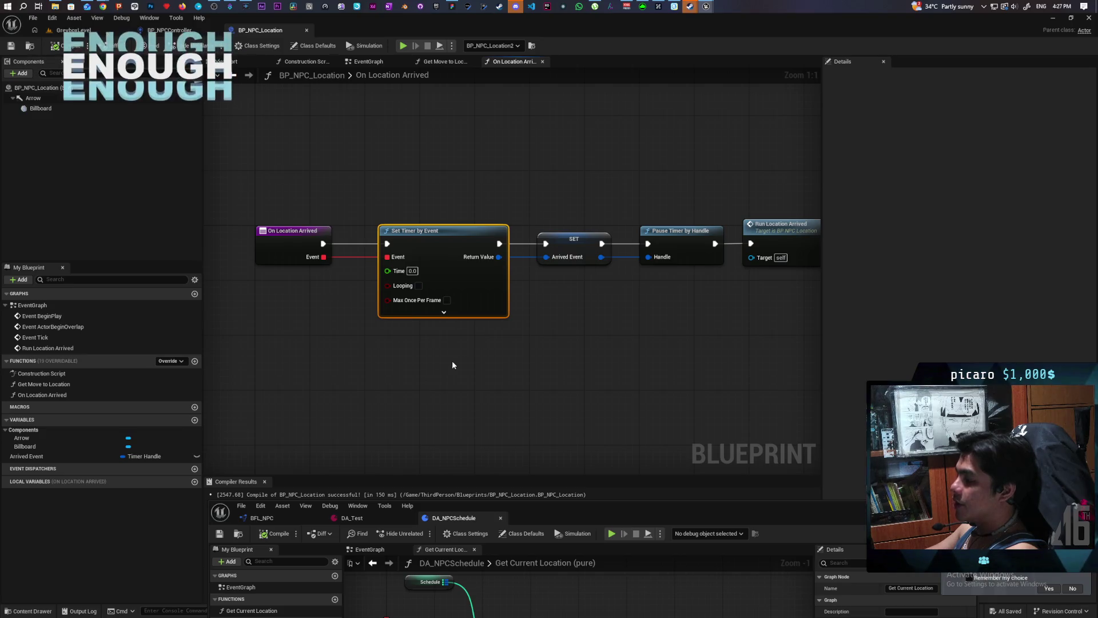
mouse_move(452, 364)
left_mouse_down()
mouse_move(287, 302)
mouse_move(721, 246)
left_mouse_up()
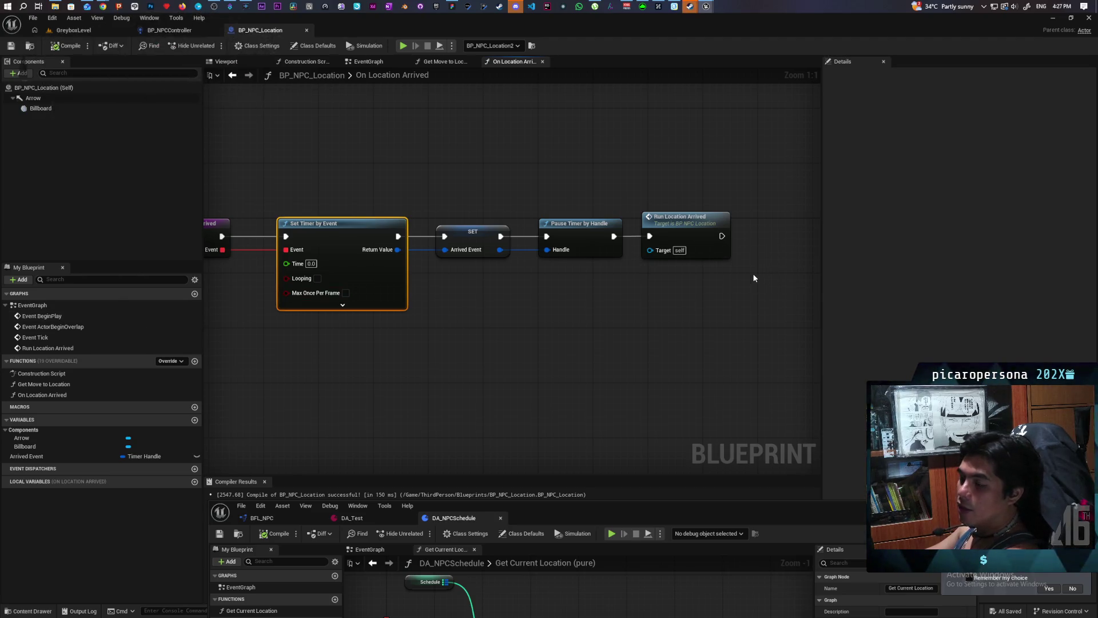
left_click_drag(460, 218, 609, 241)
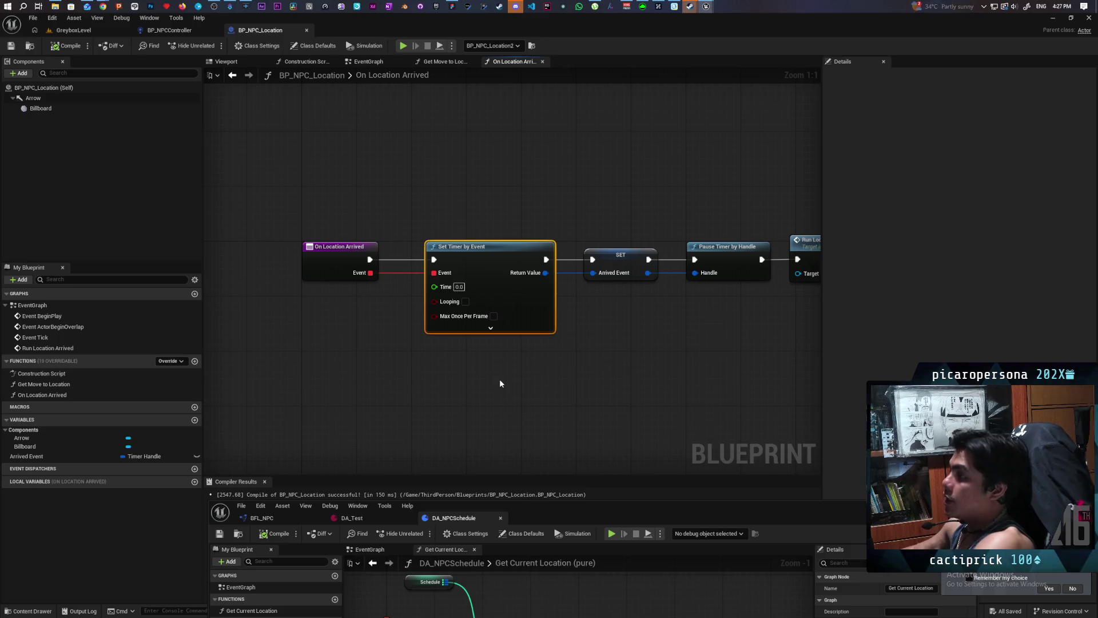
mouse_move(441, 161)
left_mouse_down()
mouse_move(657, 392)
mouse_move(764, 383)
mouse_move(596, 380)
left_mouse_up()
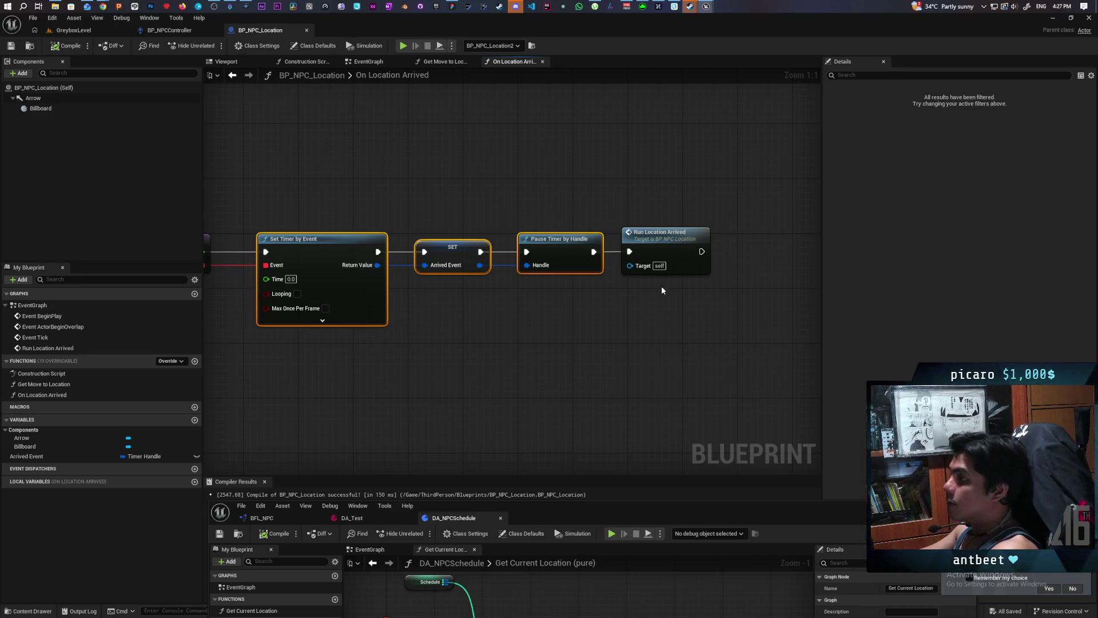
- Return to BP_NPC_Location's event graph with the DA_NPCSchedule window beside it, and start a new session
left_click(369, 62)
mouse_move(595, 235)
left_mouse_down()
mouse_move(539, 230)
mouse_move(551, 218)
left_mouse_up()
mouse_move(543, 506)
left_mouse_down()
mouse_move(537, 199)
mouse_move(475, 176)
mouse_move(420, 177)
mouse_move(355, 410)
left_mouse_up()
left_click(74, 30)
left_click(213, 45)
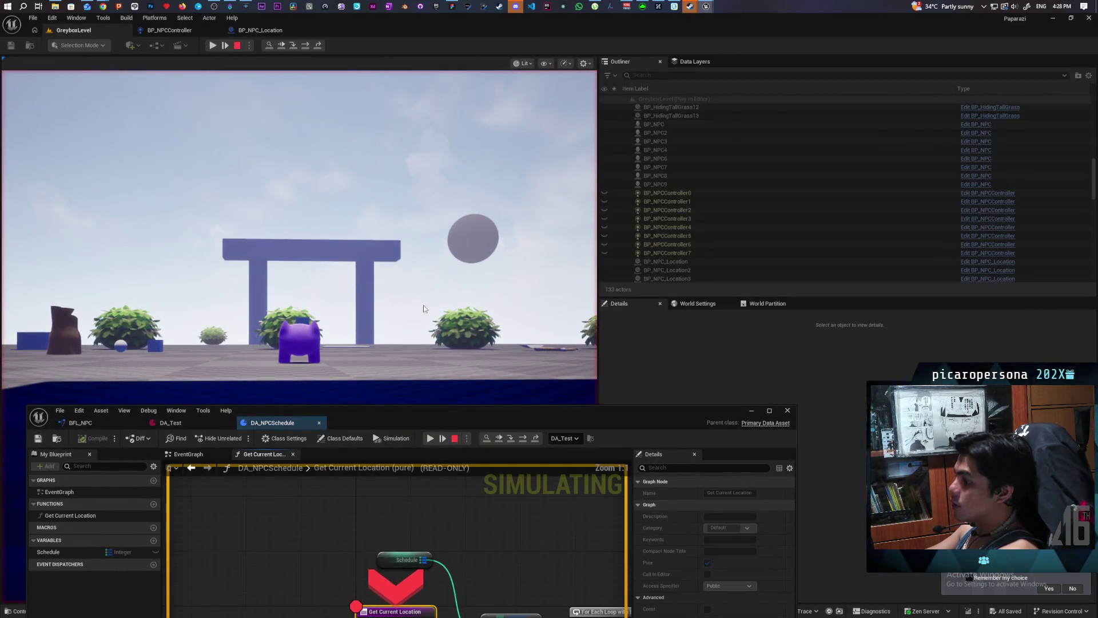
- Watch the Get Current Location breakpoint trigger, stop with Esc, then minimize and restore DA_NPCSchedule
mouse_move(441, 418)
left_mouse_down()
mouse_move(432, 166)
mouse_move(457, 139)
left_mouse_up()
scroll(343, 274, "down", 2)
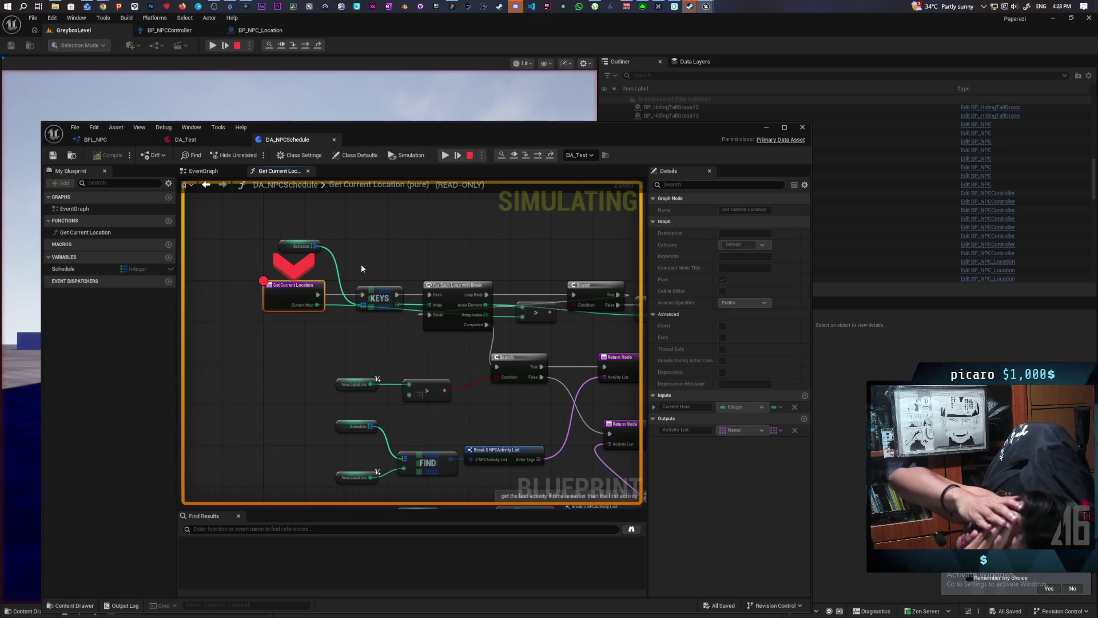
key("Escape")
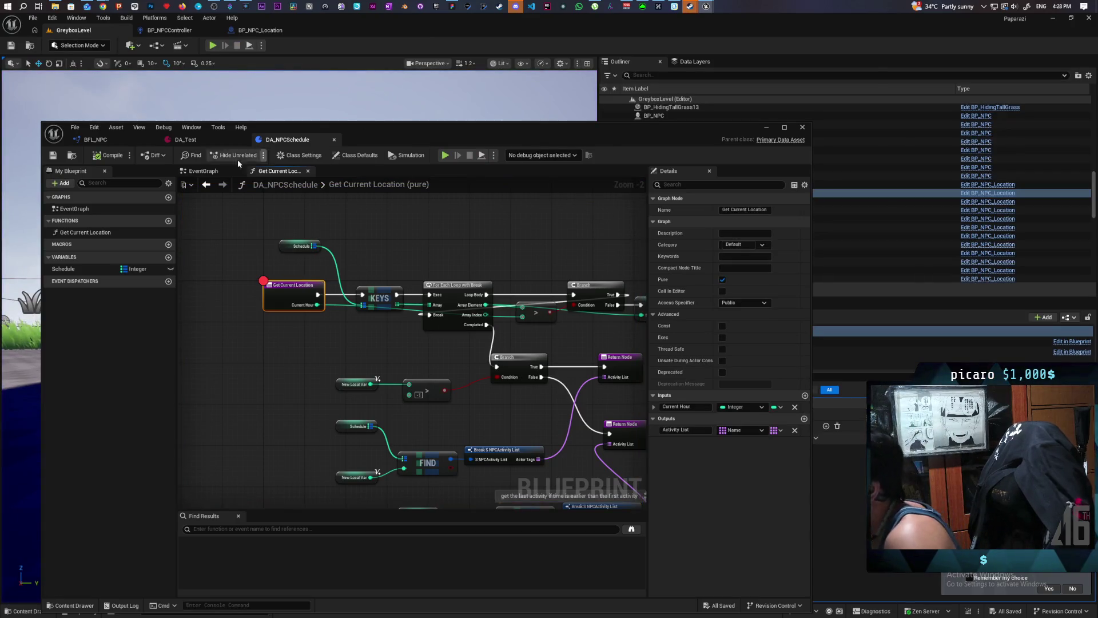
left_click(769, 129)
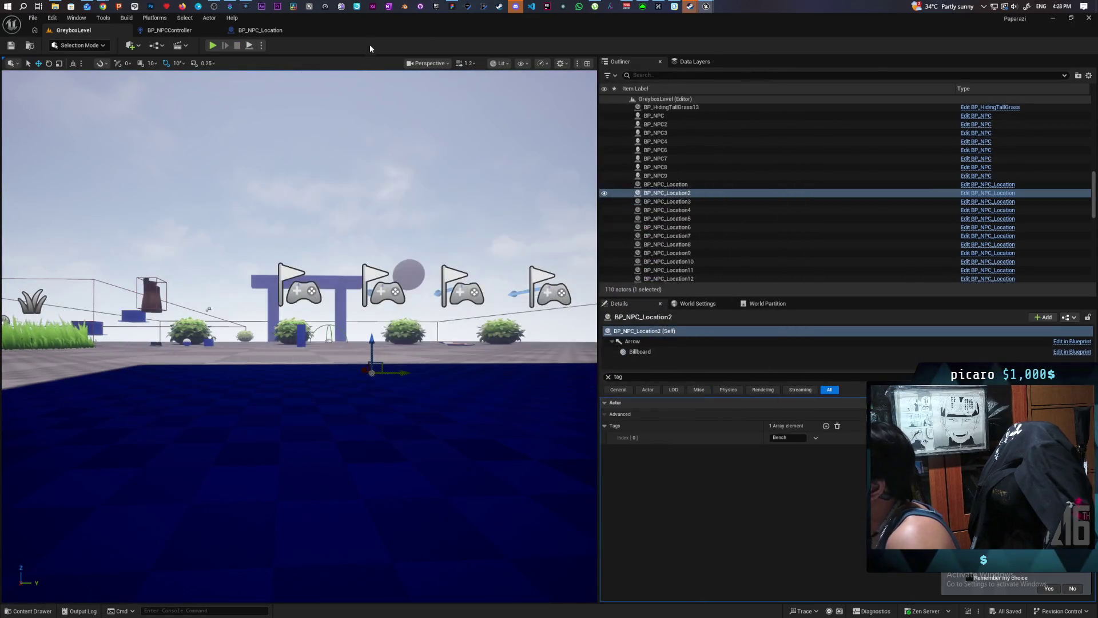
mouse_move(705, 6)
left_click(752, 53)
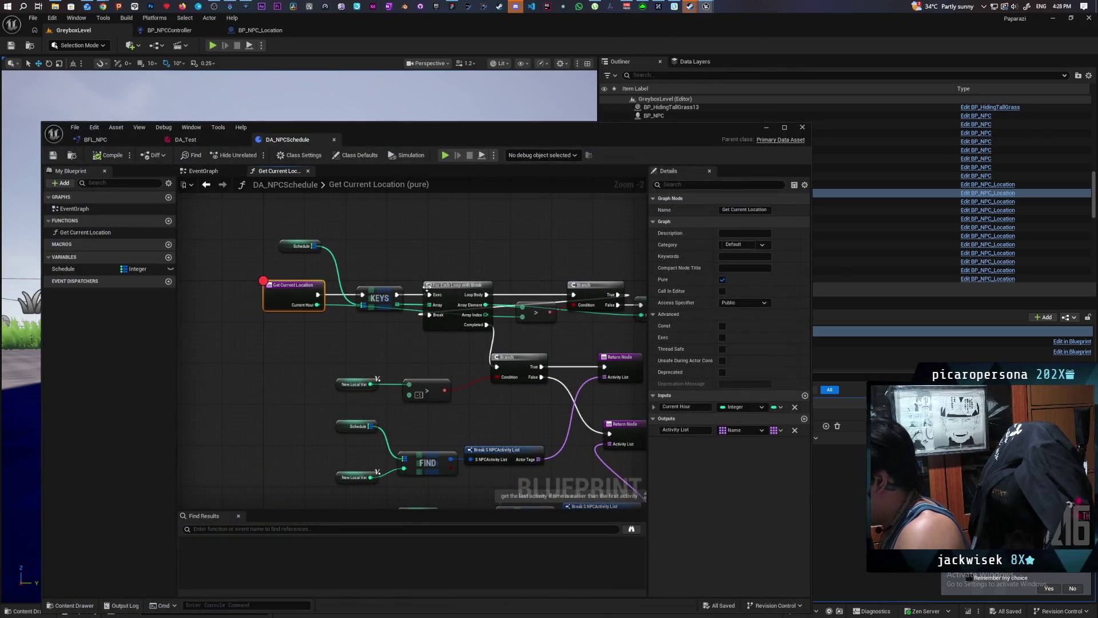
- Minimize DA_NPCSchedule and look over the Get Current Location node in BP_NPCController's graph
left_click(767, 126)
left_click(189, 31)
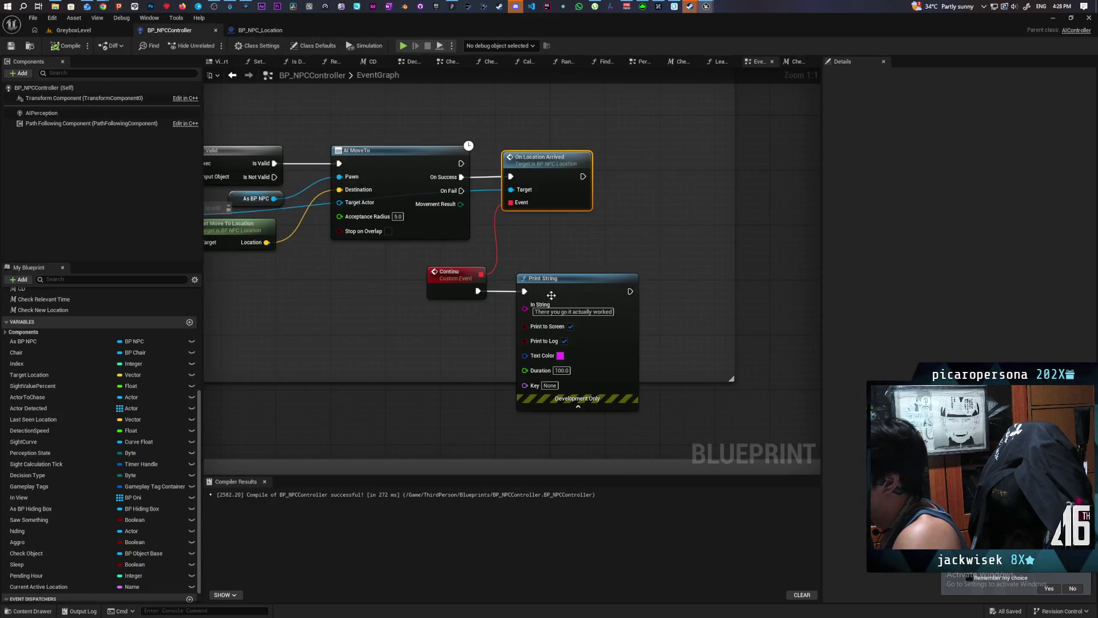
scroll(550, 294, "down", 5)
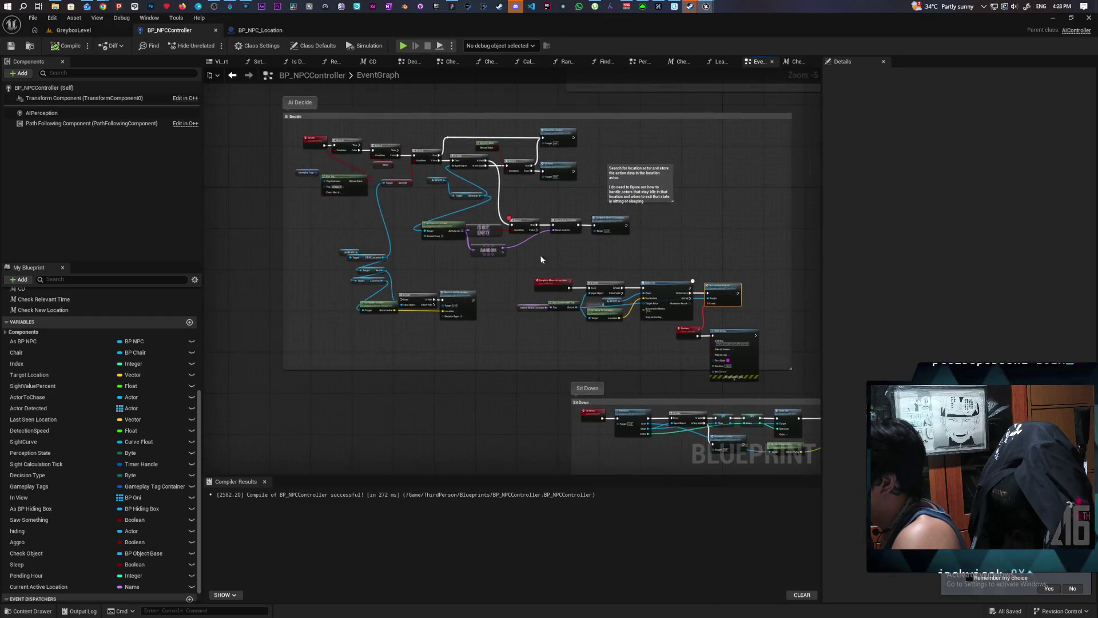
scroll(552, 259, "up", 2)
scroll(500, 290, "up", 4)
left_click(489, 262)
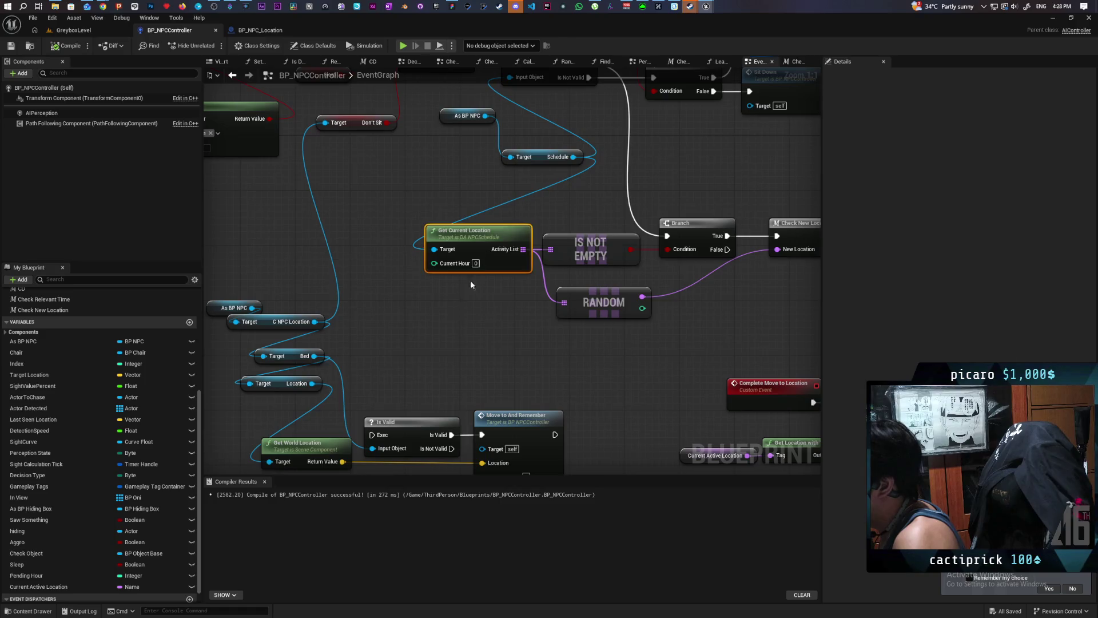
left_click(467, 323)
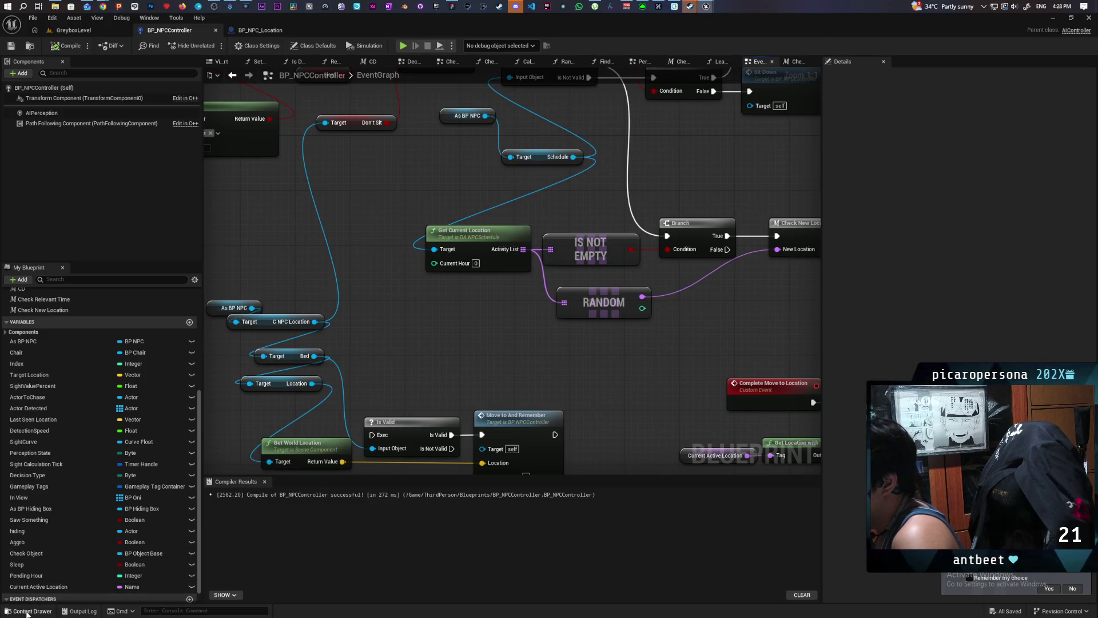
scroll(366, 343, "down", 4)
scroll(366, 343, "up", 3)
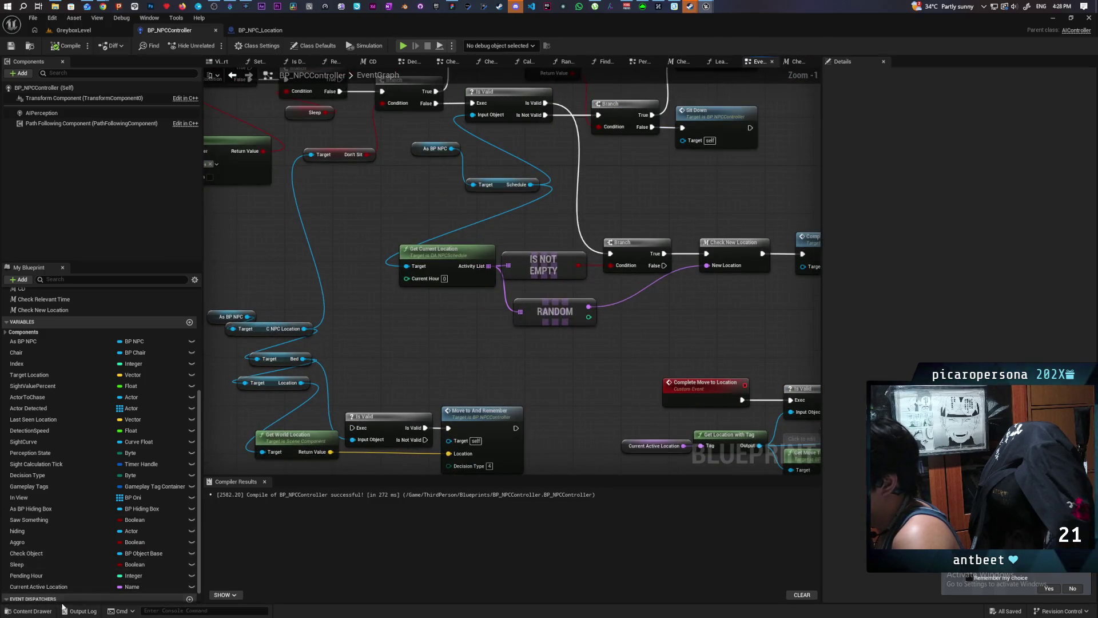
- Open the BFL_NPC function library from the Content Drawer to view it, then minimize it
left_click(31, 610)
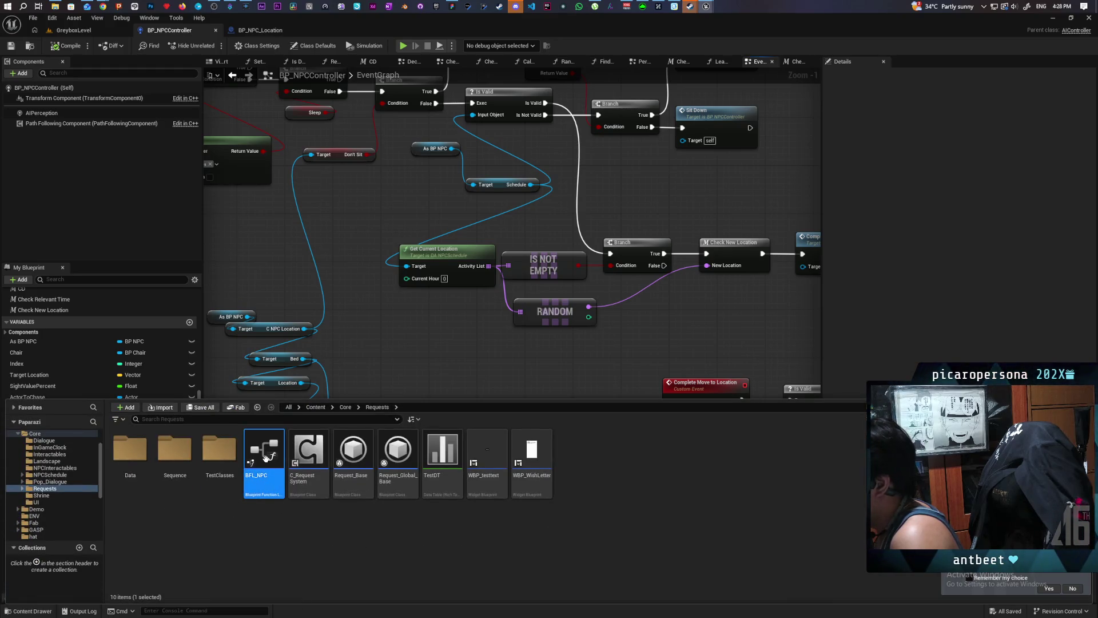
double_click(277, 451)
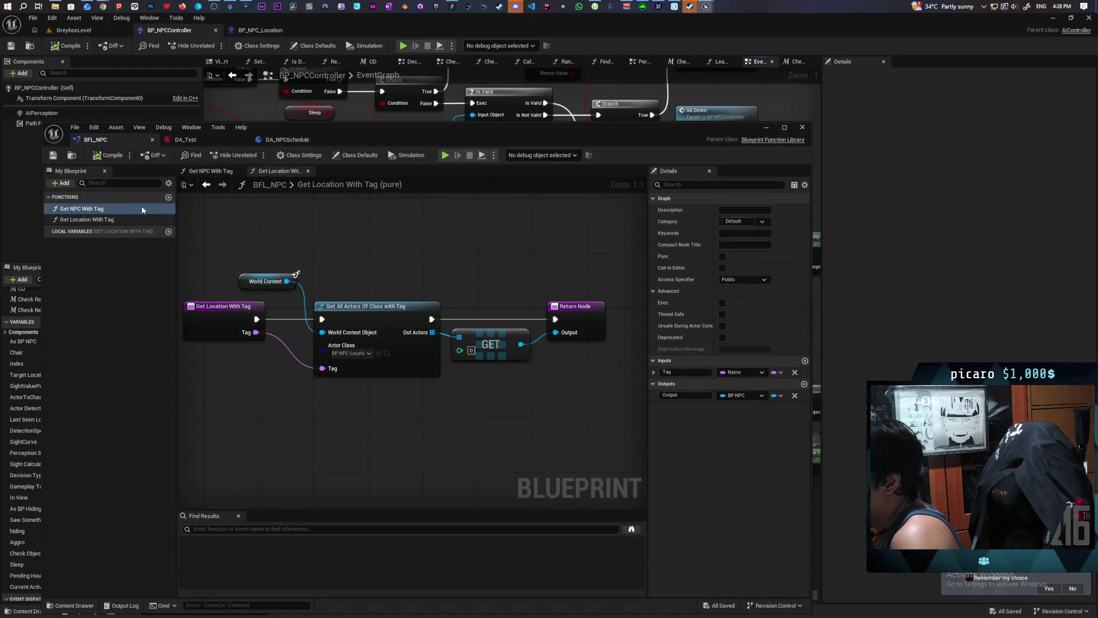
left_click(145, 246)
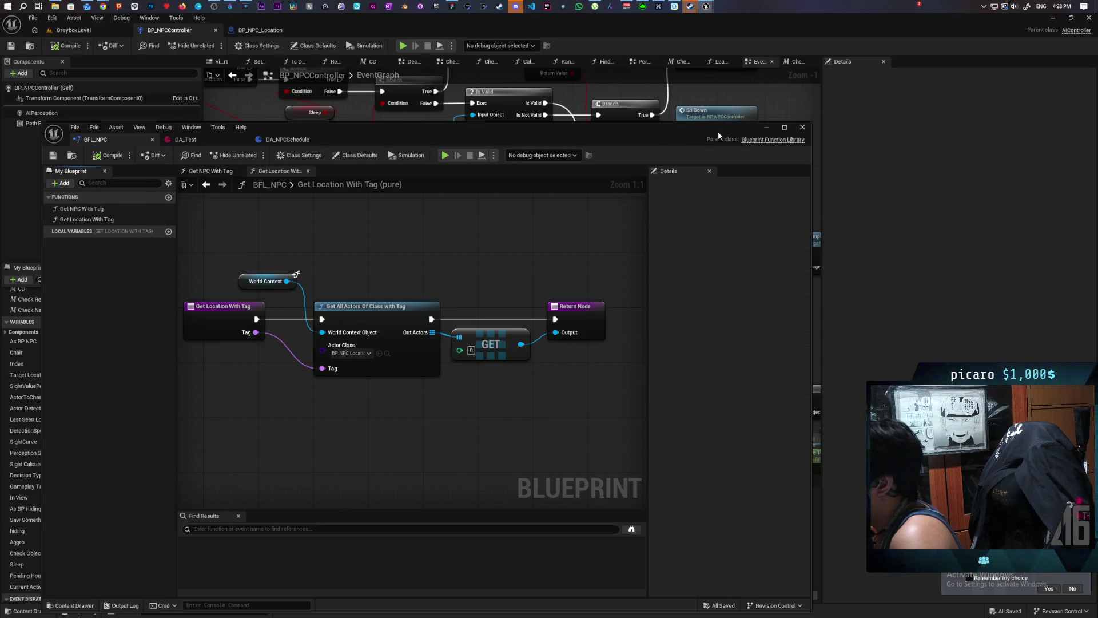
left_click(768, 130)
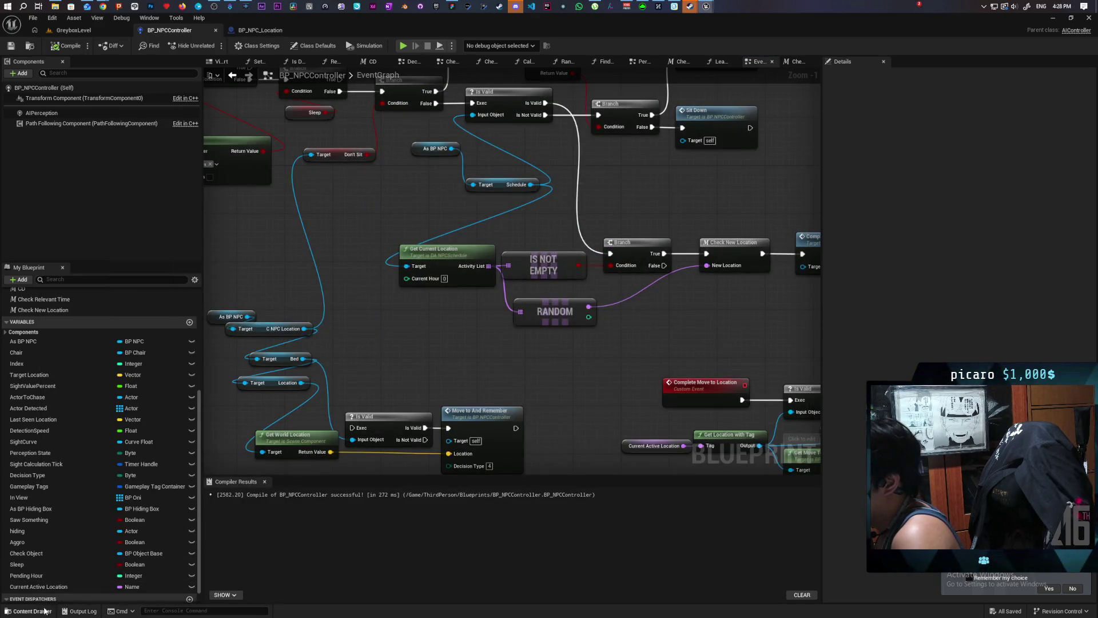
- Navigate the content browser from Content to Core > InGameClock
key("ctrl+space")
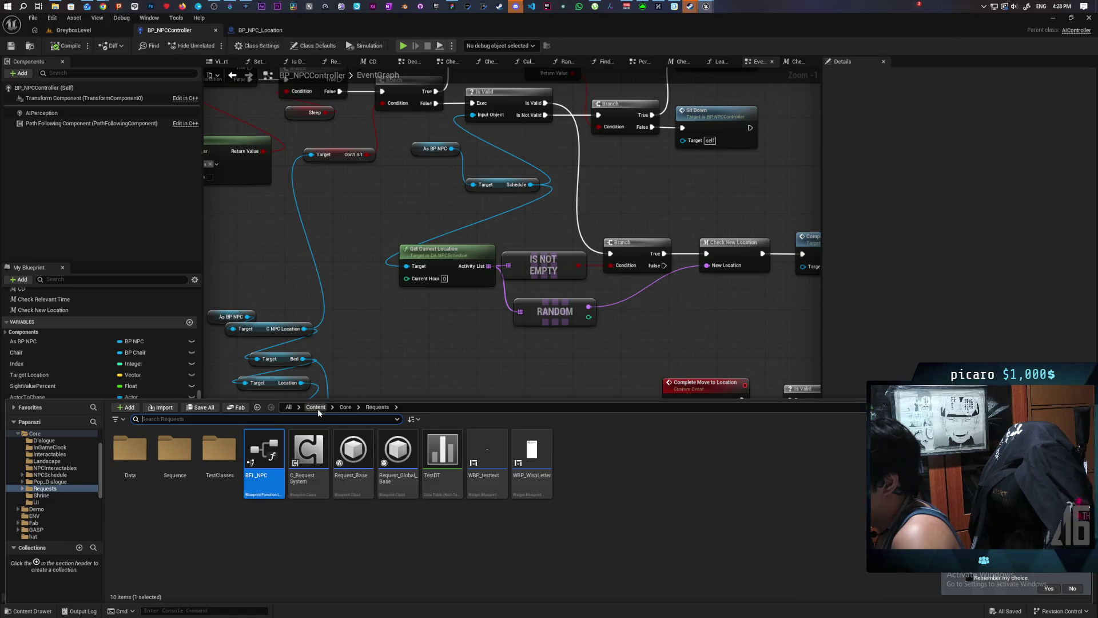
left_click(317, 407)
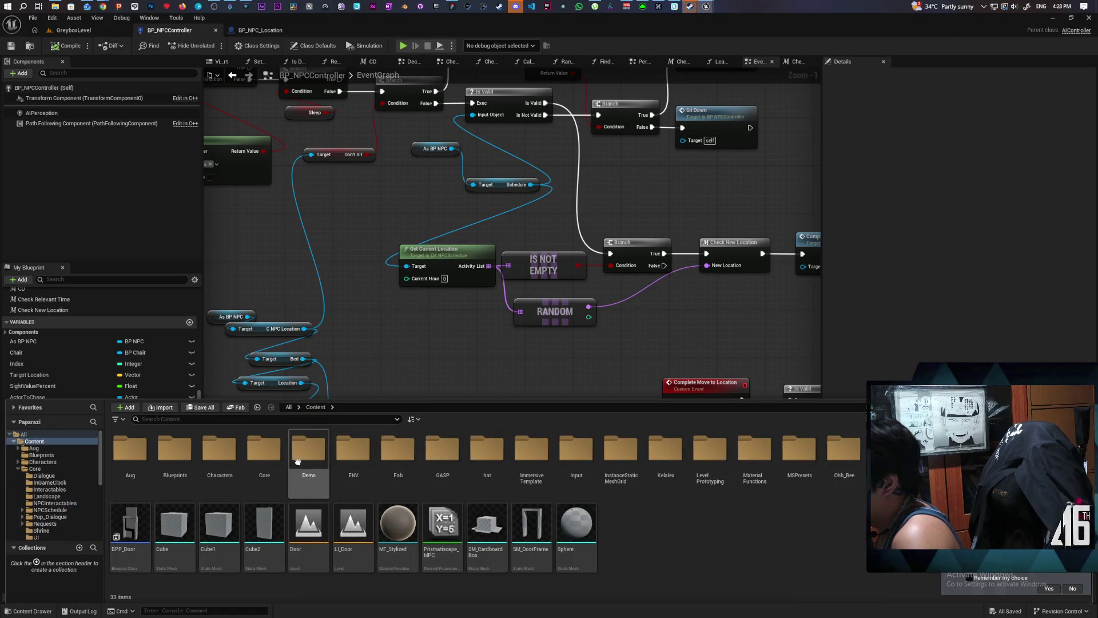
double_click(264, 449)
double_click(174, 449)
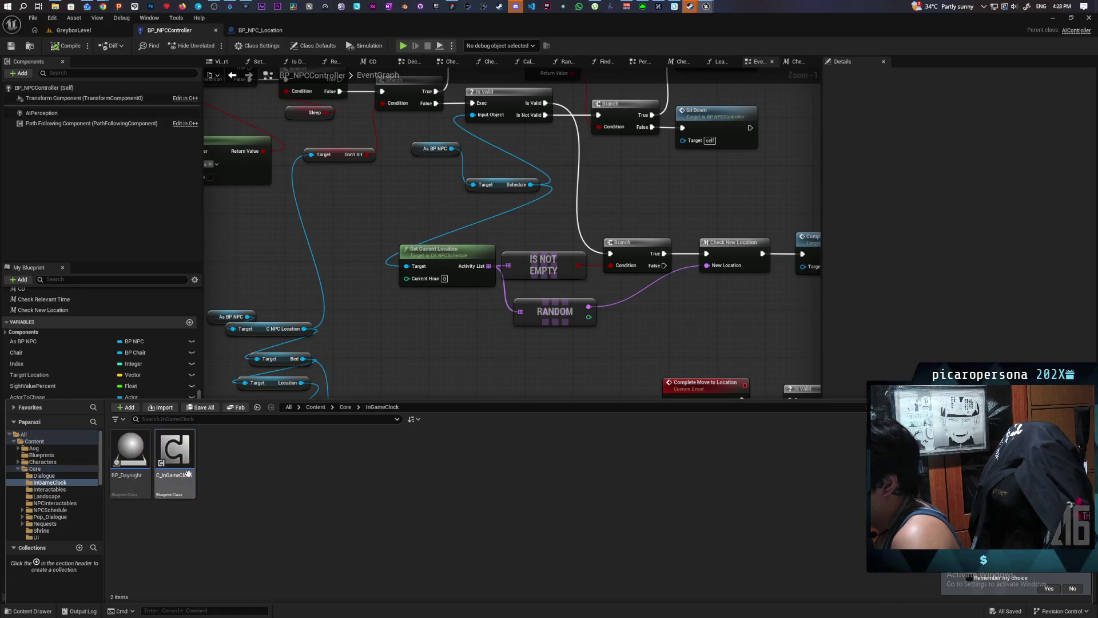
- Create a Blueprint Function Library named BFL_GameCLock in InGameClock, save it, and open it
right_click(231, 471)
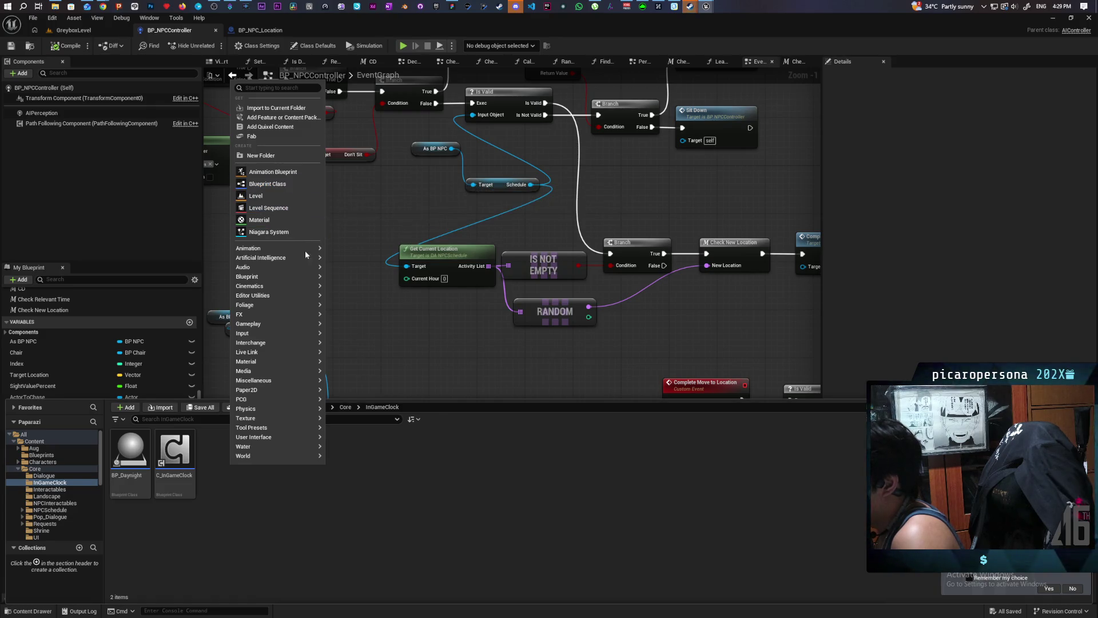
mouse_move(309, 277)
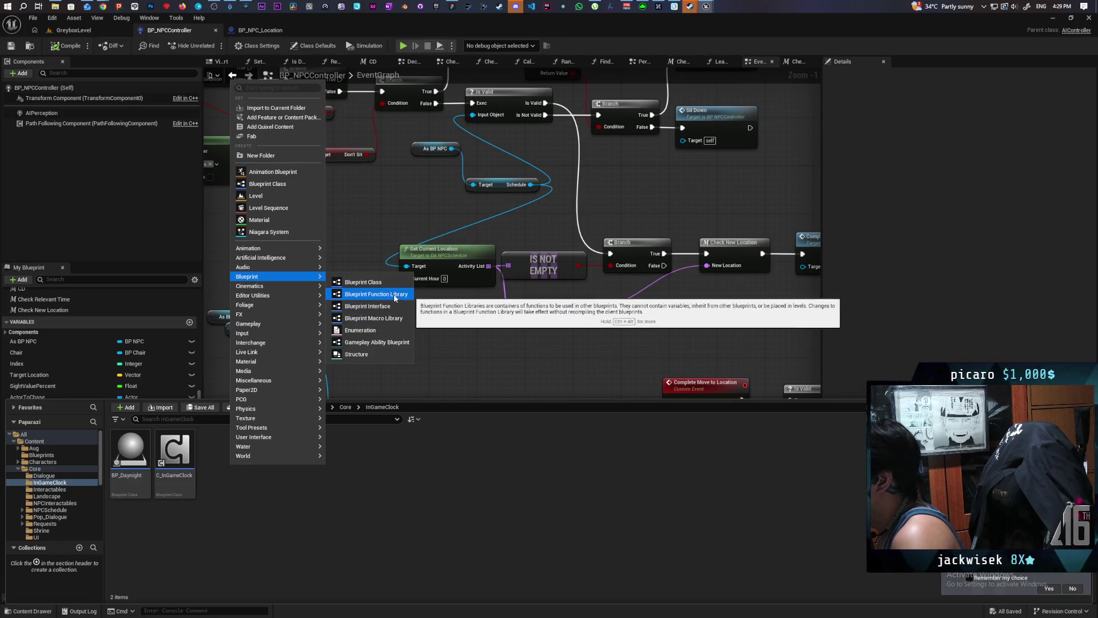
left_click(395, 298)
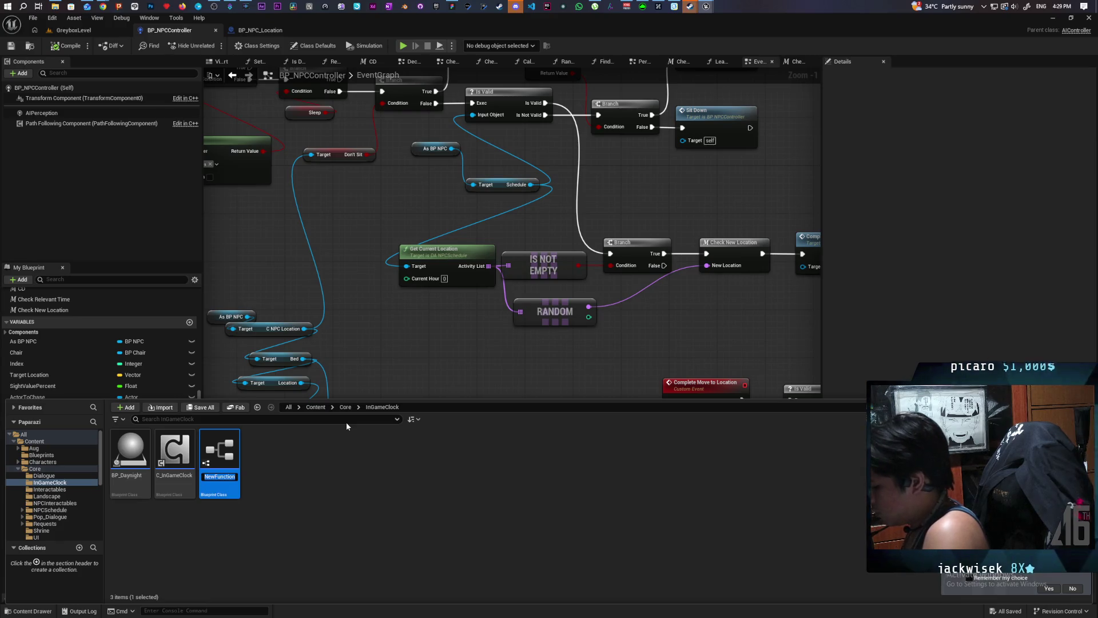
type("BFL")
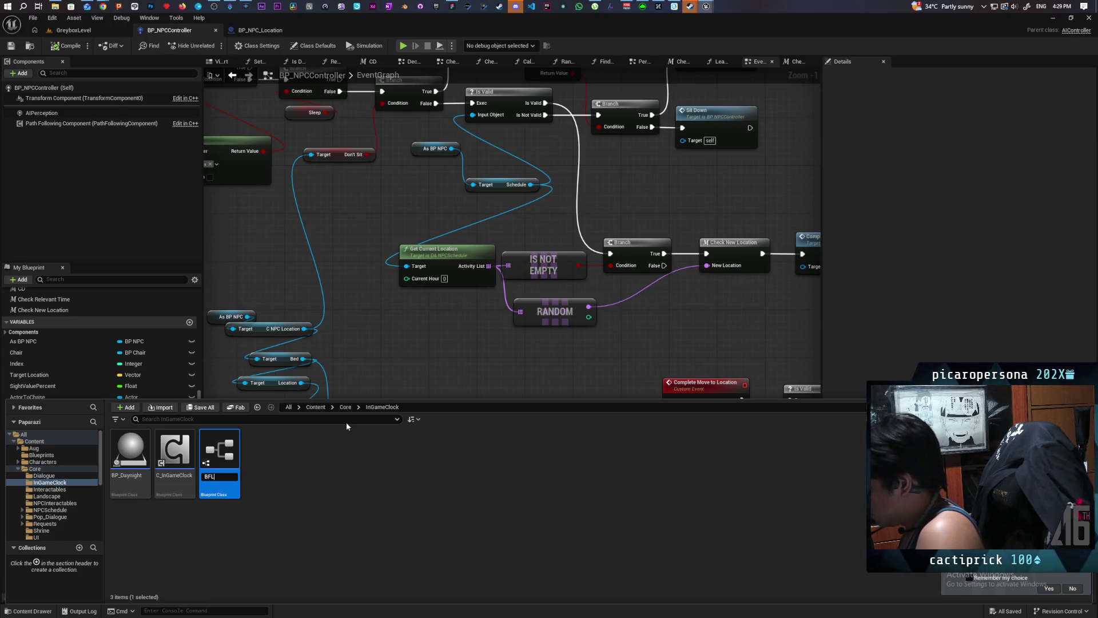
type("Gma")
type("am")
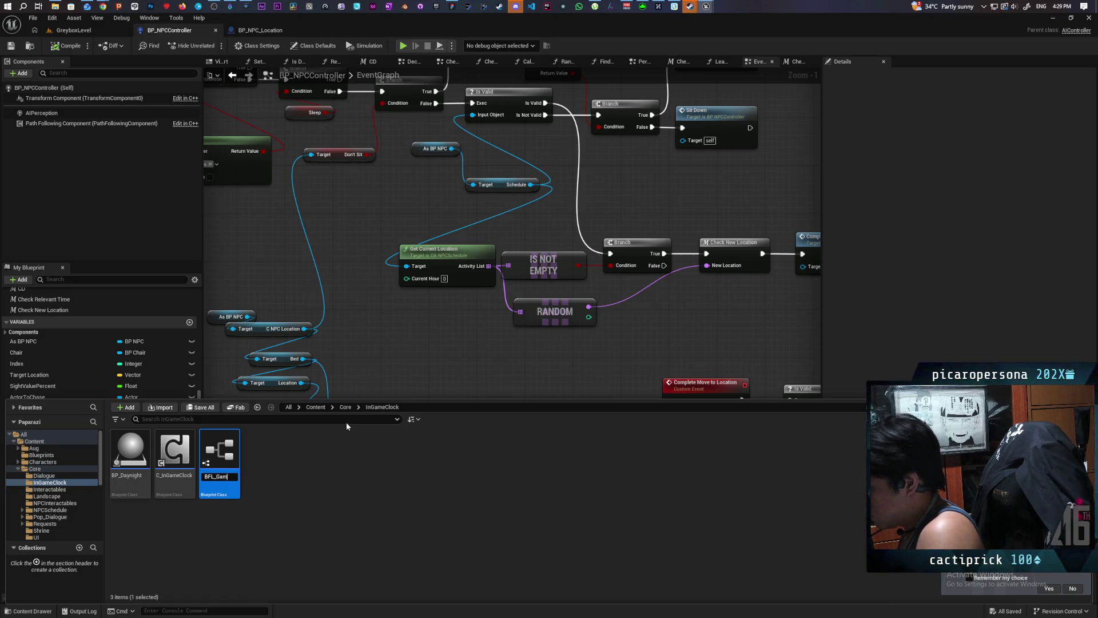
type("Clock")
key("Return")
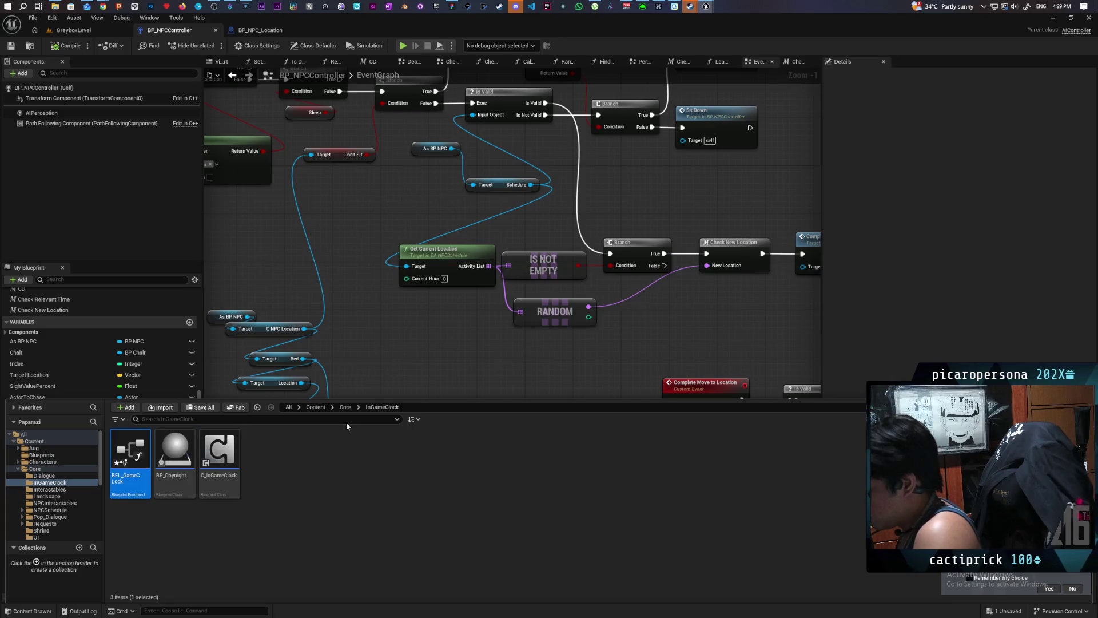
key("ctrl+s")
double_click(139, 458)
type("Get Time")
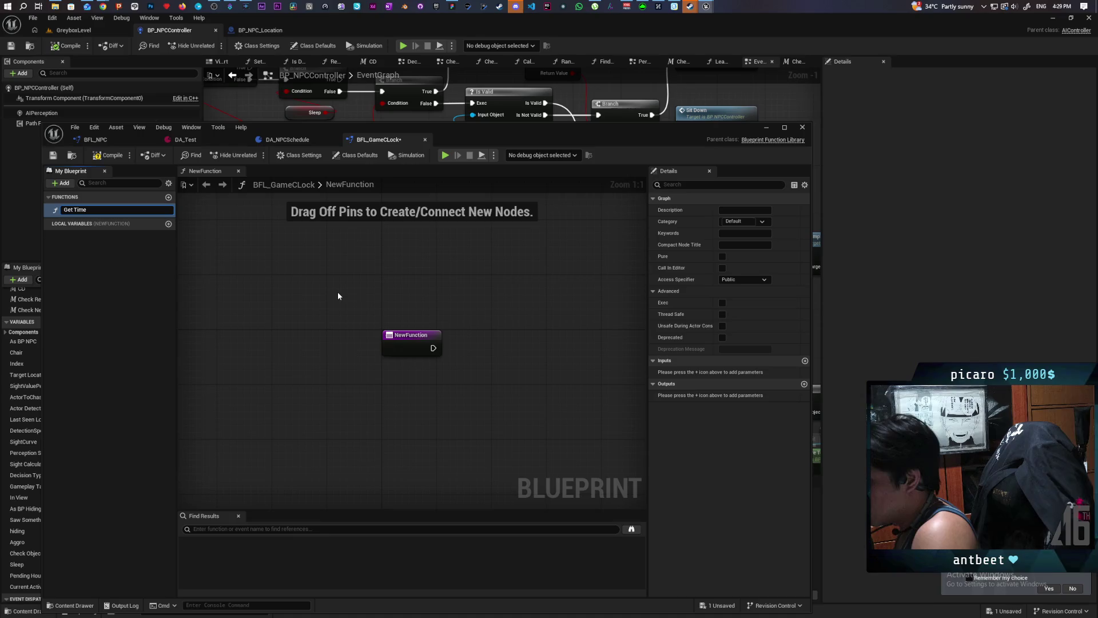
- Confirm Get Time as the function name and switch to DA_NPCSchedule's Get Current Location graph
key("Return")
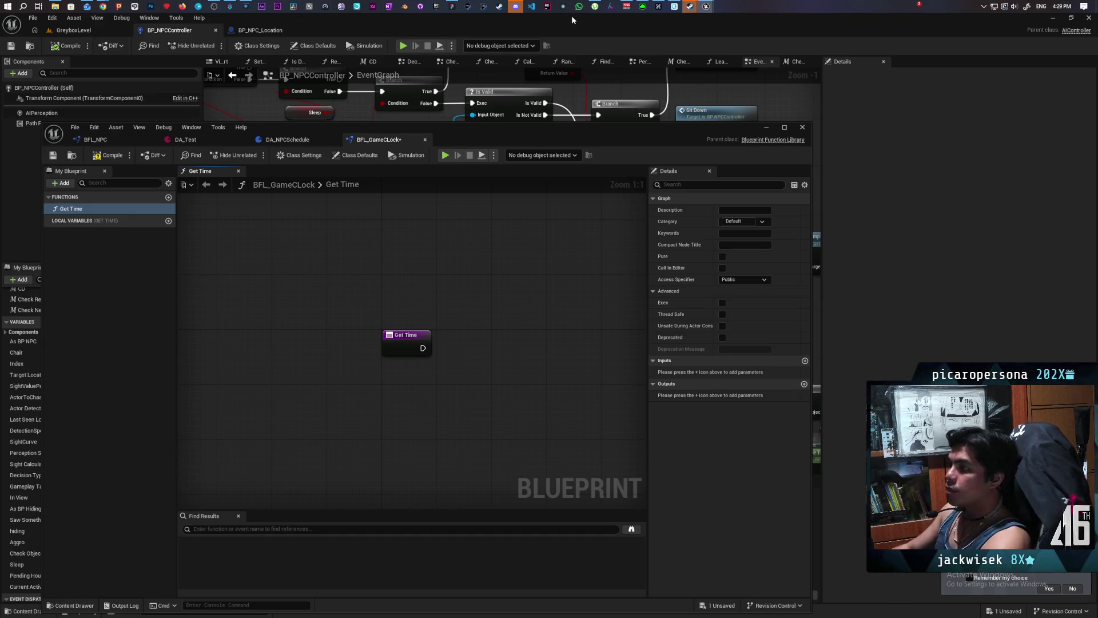
left_click(207, 139)
left_click(272, 142)
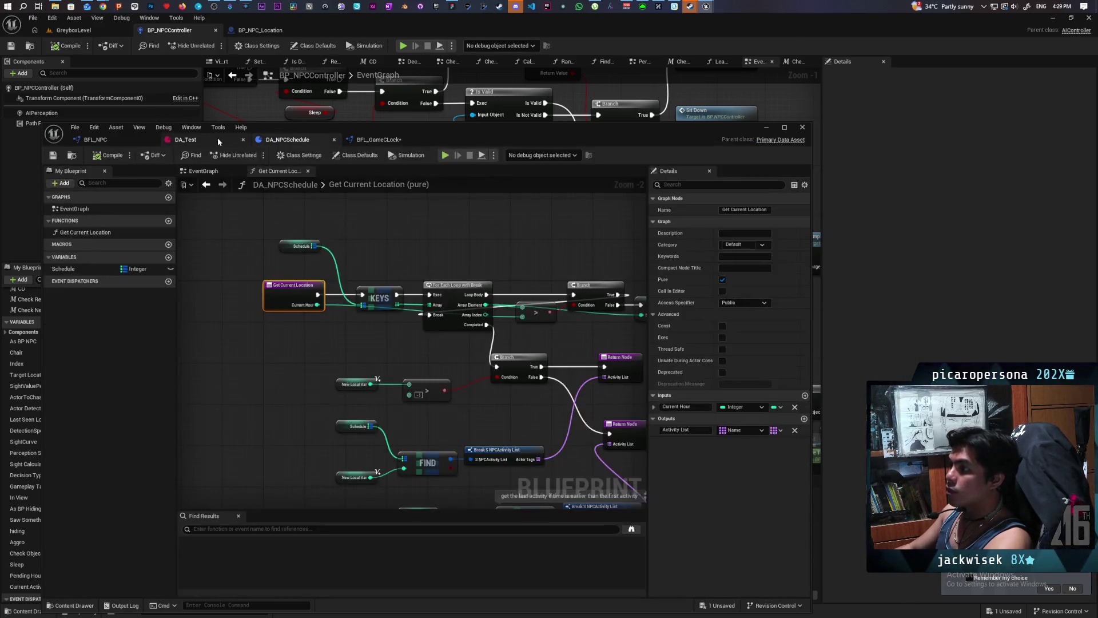
- Add a breakpoint on Get Current Location, set the schedule window aside, and return to GreyboxLevel
left_click(218, 138)
key("ctrl+Tab")
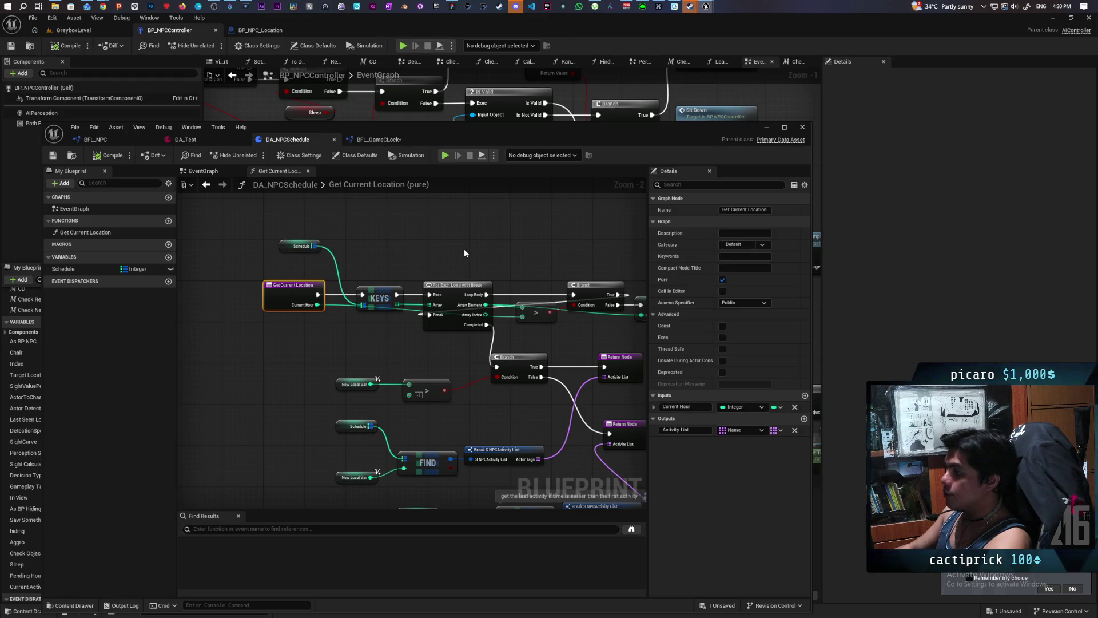
scroll(465, 248, "down", 1)
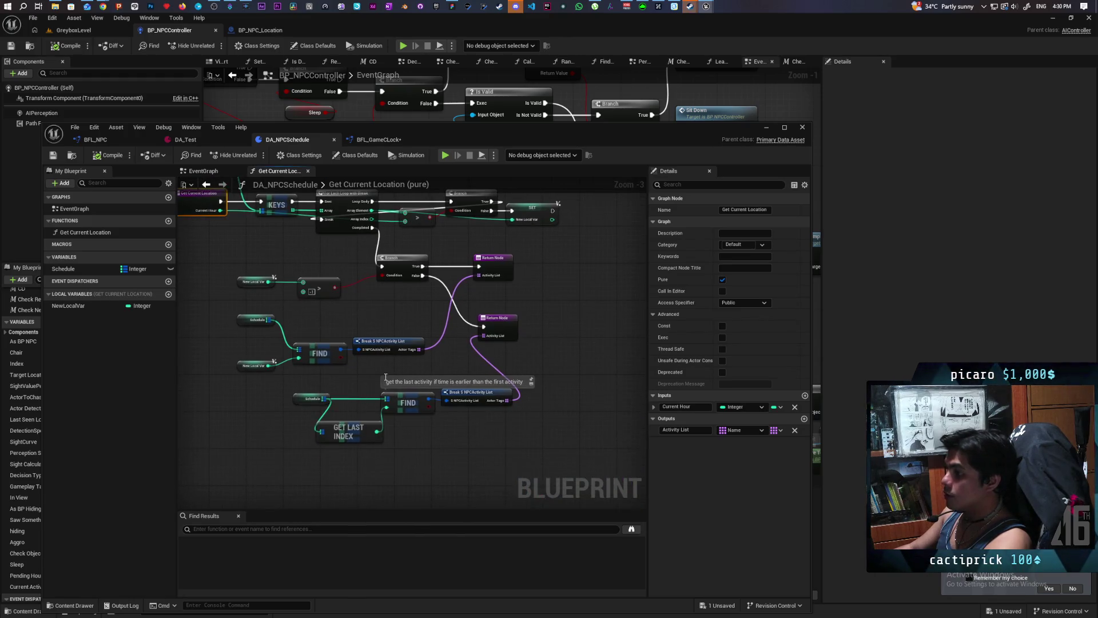
scroll(424, 442, "up", 2)
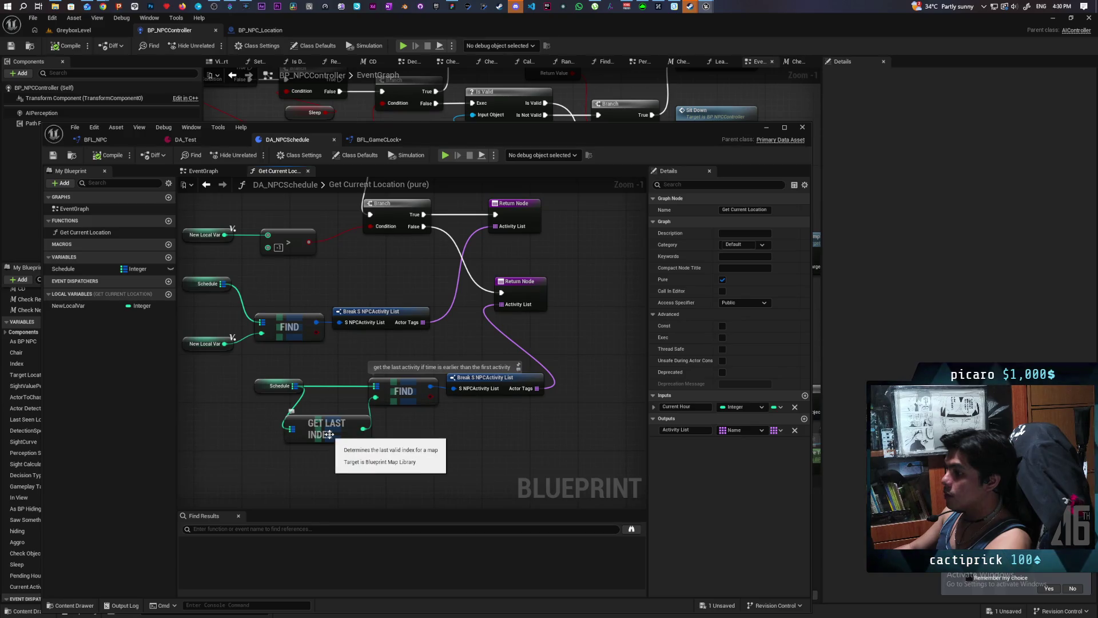
scroll(473, 429, "down", 5)
scroll(472, 424, "up", 4)
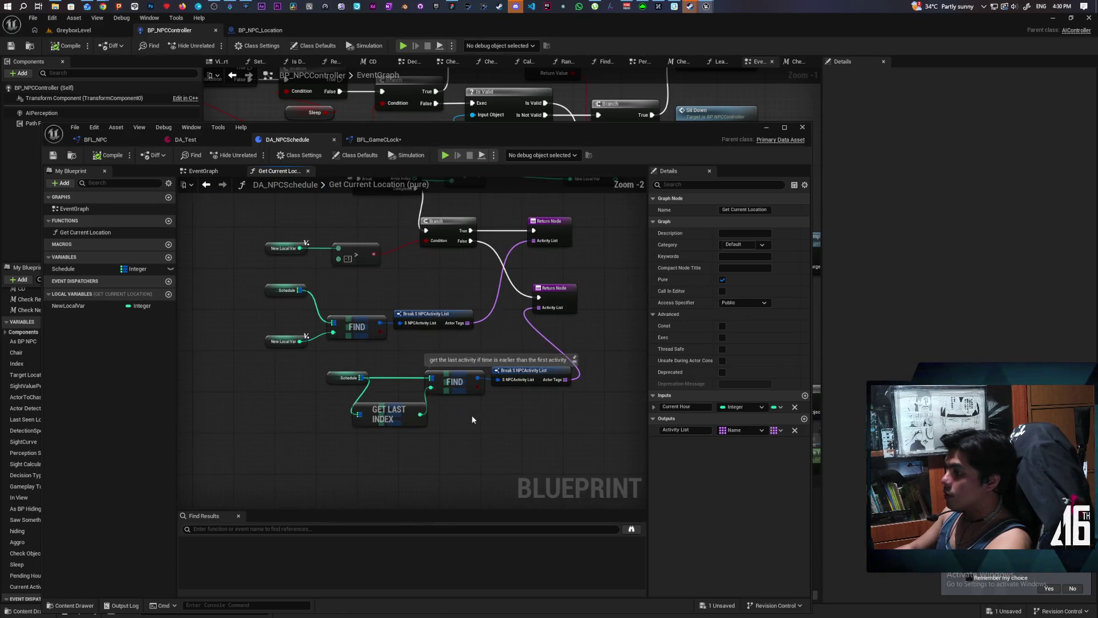
key("Home")
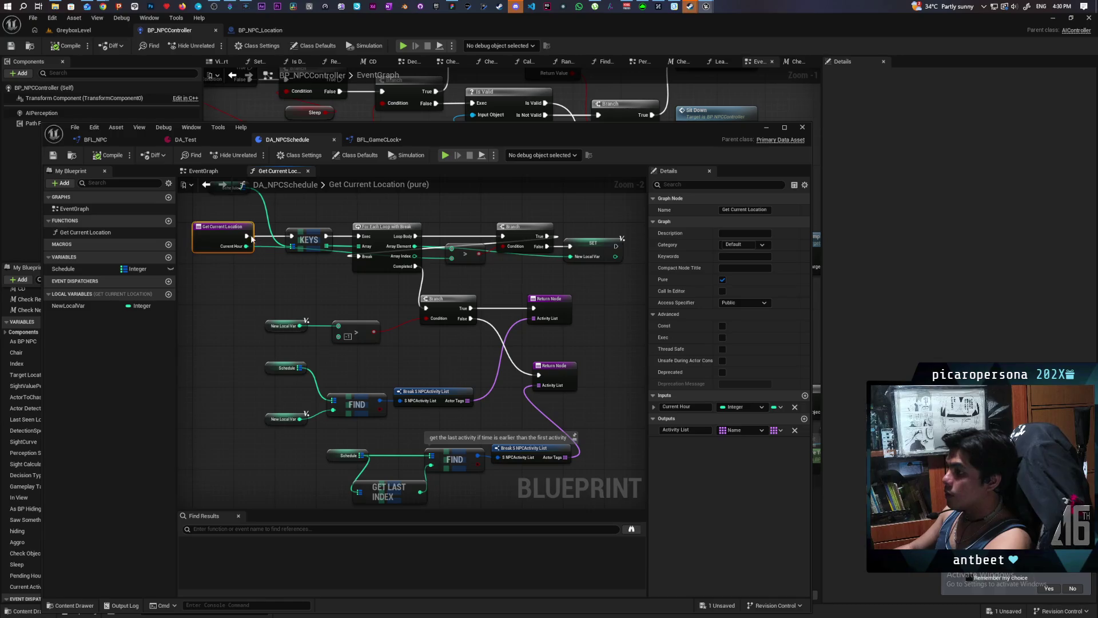
key("F9")
left_click_drag(521, 137, 463, 222)
left_click(74, 29)
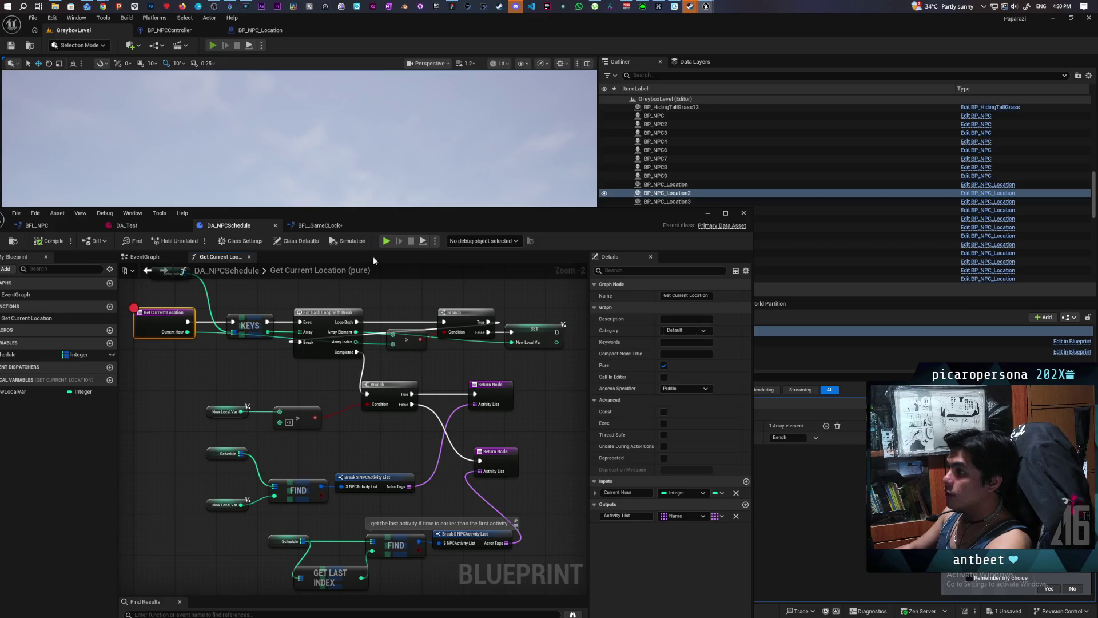
left_click(387, 241)
mouse_move(409, 458)
left_mouse_down()
mouse_move(208, 367)
mouse_move(209, 377)
left_mouse_up()
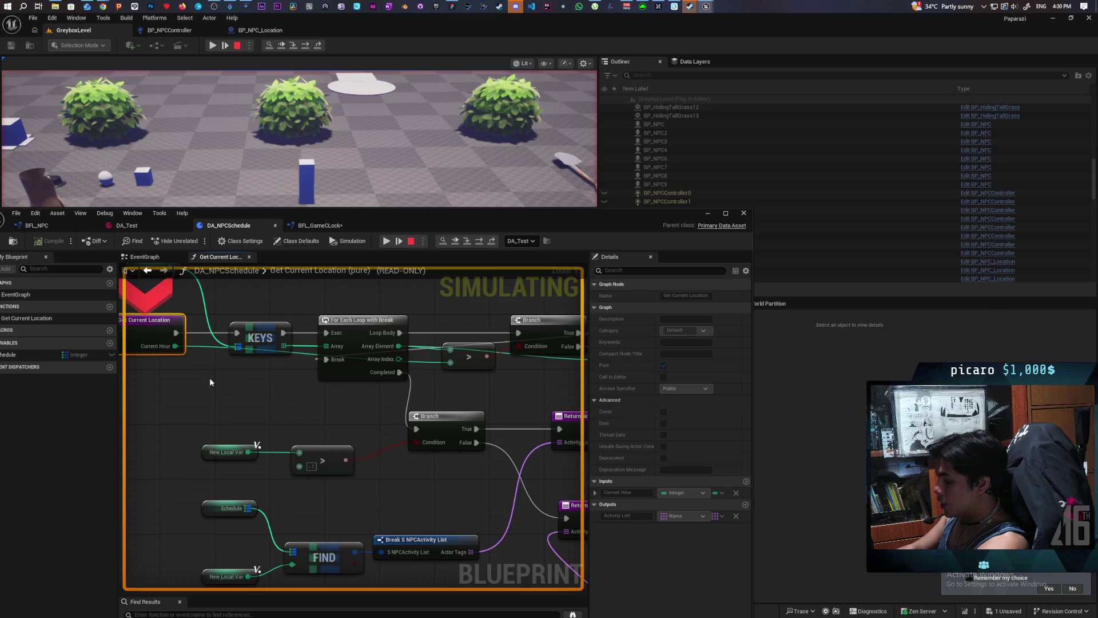
key("F10")
key("F10")
key("F10")
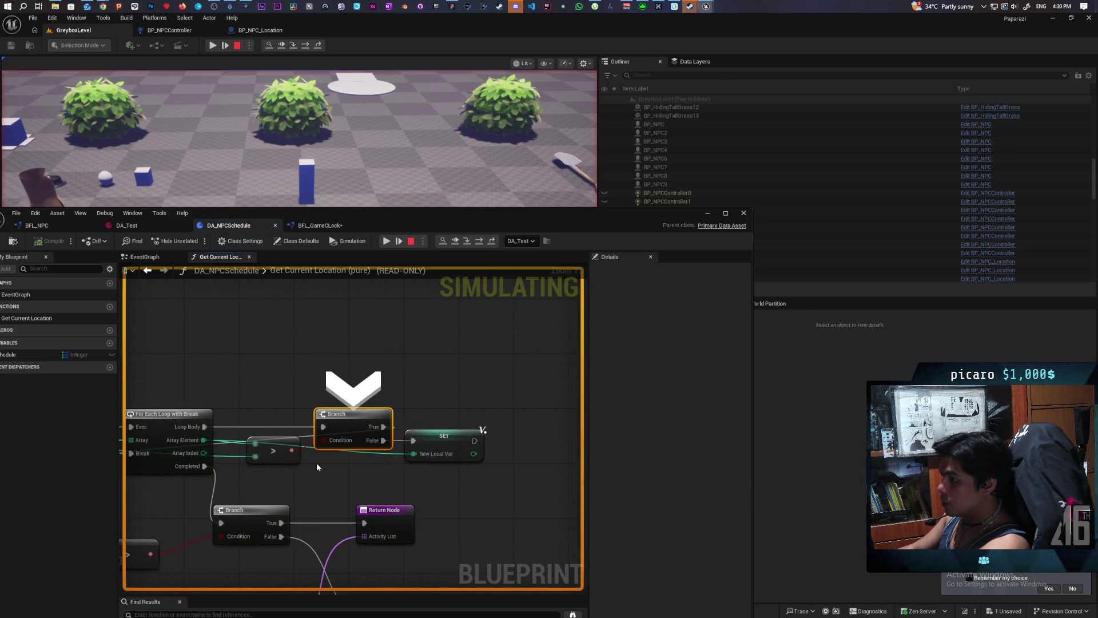
key("F10")
key("F10")
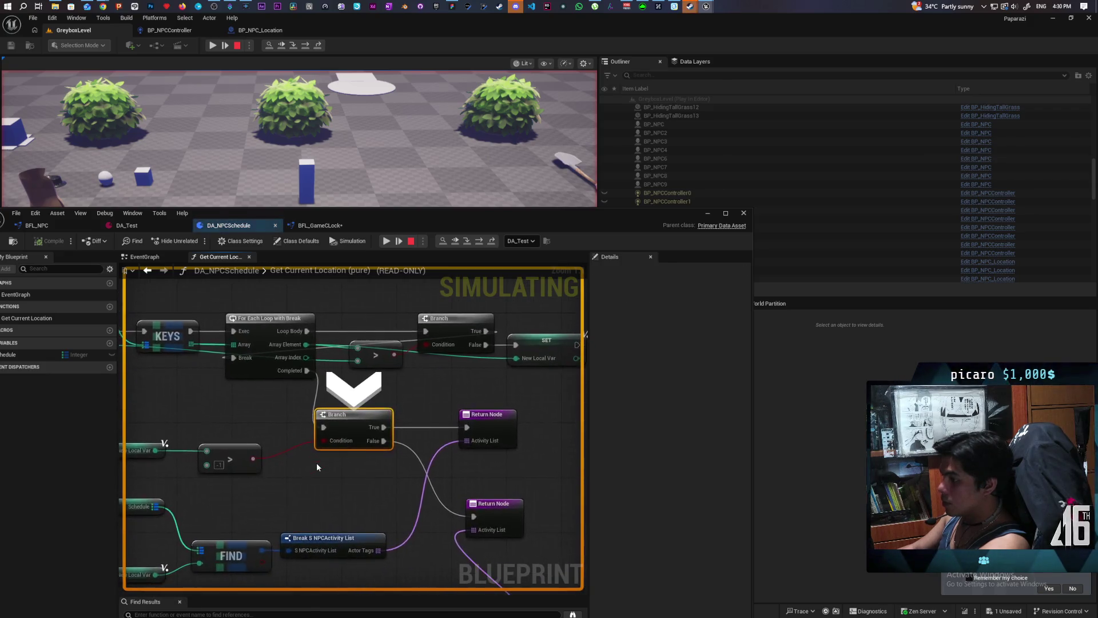
mouse_move(252, 458)
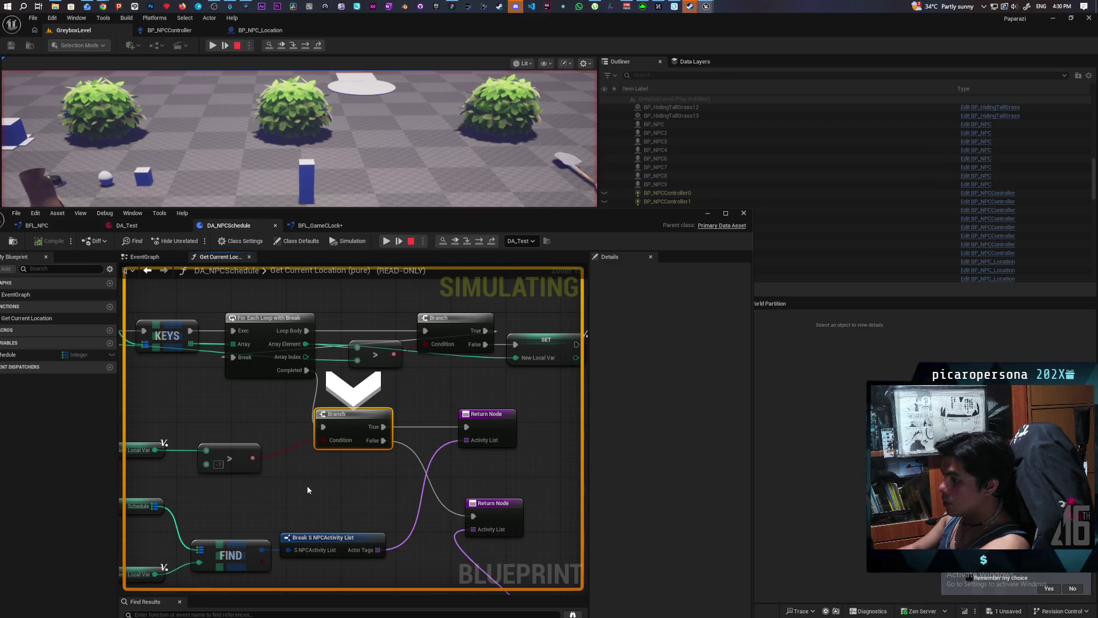
key("F10")
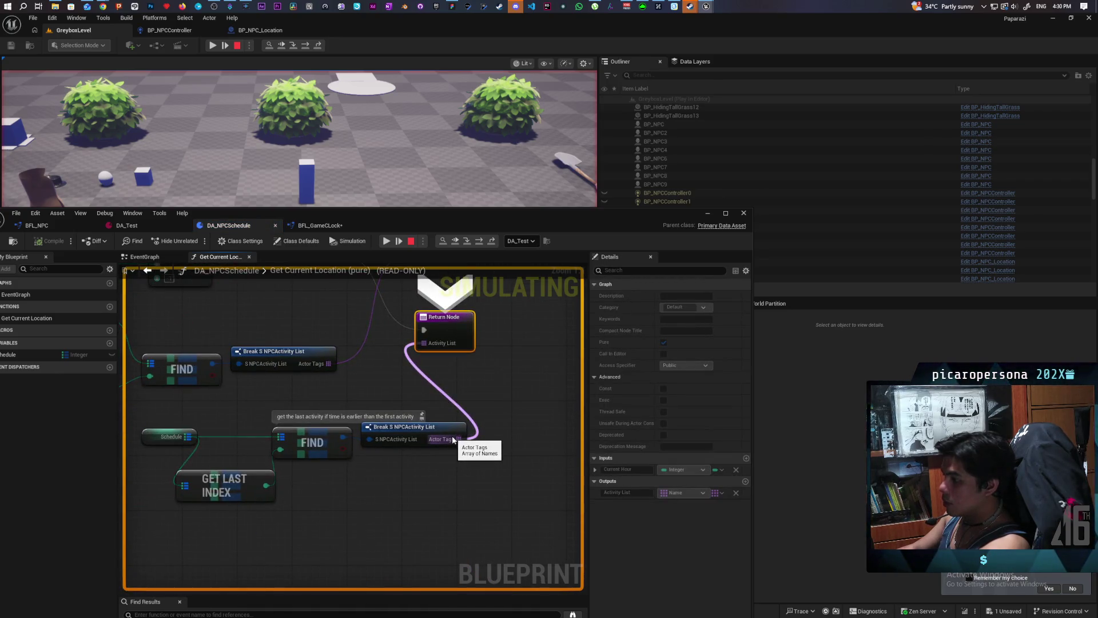
mouse_move(341, 437)
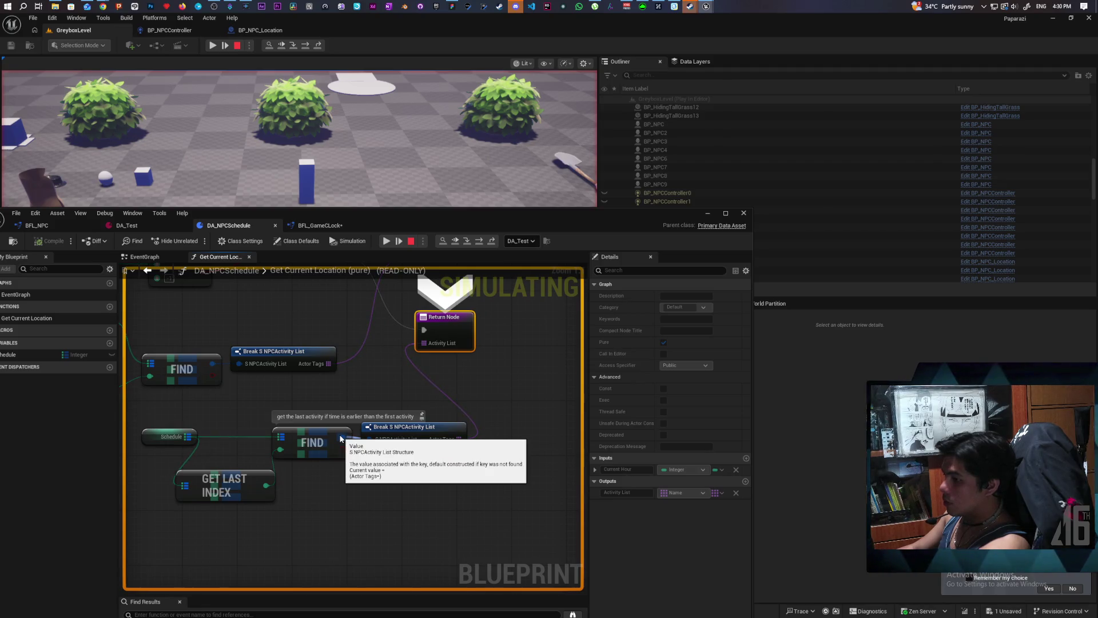
left_click_drag(341, 437, 402, 510)
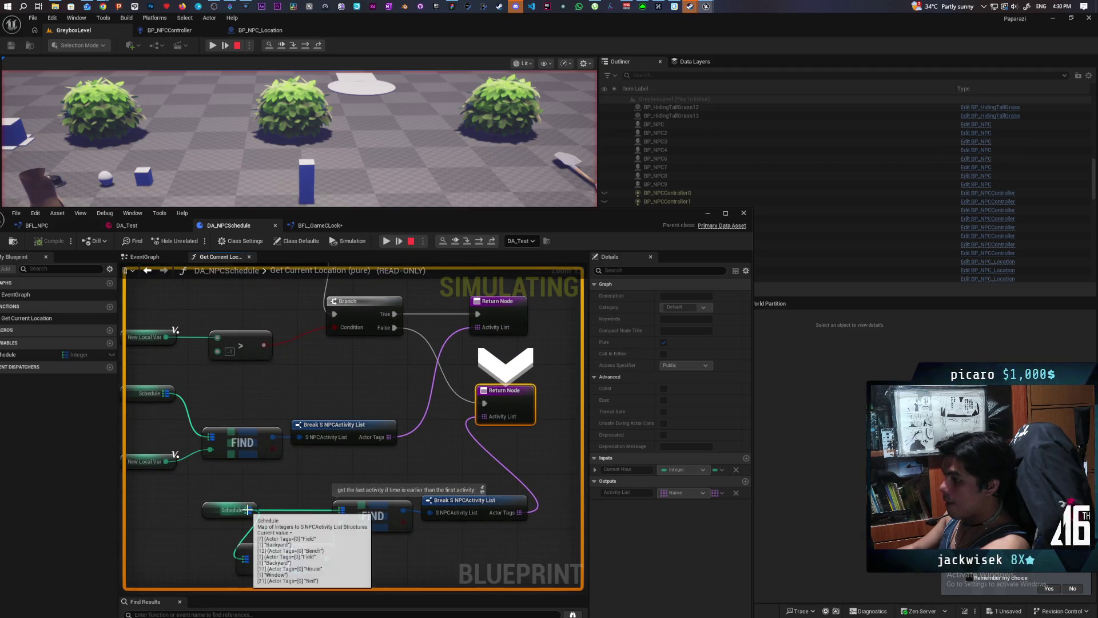
left_click_drag(275, 502, 279, 469)
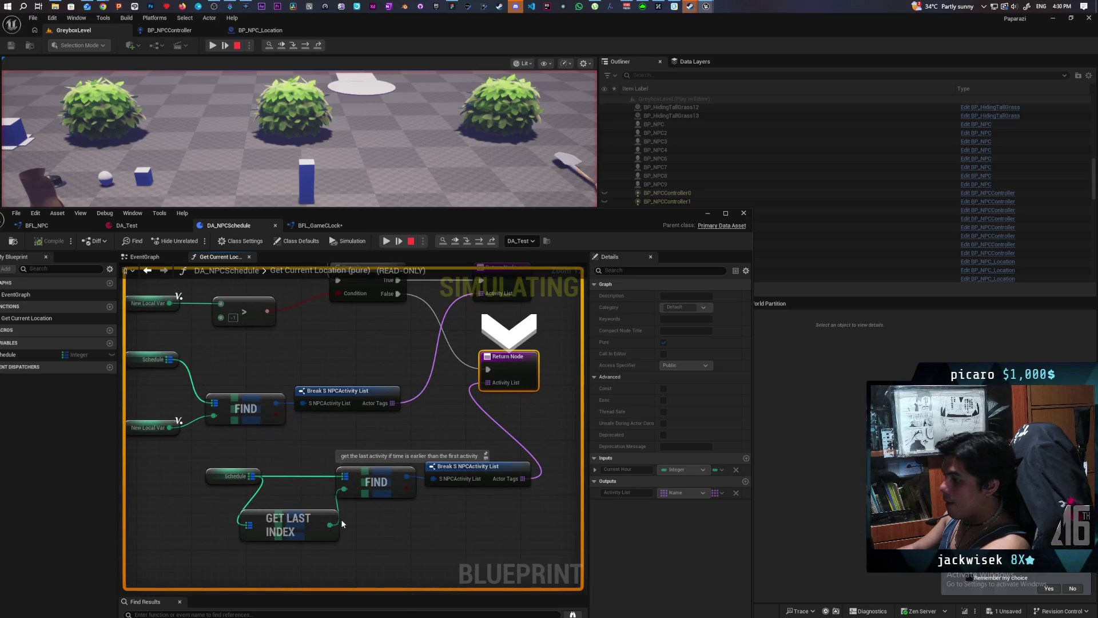
mouse_move(343, 490)
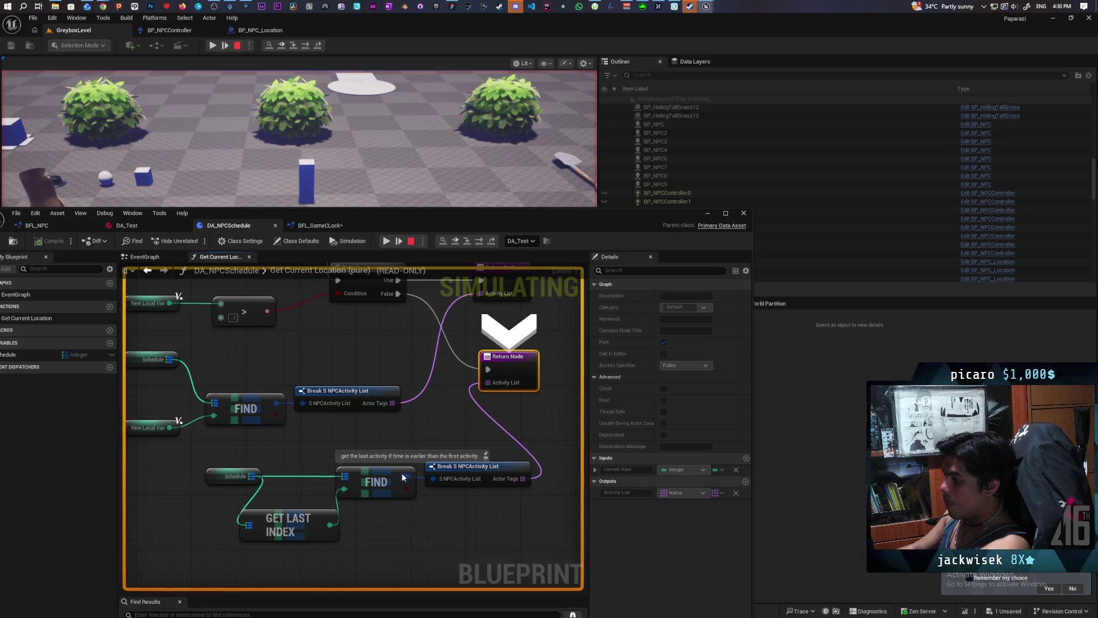
mouse_move(404, 477)
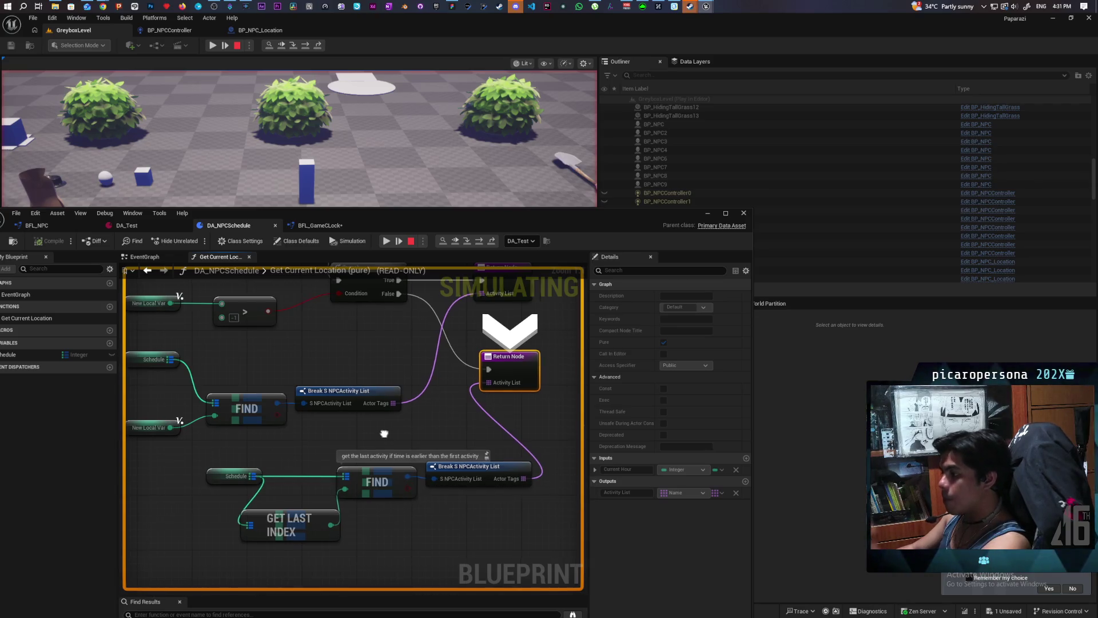
left_click_drag(295, 500, 375, 450)
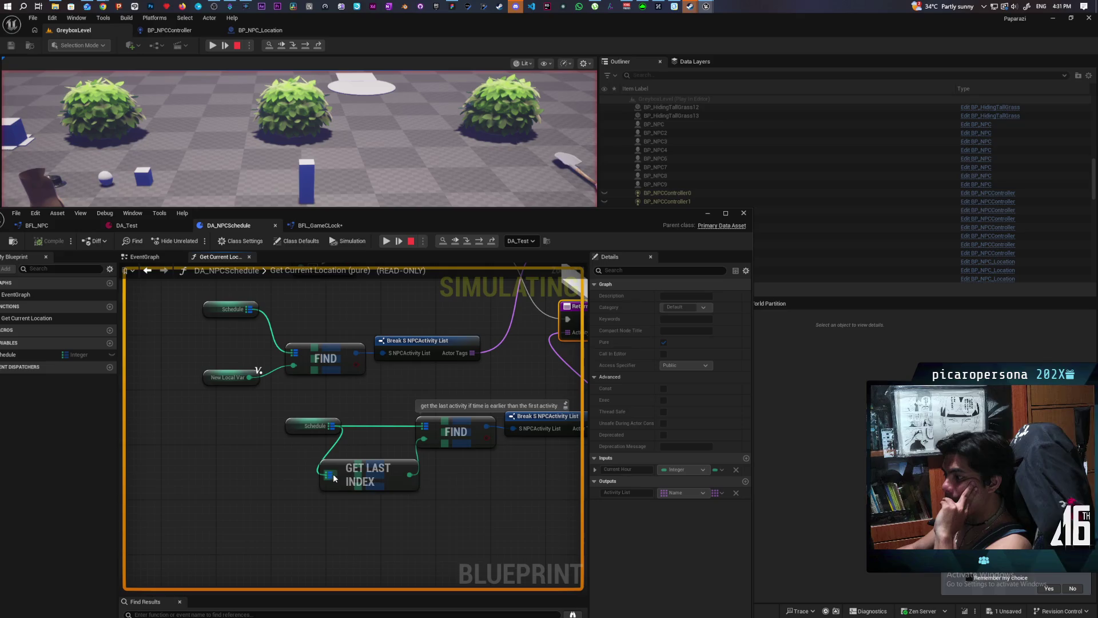
mouse_move(331, 475)
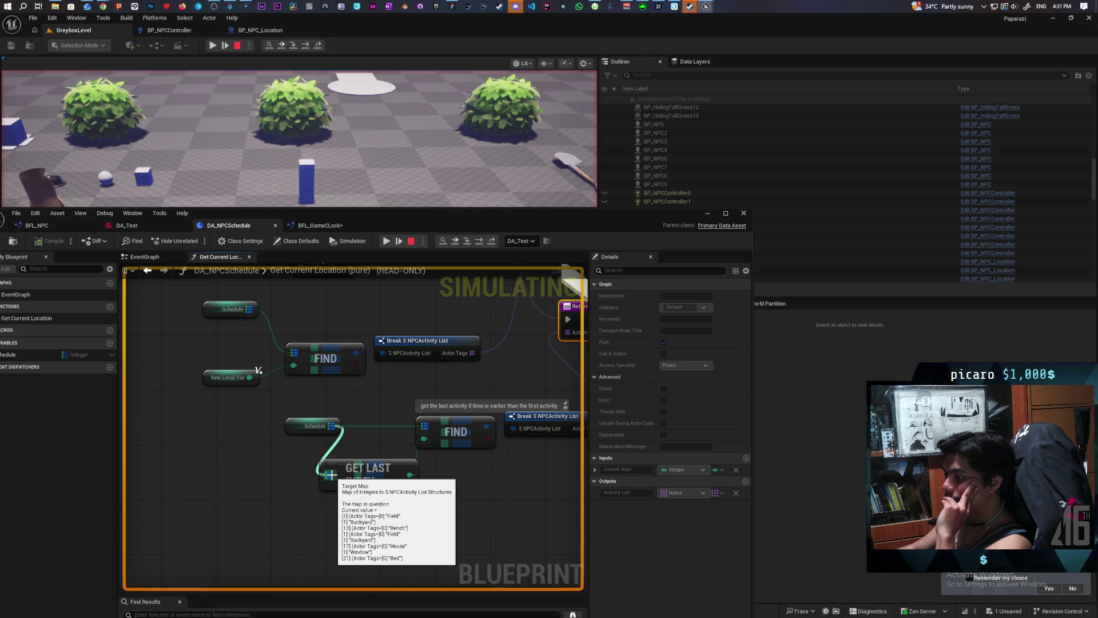
left_click(409, 241)
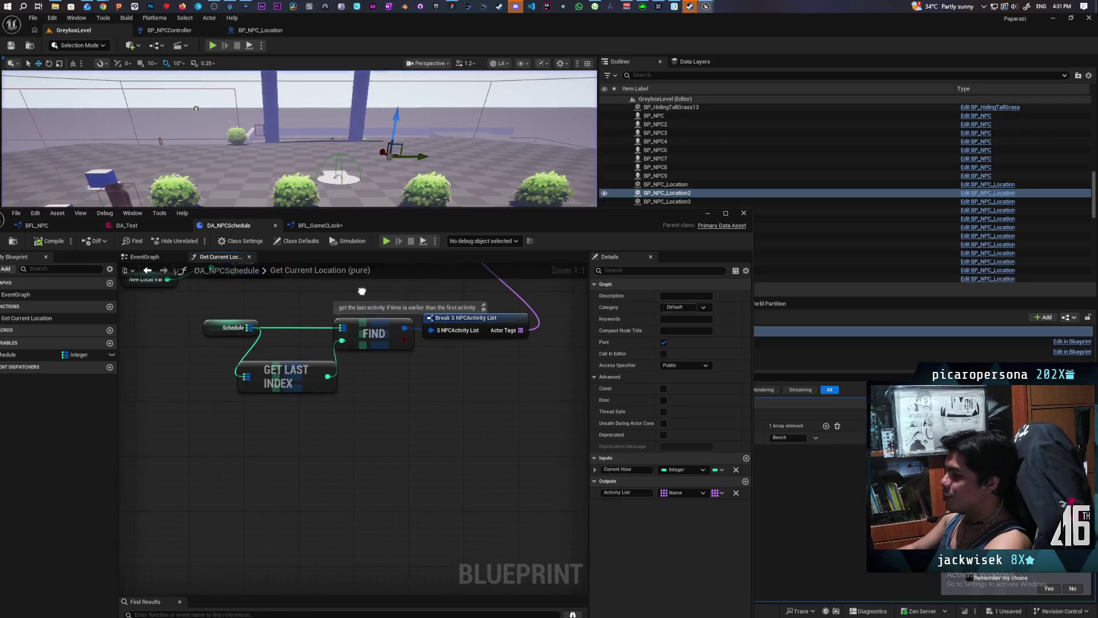
- Add a Get Key Value By Index node on Schedule, indexed by Get Last Index, into Break S NPCActivity List
left_click_drag(316, 442, 267, 445)
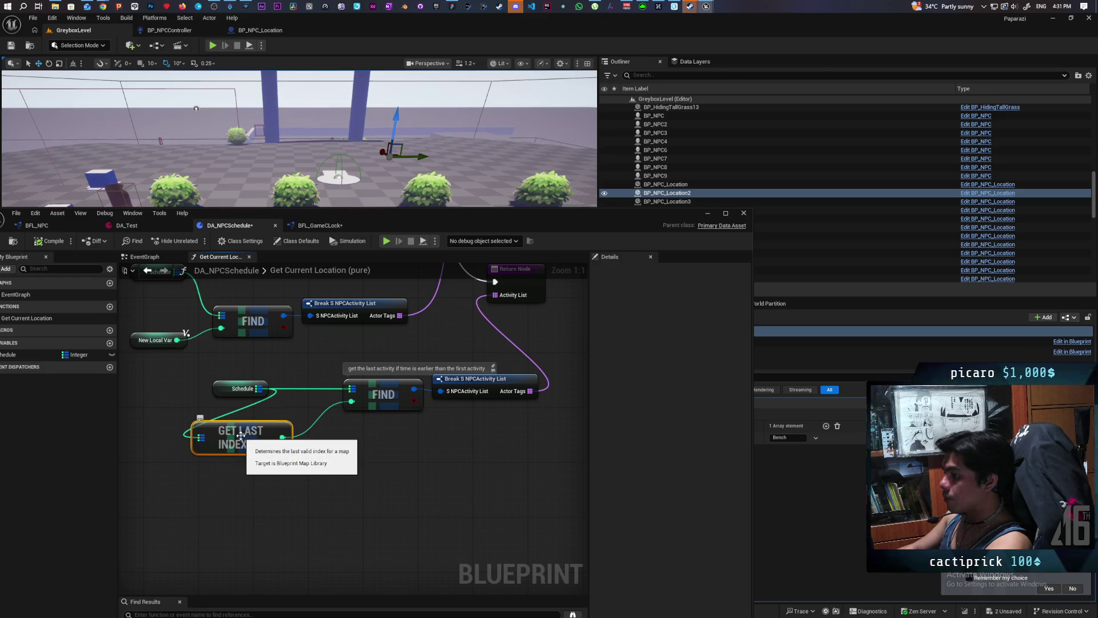
left_click(240, 475)
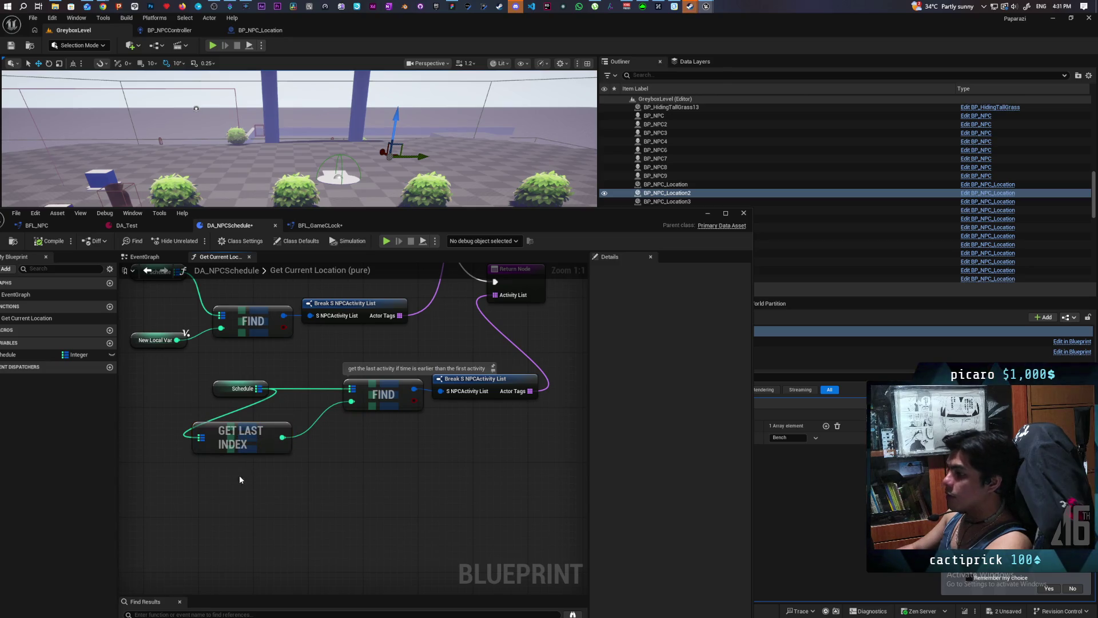
left_click(377, 403)
left_click(369, 418)
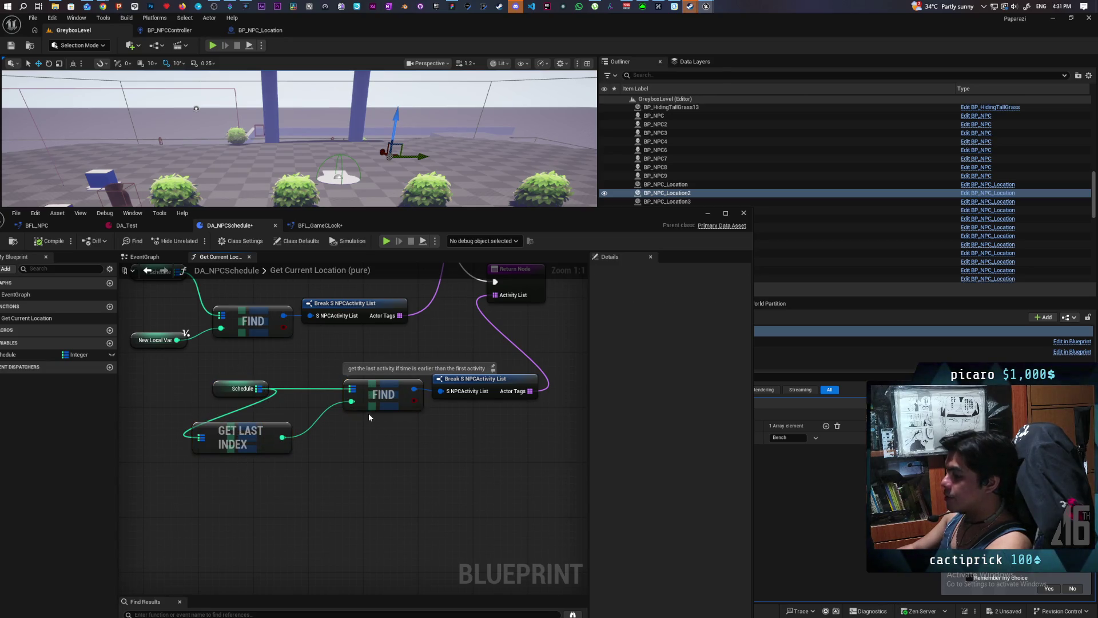
mouse_move(258, 389)
left_mouse_down()
mouse_move(379, 462)
mouse_move(366, 450)
left_mouse_up()
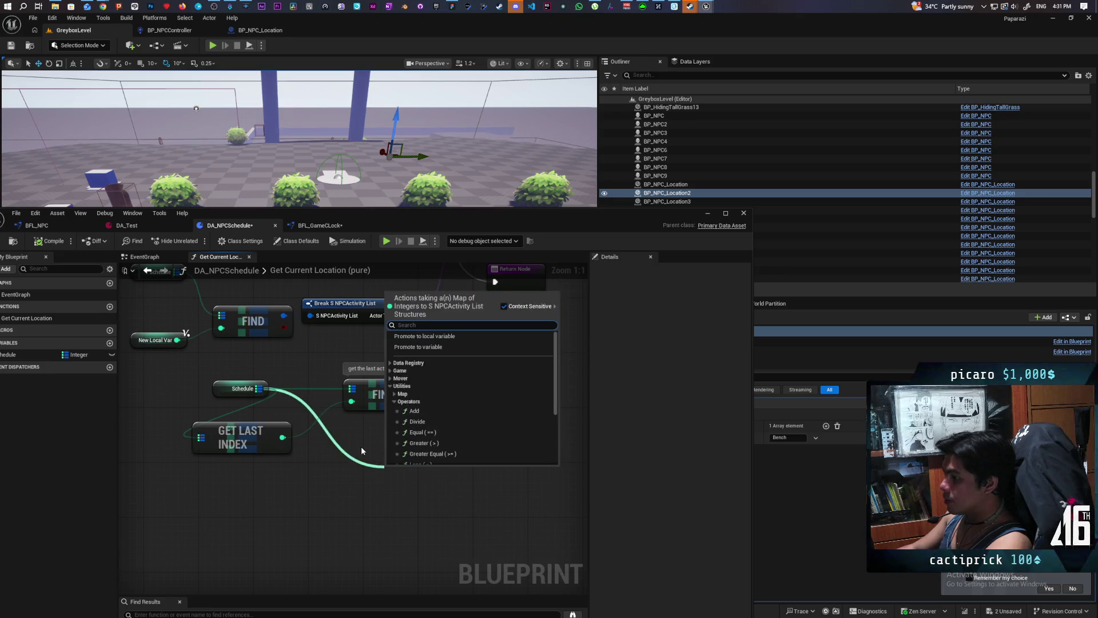
type("get")
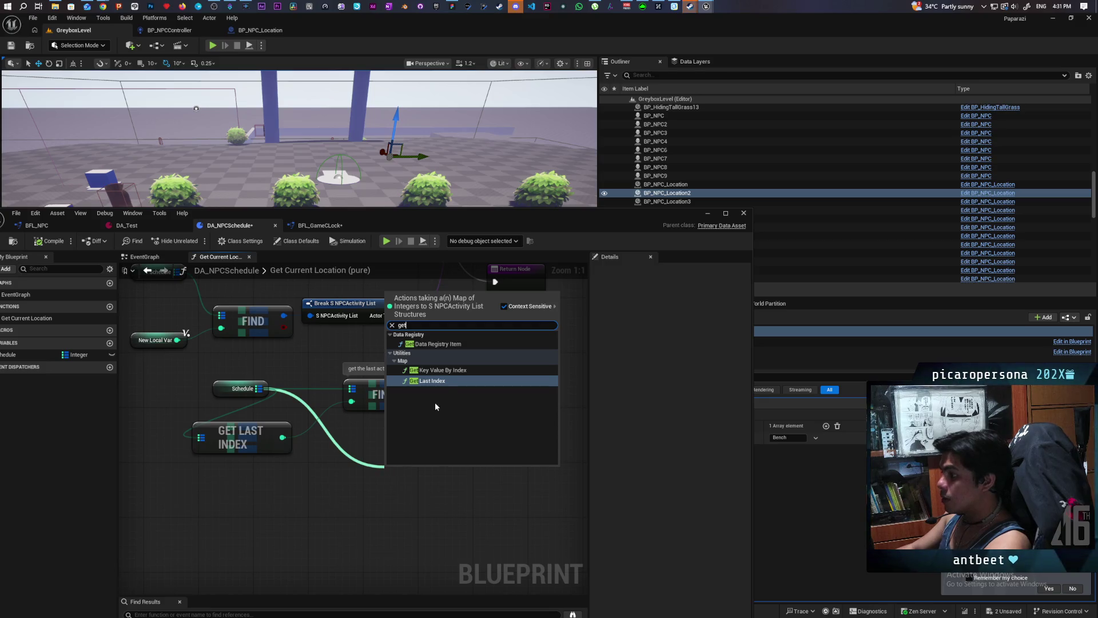
left_click(456, 371)
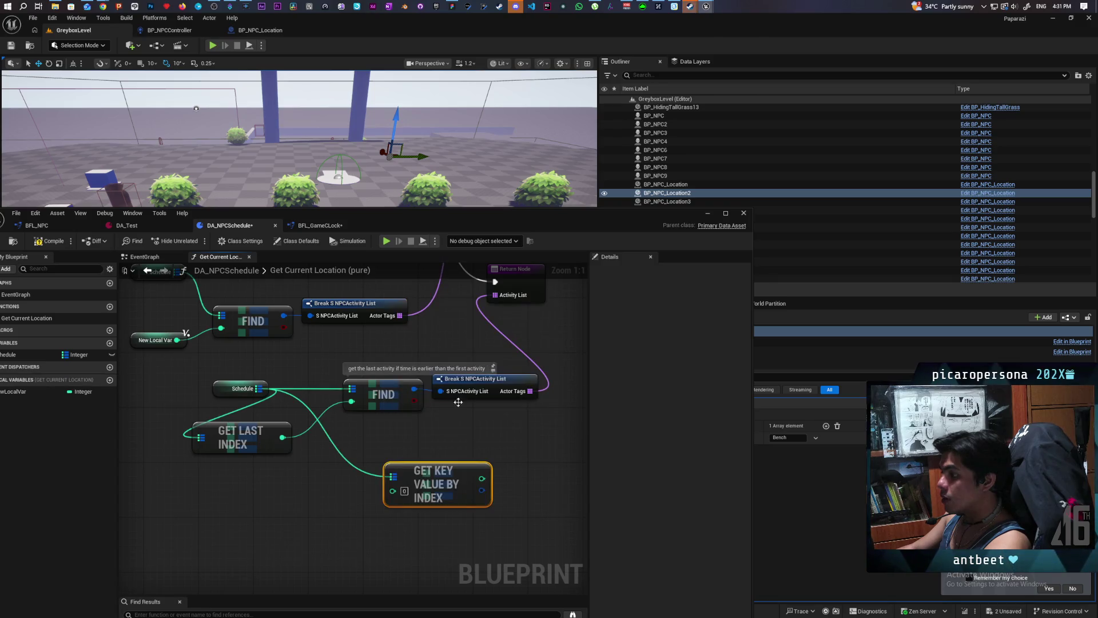
left_click_drag(431, 478, 366, 451)
mouse_move(282, 437)
left_mouse_down()
mouse_move(365, 451)
mouse_move(352, 451)
left_mouse_up()
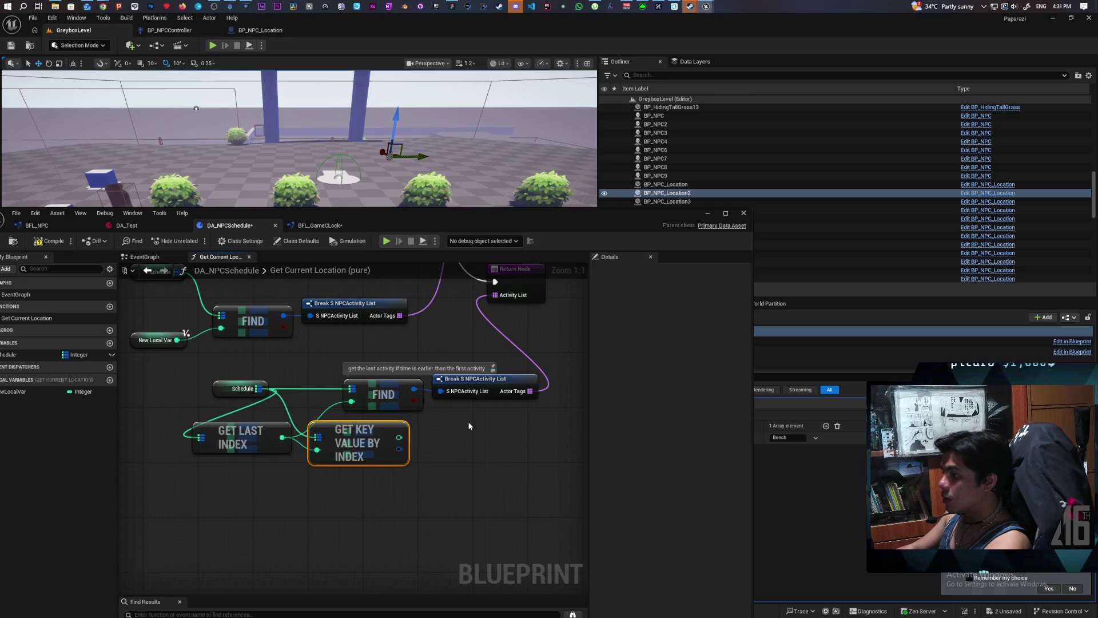
left_click_drag(399, 448, 441, 391)
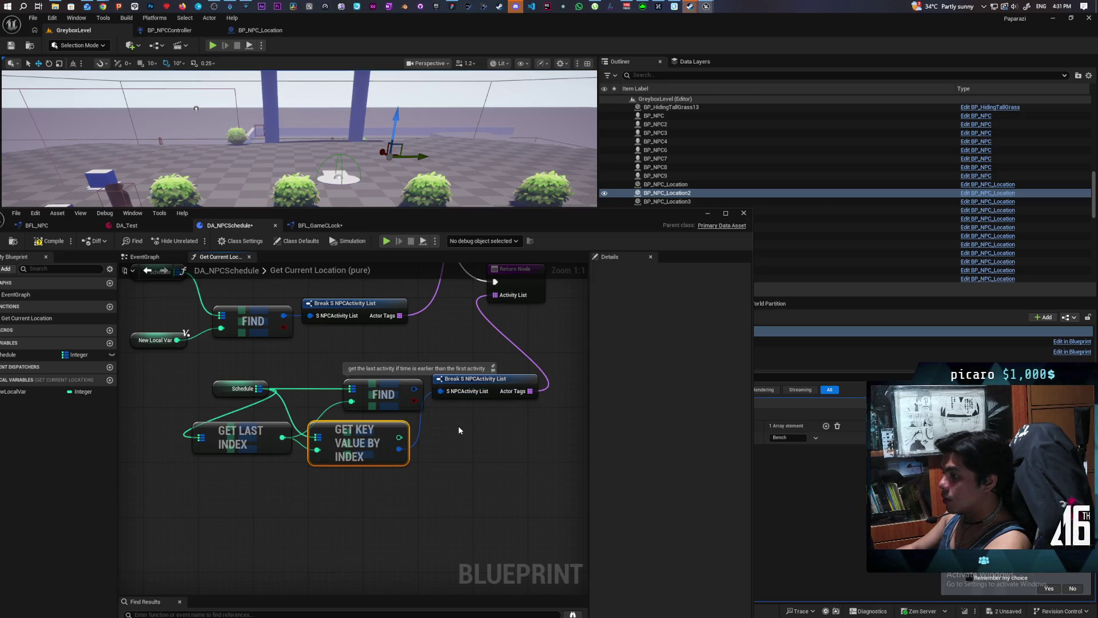
- Delete the old Find node and its comment, move Get Key Value By Index into its place, and save
left_click(383, 394)
key("Delete")
left_click_drag(357, 423, 354, 386)
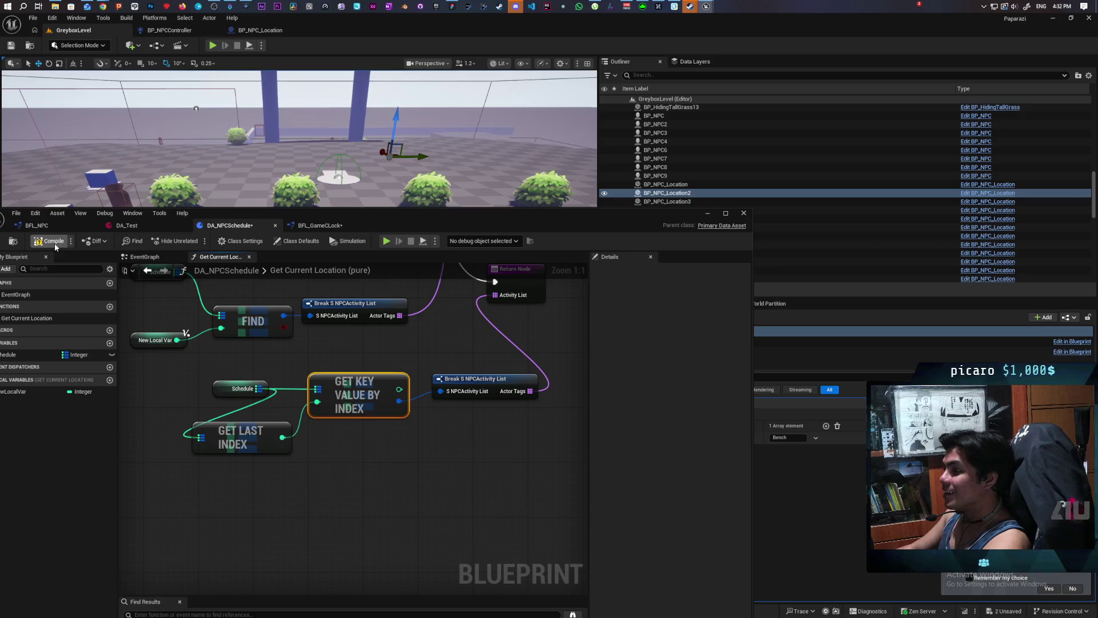
key("ctrl+shift+s")
- Remove the breakpoint from Get Current Location and minimize the schedule editor
scroll(357, 428, "down", 3)
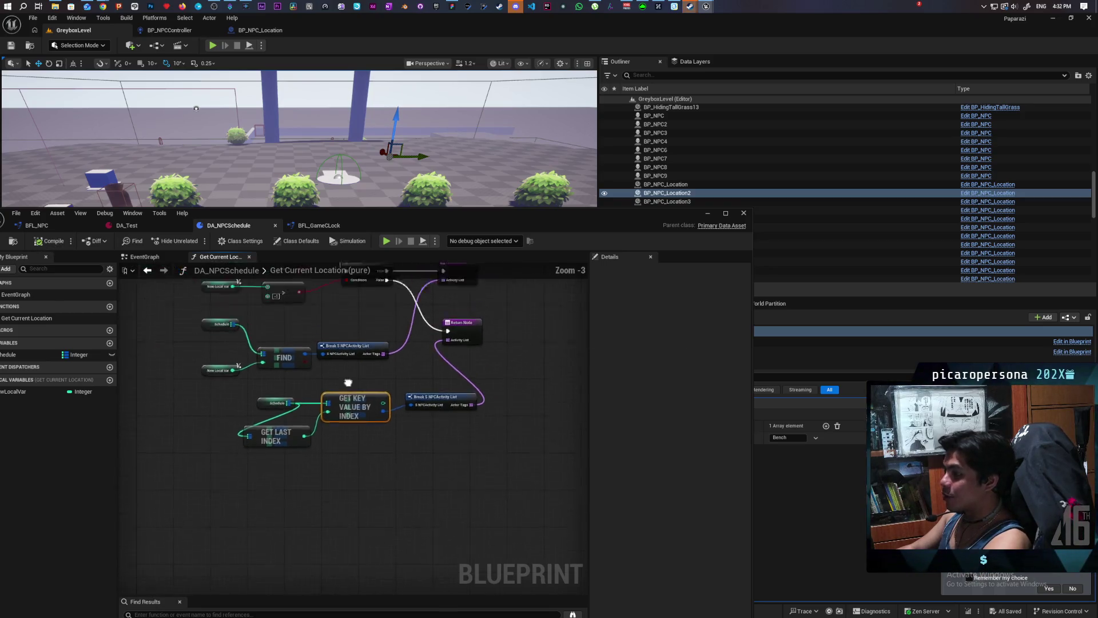
left_click_drag(356, 428, 381, 406)
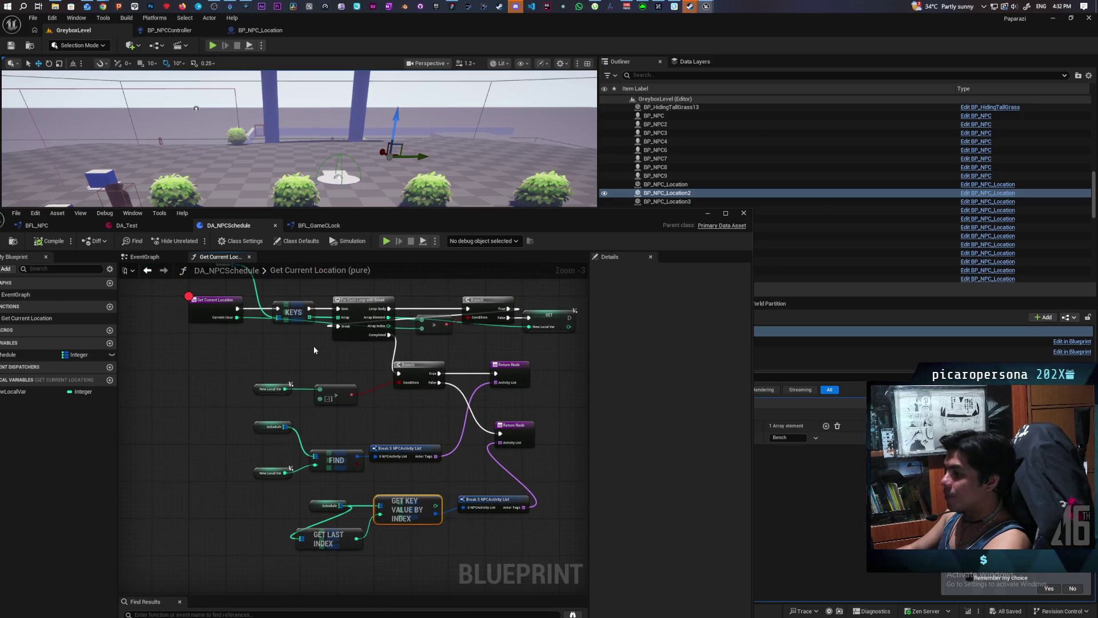
left_click(202, 314)
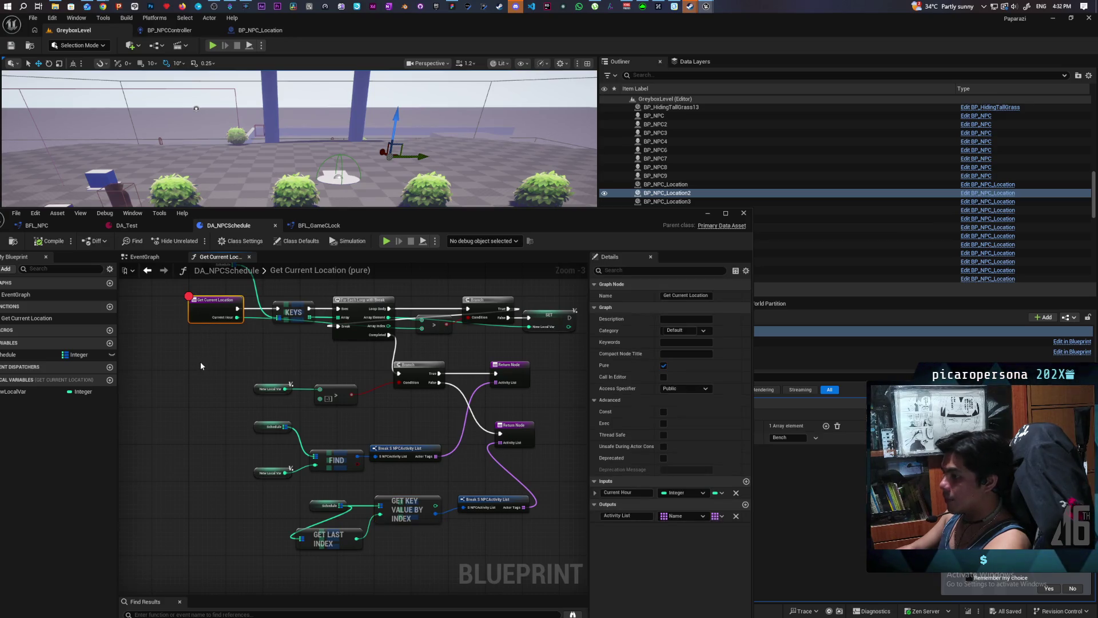
key("F9")
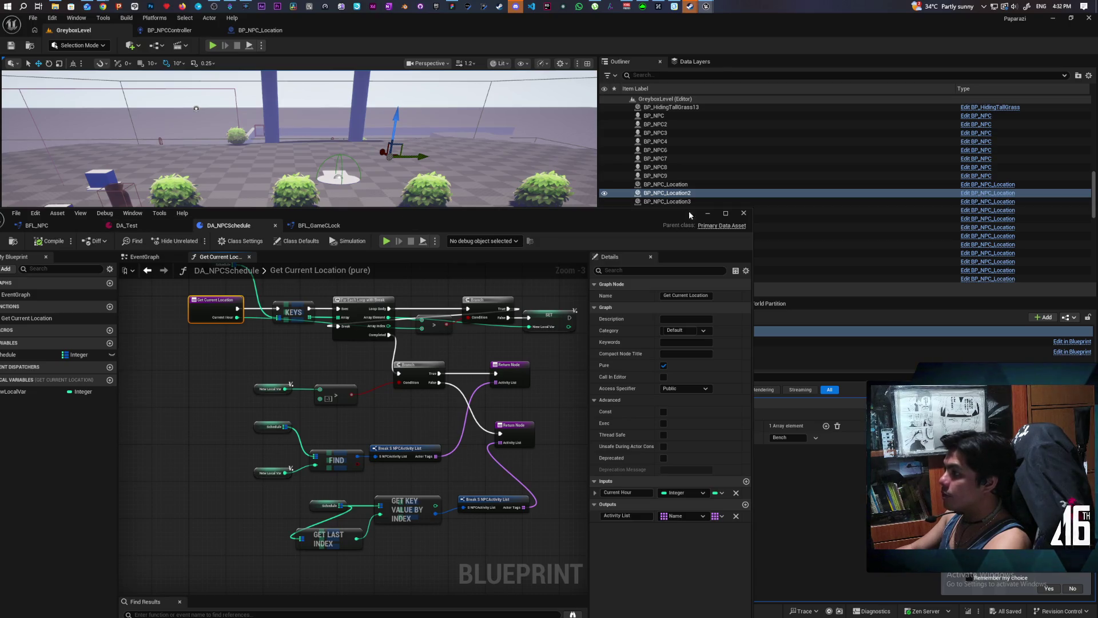
left_click(707, 215)
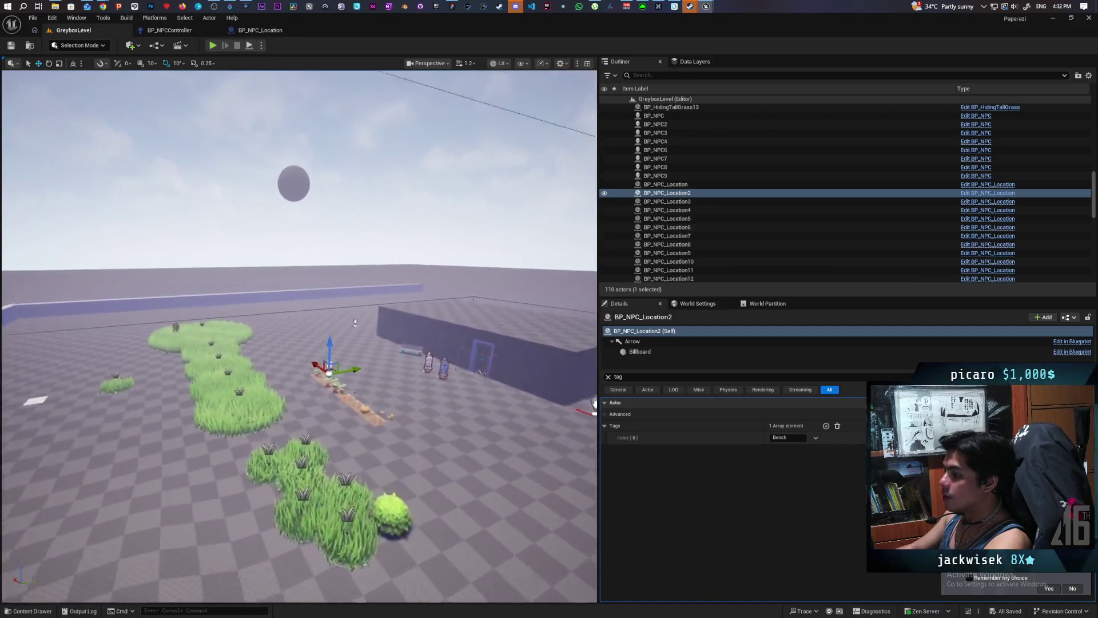
- Set BP_NPC_Location2's first tag to Bed and save the level
left_click(786, 437)
type("Benc")
type("d")
key("Return")
left_click(10, 45)
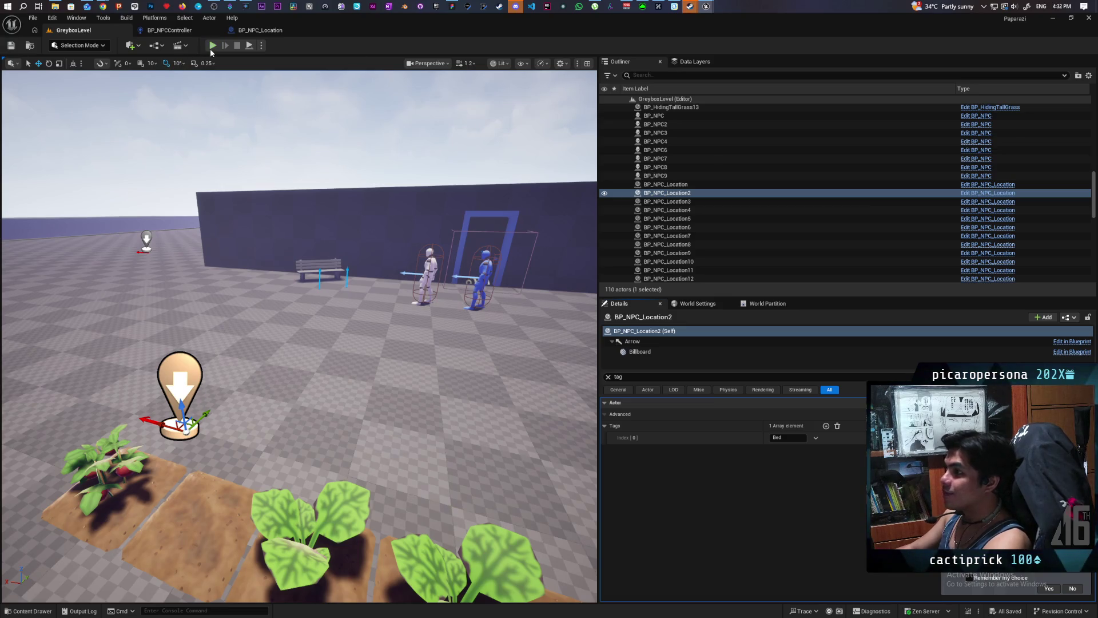
- Playtest the level, walking and jumping the character around, then stop the session
left_click(212, 46)
key("w")
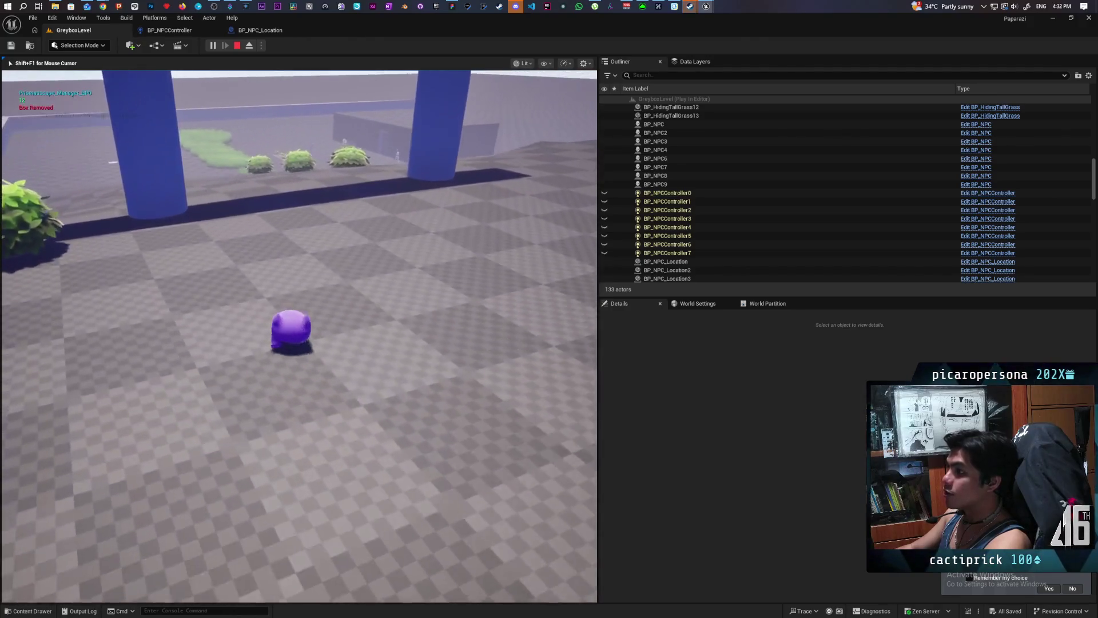
key("space")
key("w")
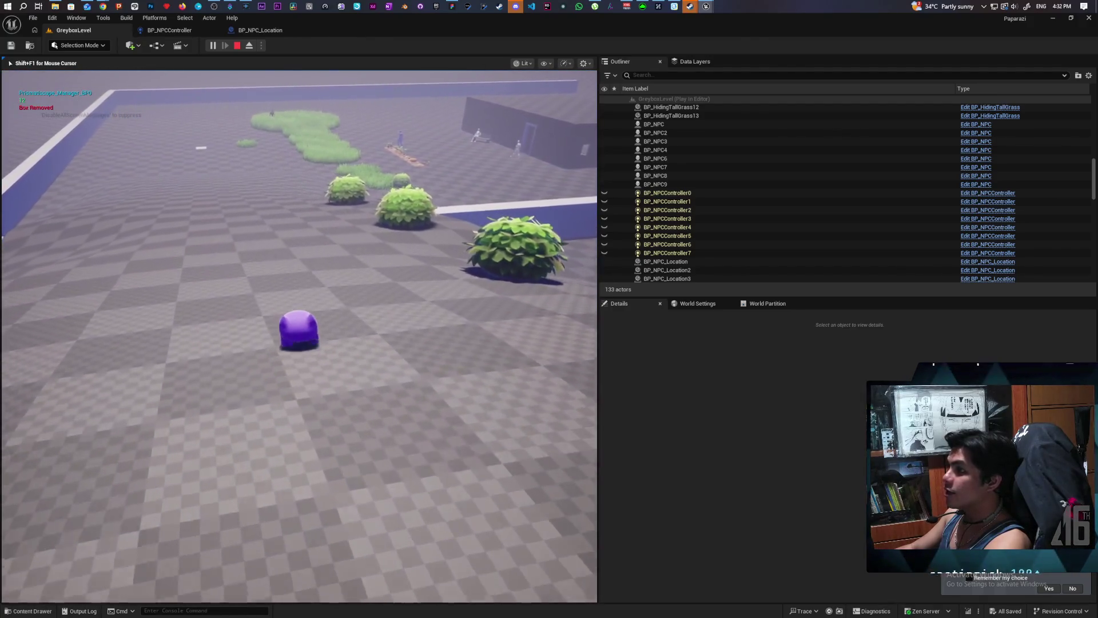
key("w")
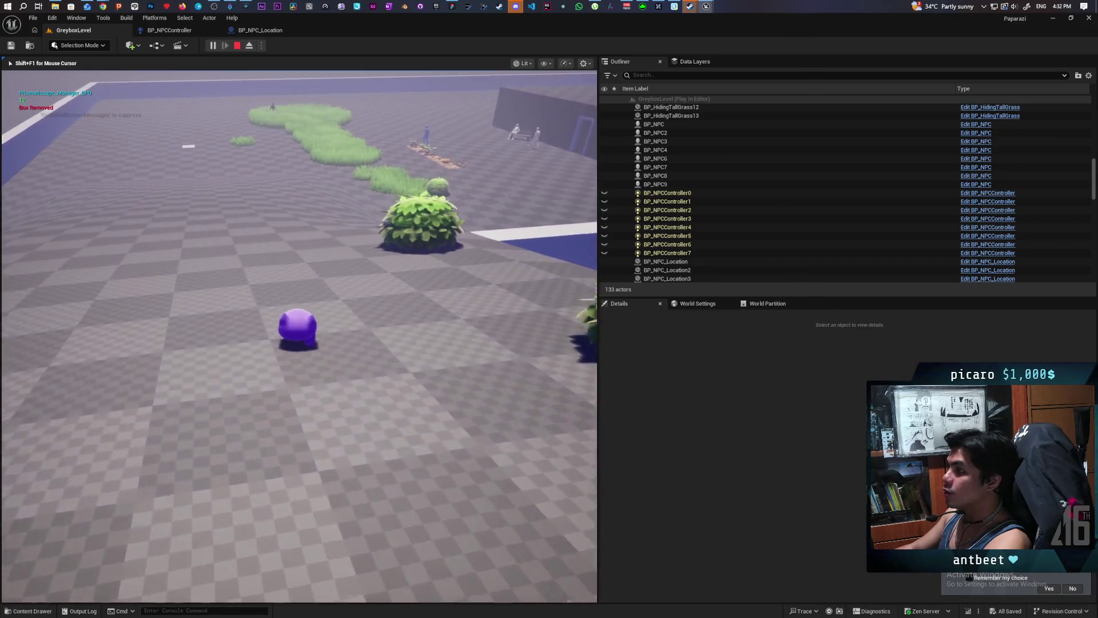
key("s")
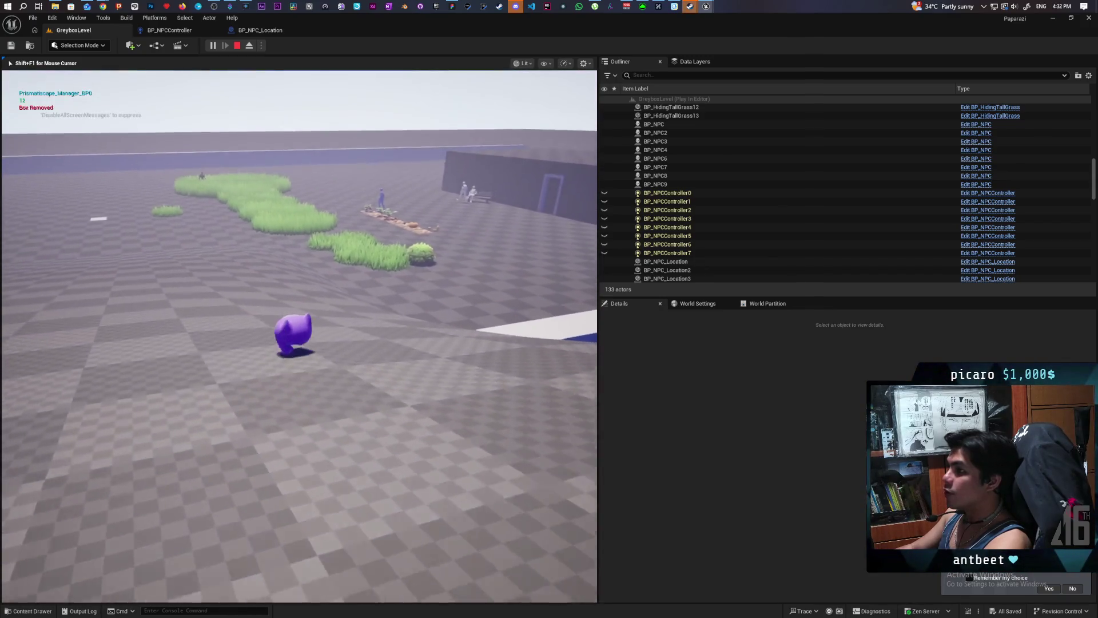
key("w")
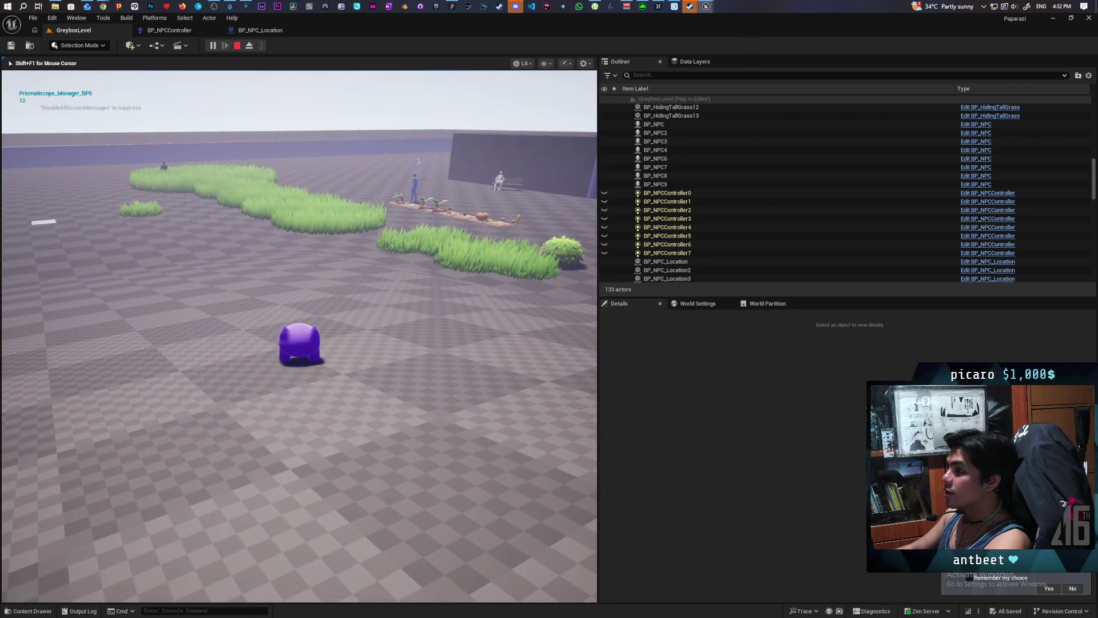
mouse_move(299, 343)
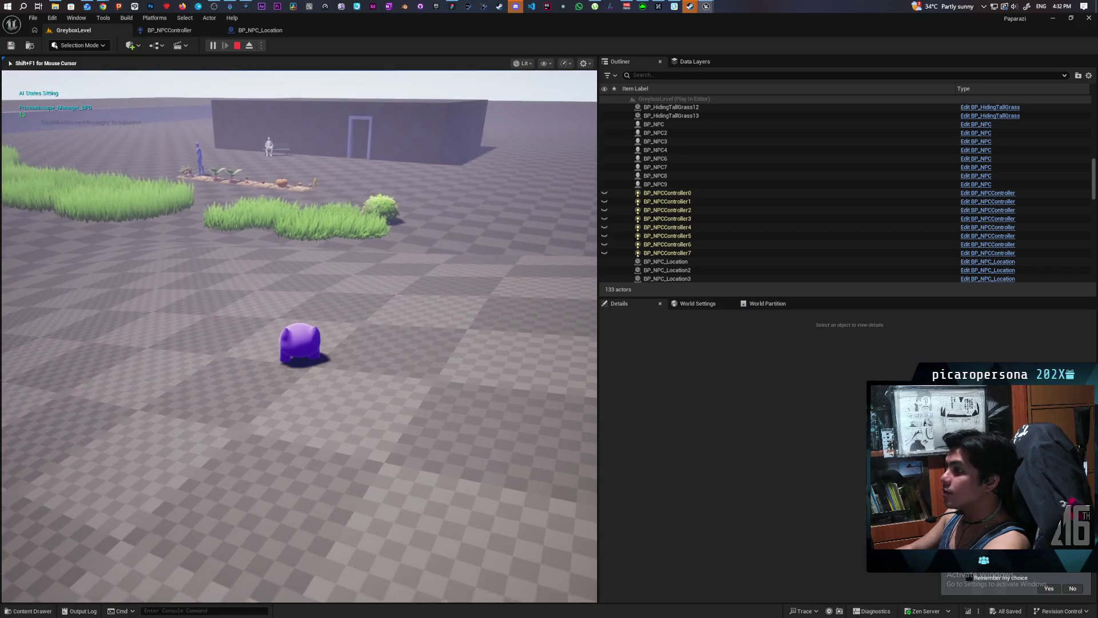
key("Escape")
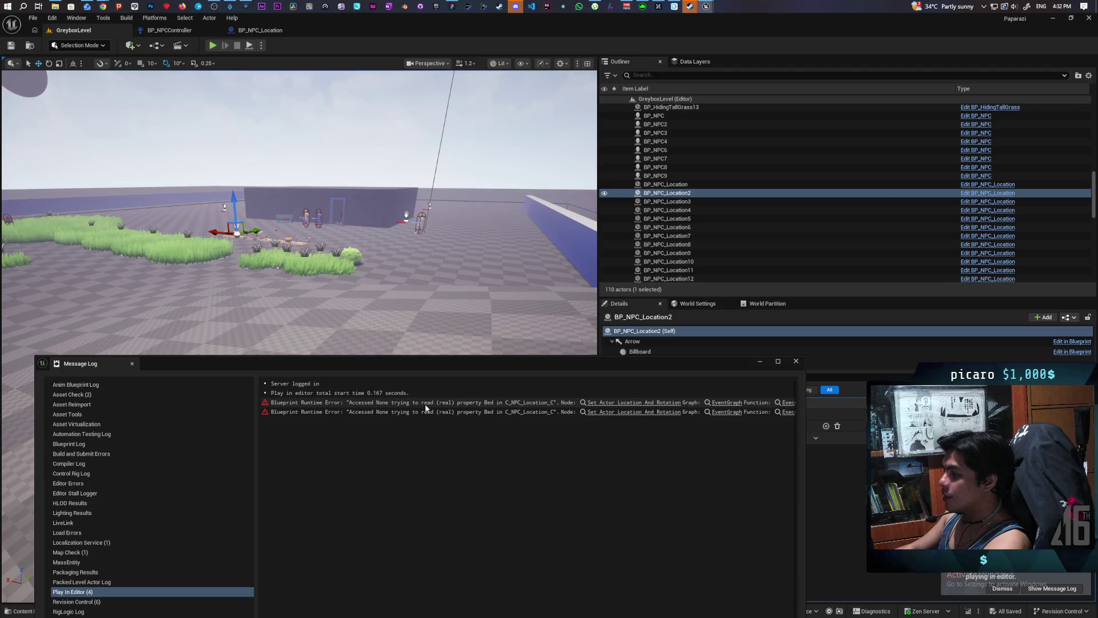
- Follow the error link to the controller's Set Actor Location And Rotation node, close the log, and return to GreyboxLevel
left_click(600, 403)
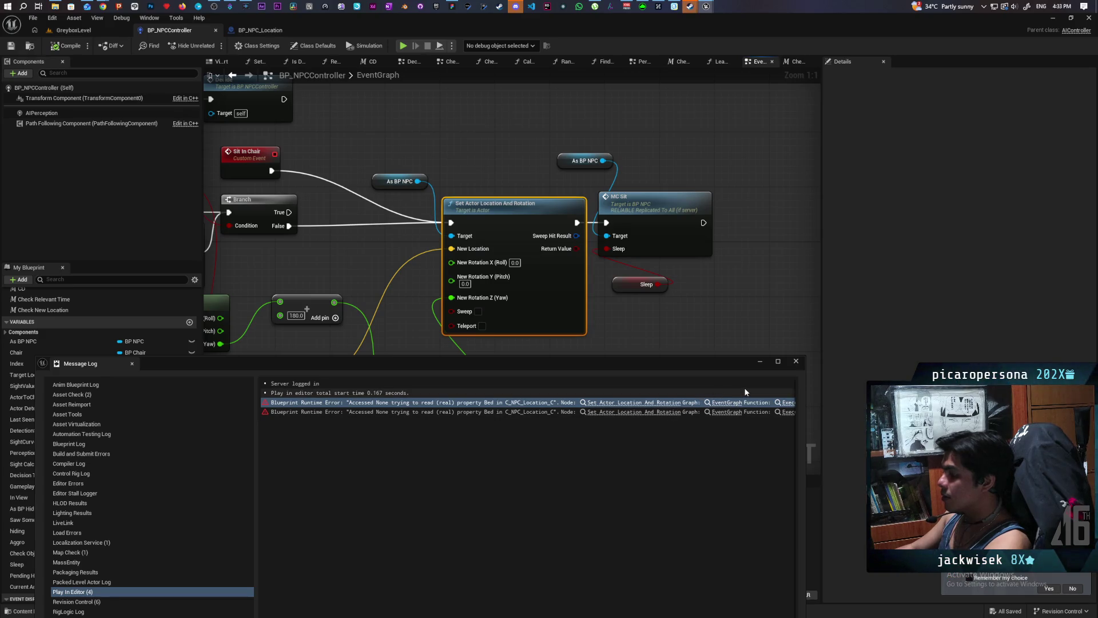
scroll(322, 255, "down", 4)
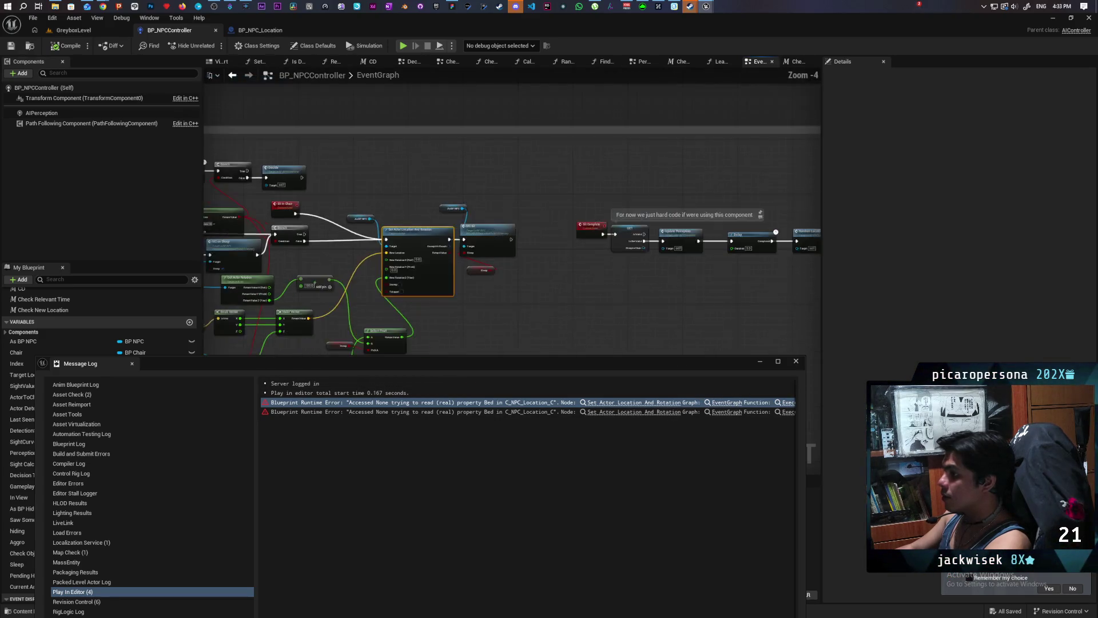
left_click_drag(519, 182, 551, 214)
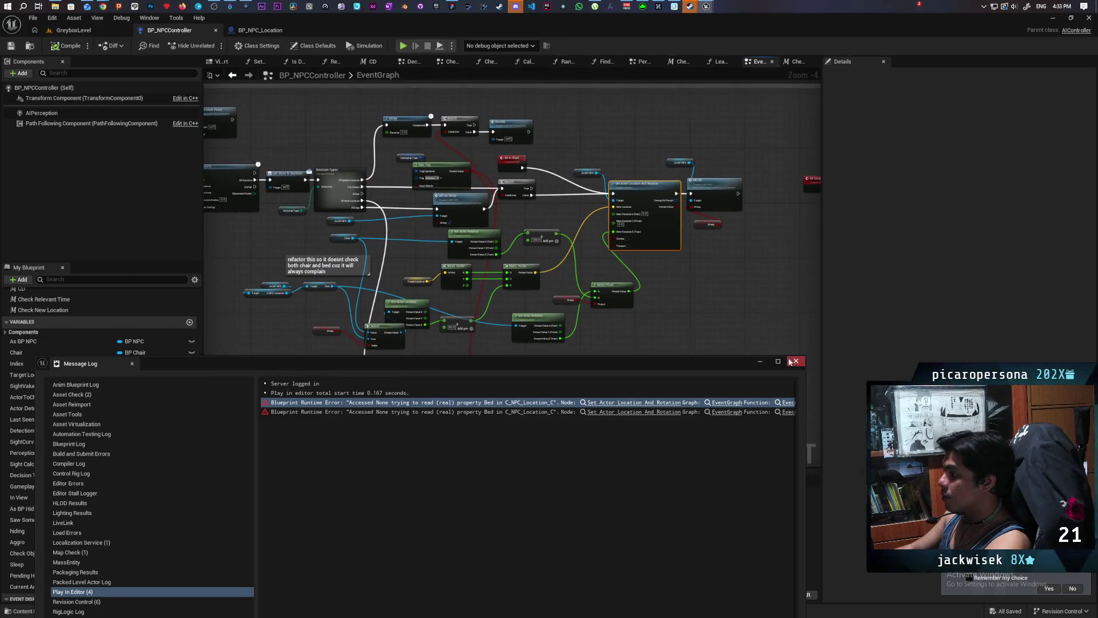
left_click(795, 361)
left_click(73, 31)
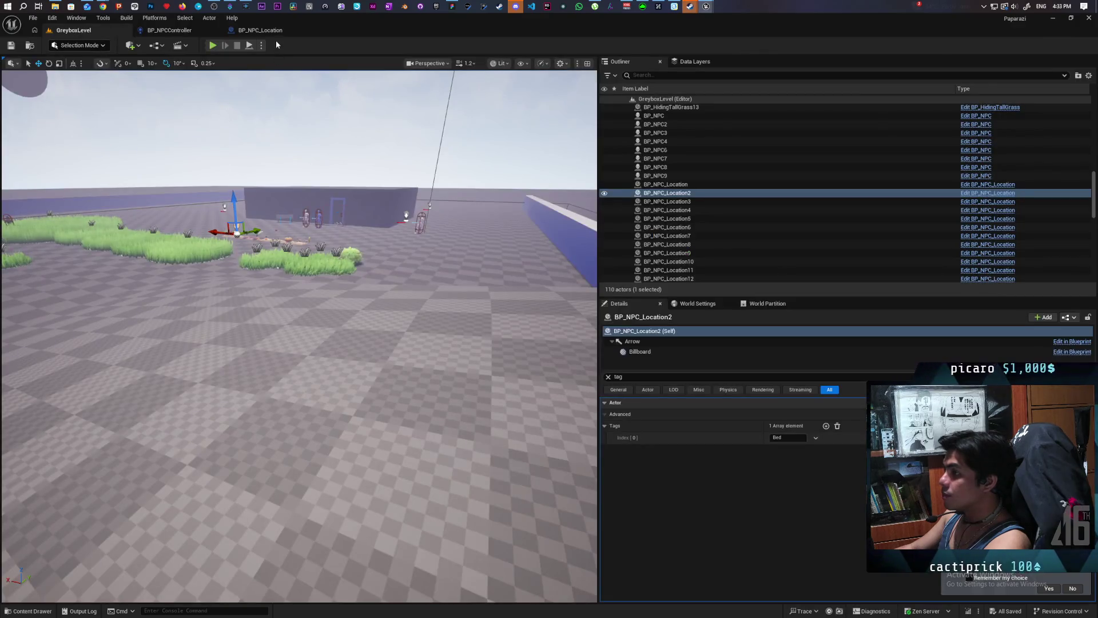
- Open BP_NPC_Location and shift the Delay and Unpause Timer by Handle nodes to the right
left_click(260, 30)
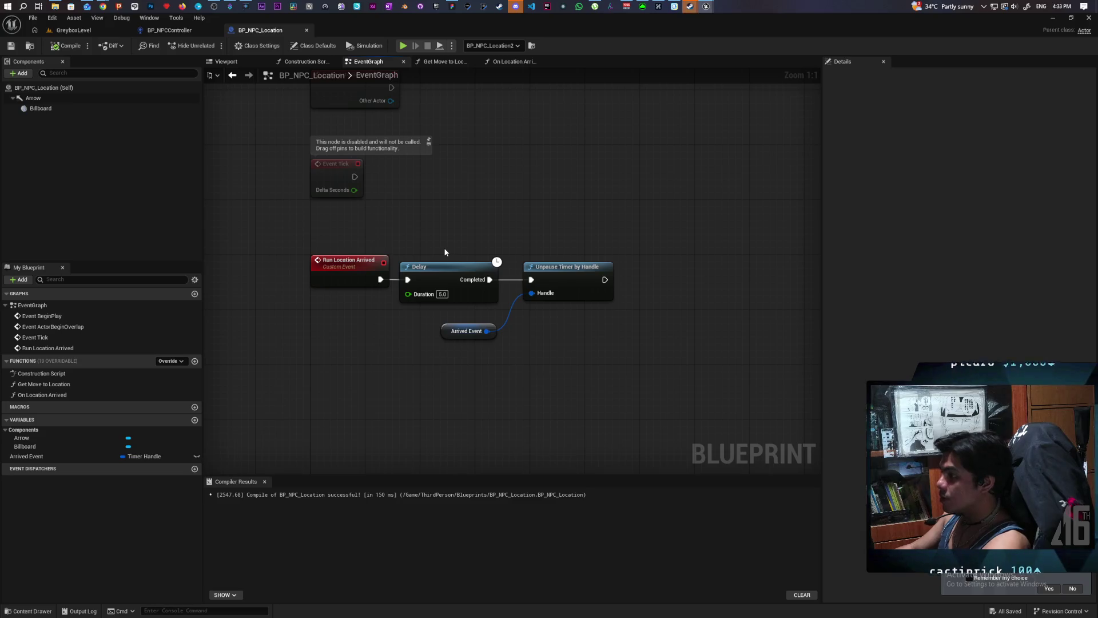
left_click_drag(457, 260, 523, 334)
left_click_drag(442, 278, 543, 278)
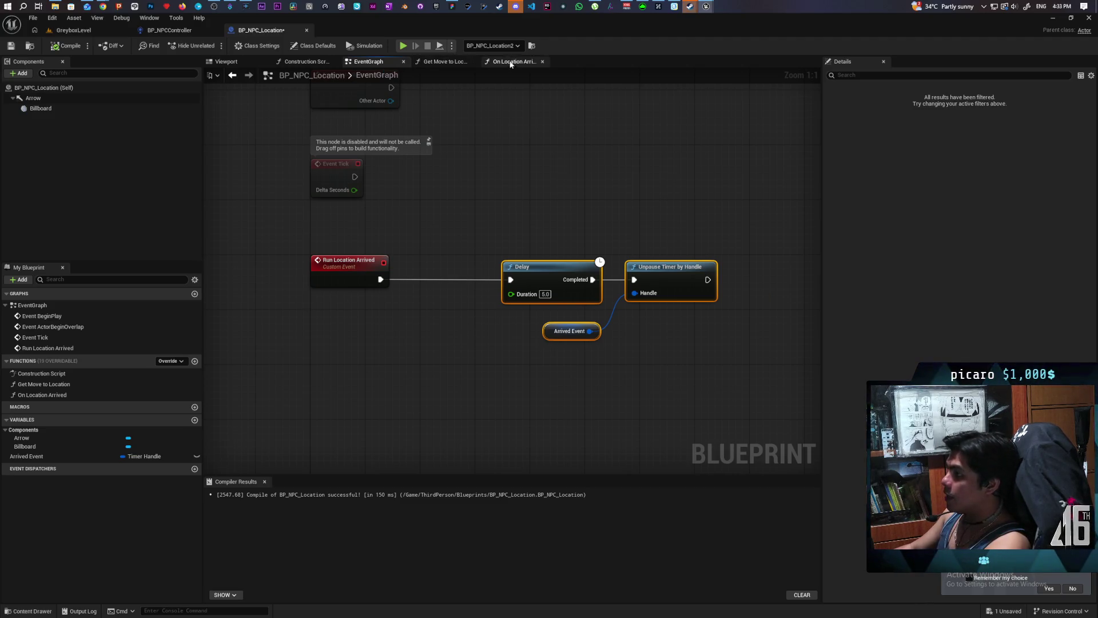
- Browse the blueprint's graph tabs, ending on the On Location Arrived function
left_click(305, 62)
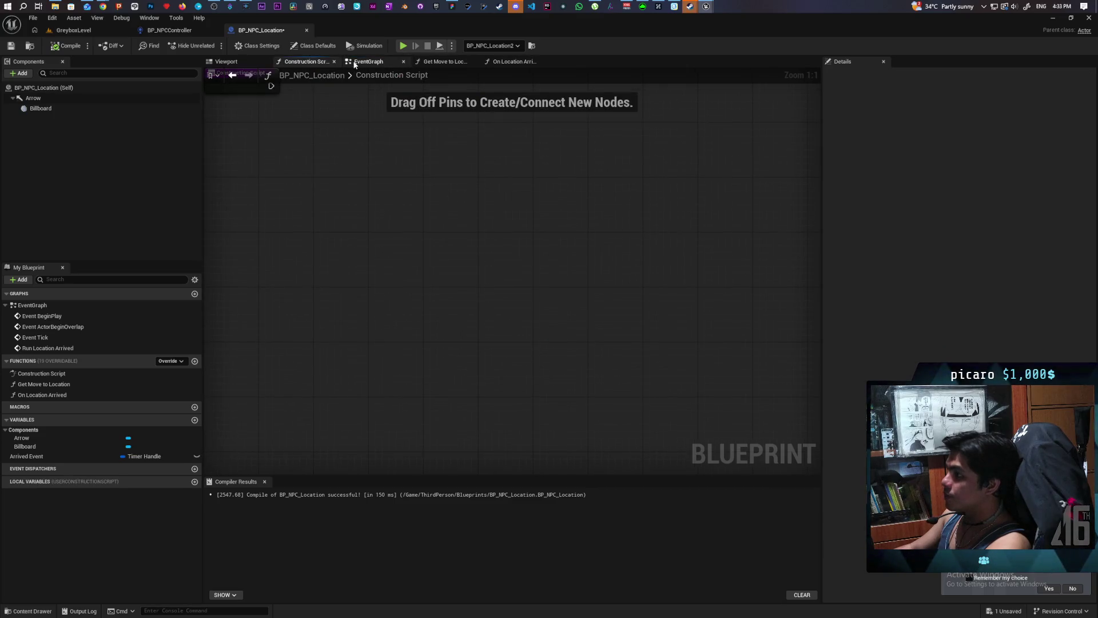
left_click(368, 61)
left_click(320, 61)
left_click(368, 61)
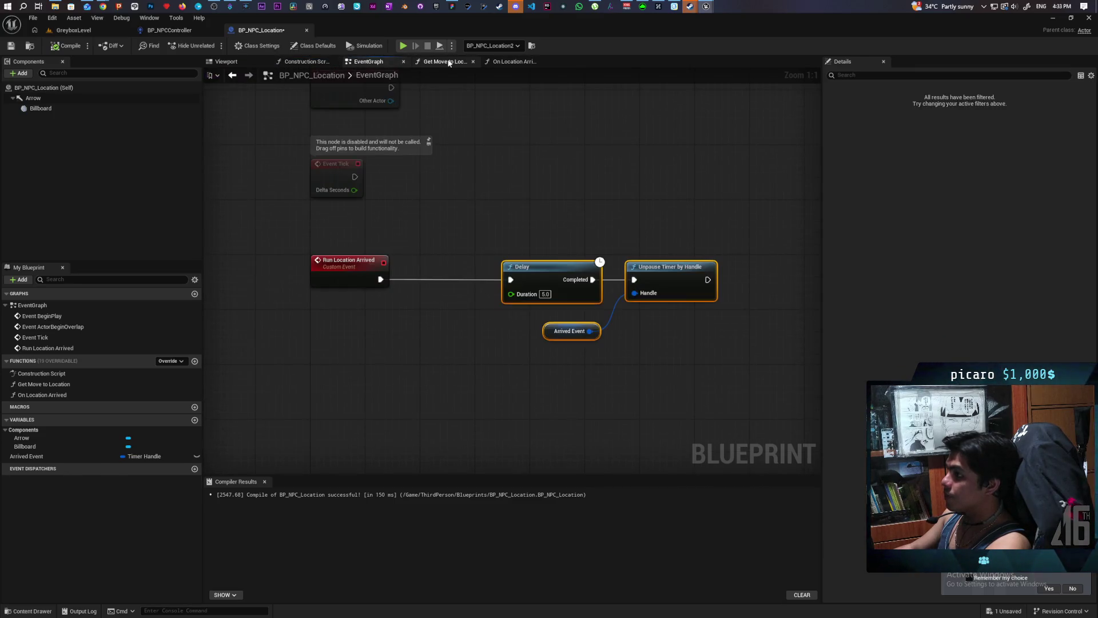
left_click(445, 61)
left_click(514, 61)
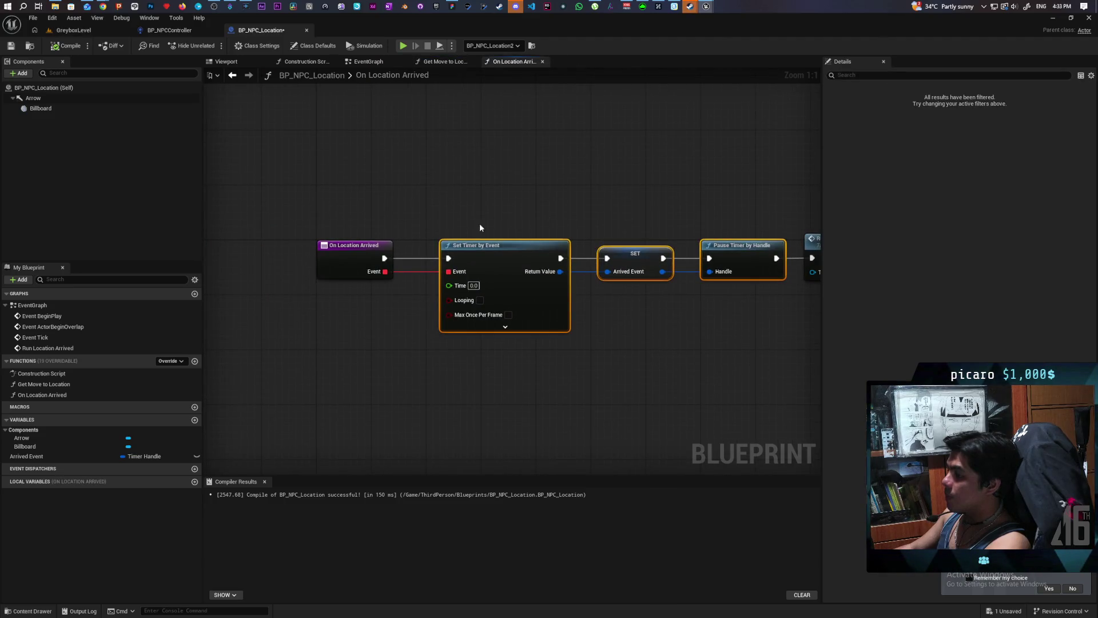
- Add an On Location Arrived call fed from the Event pin, placed above Set Timer by Event
scroll(383, 181, "down", 3)
left_click_drag(319, 190, 707, 300)
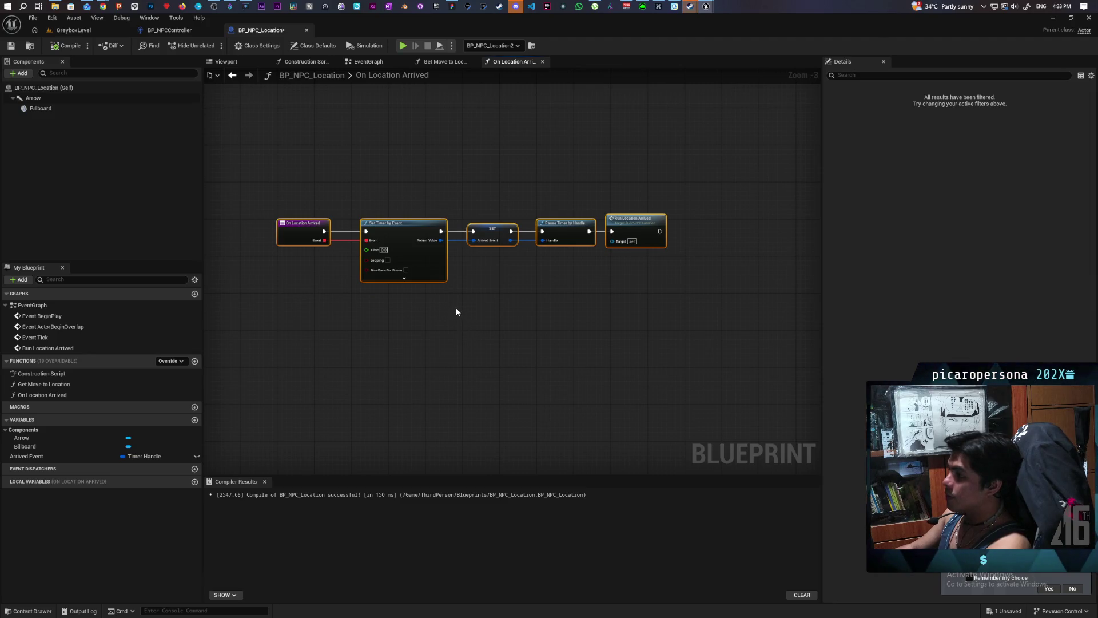
left_click(455, 309)
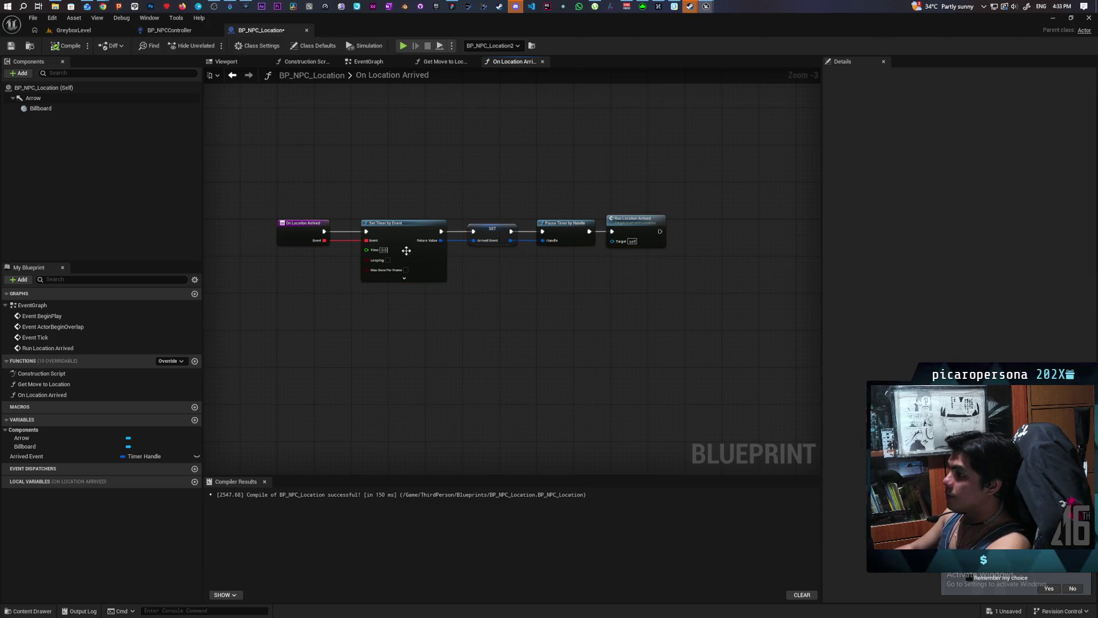
left_click_drag(297, 206, 494, 290)
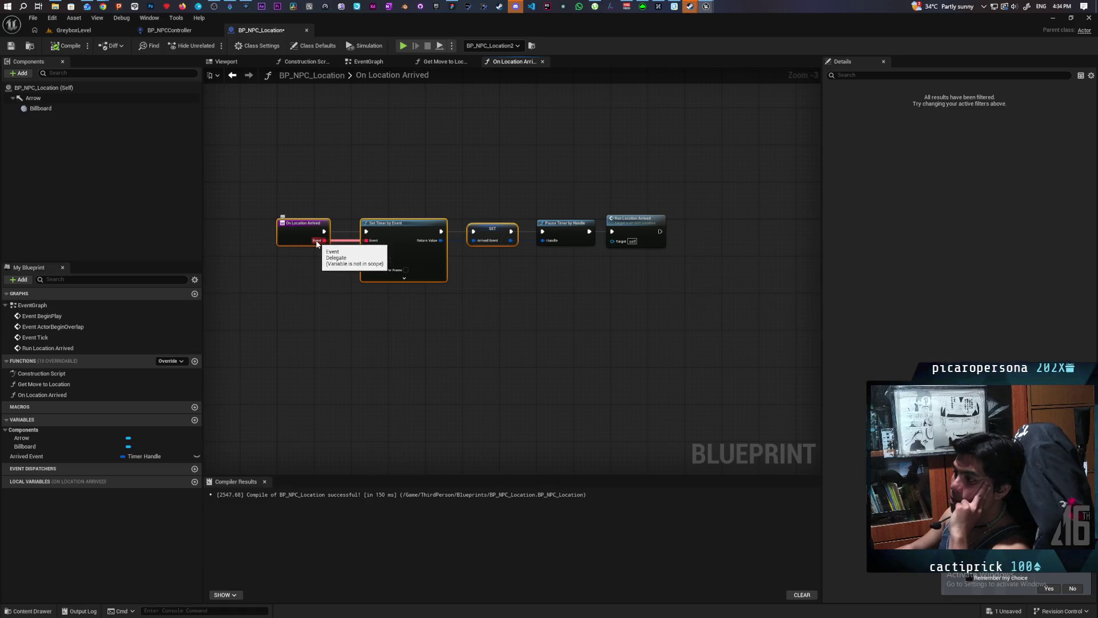
left_click_drag(323, 243, 329, 334)
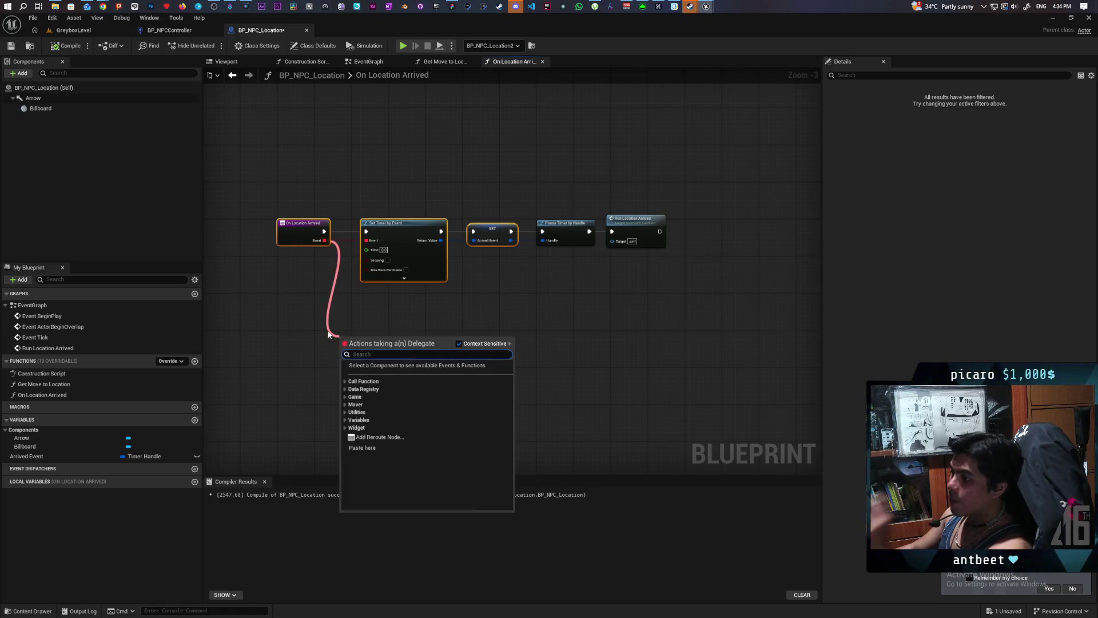
type("on loc")
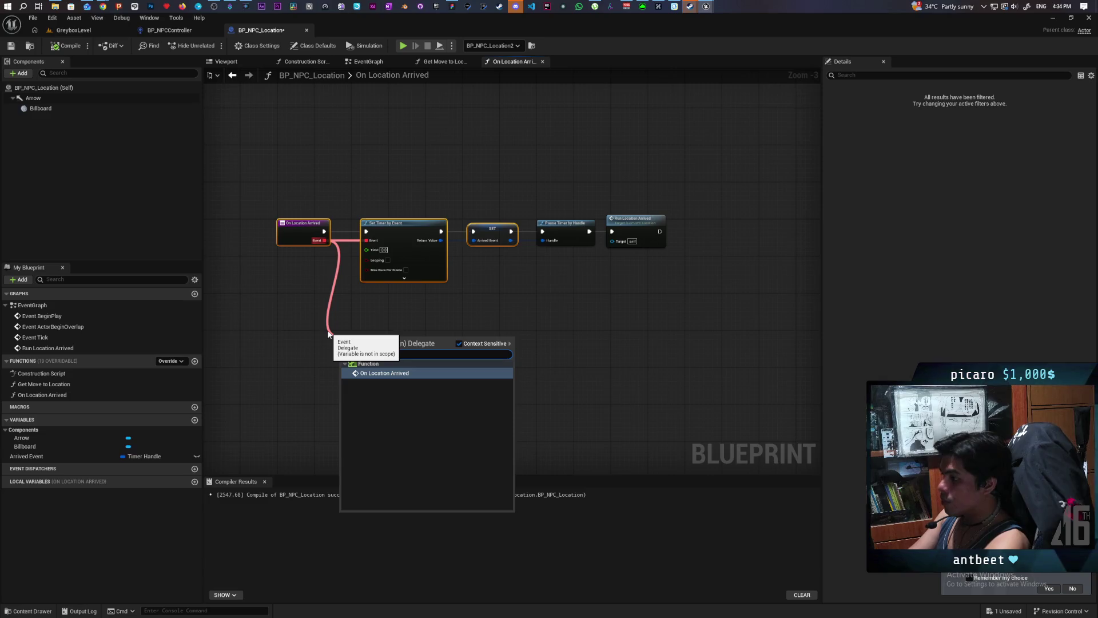
key("Return")
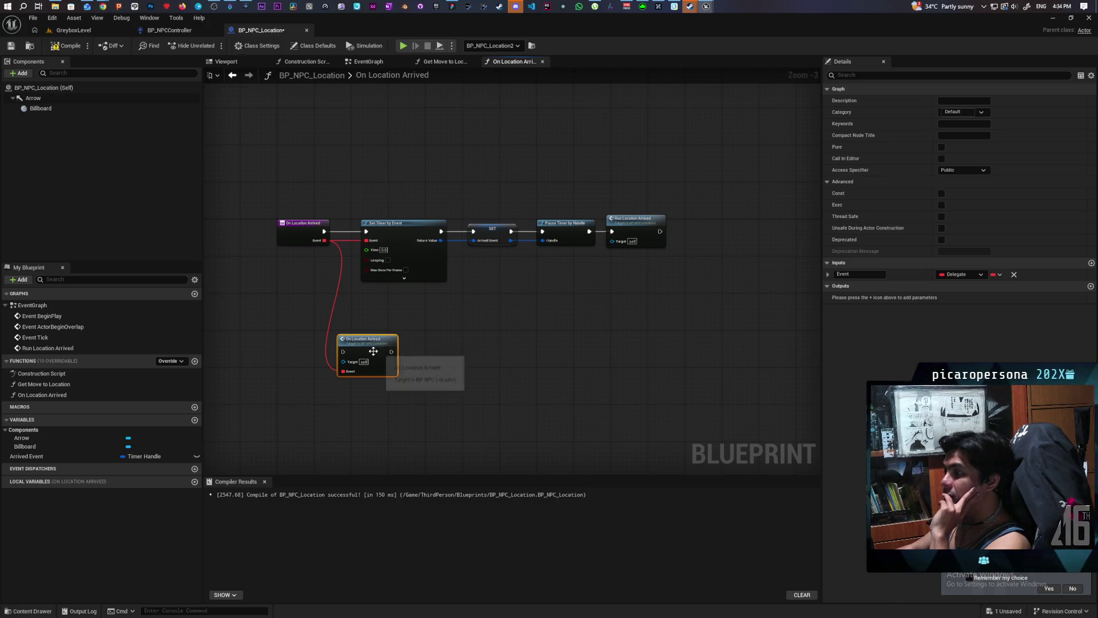
scroll(373, 351, "up", 3)
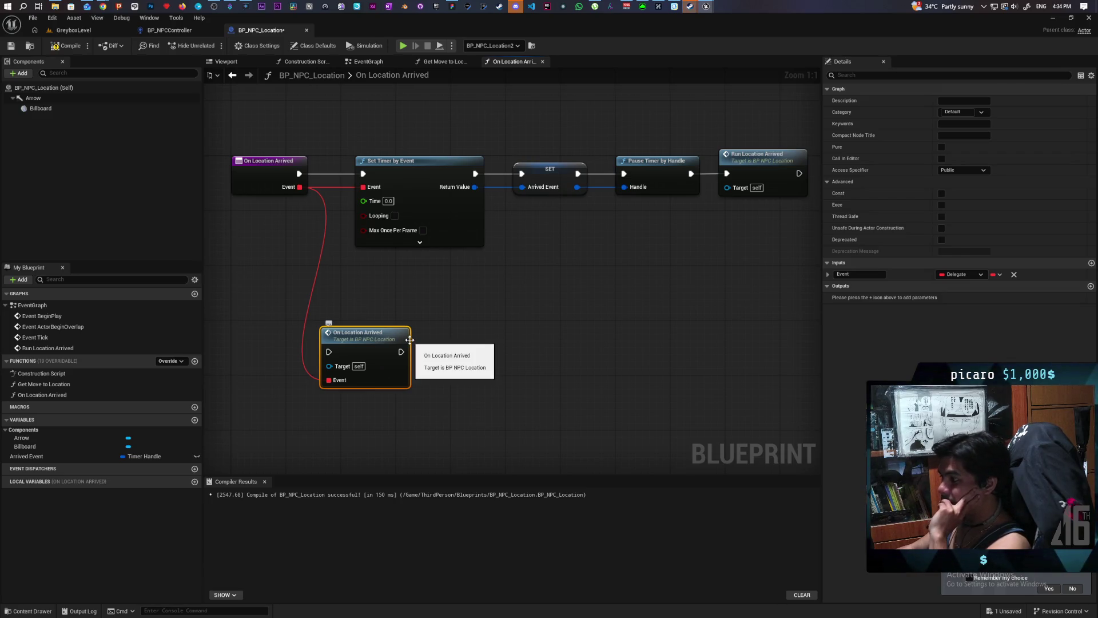
mouse_move(371, 350)
left_mouse_down()
mouse_move(373, 104)
mouse_move(398, 104)
mouse_move(408, 251)
mouse_move(382, 179)
mouse_move(395, 171)
mouse_move(410, 177)
mouse_move(411, 221)
left_mouse_up()
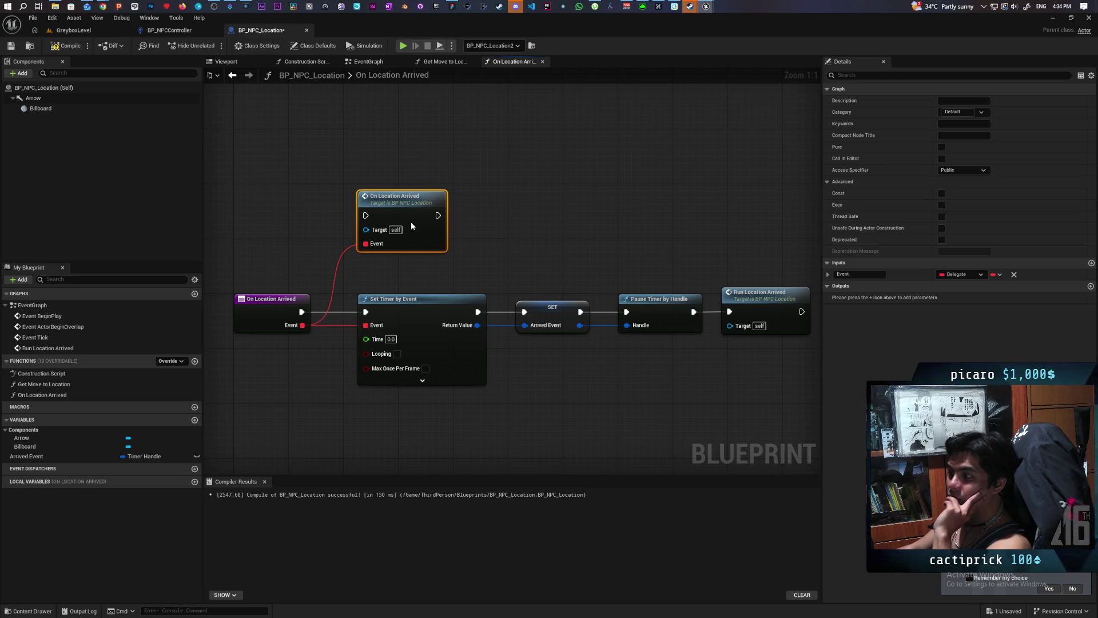
key("ctrl+z")
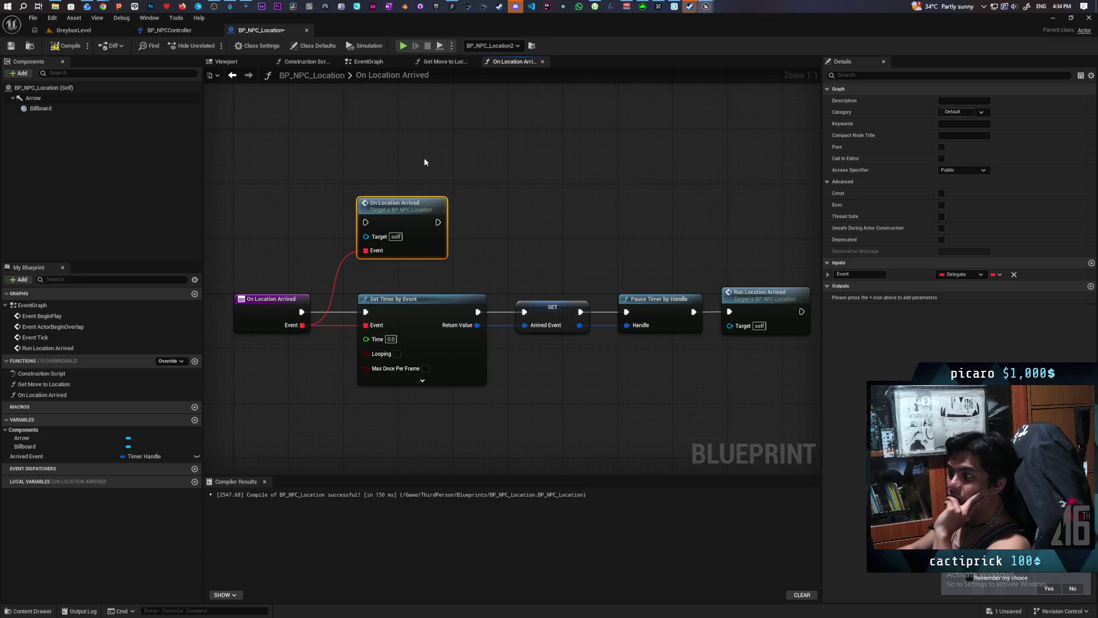
- Glance at BP_NPCController, then select and deselect the new call node in BP_NPC_Location
left_click(424, 159)
left_click(169, 29)
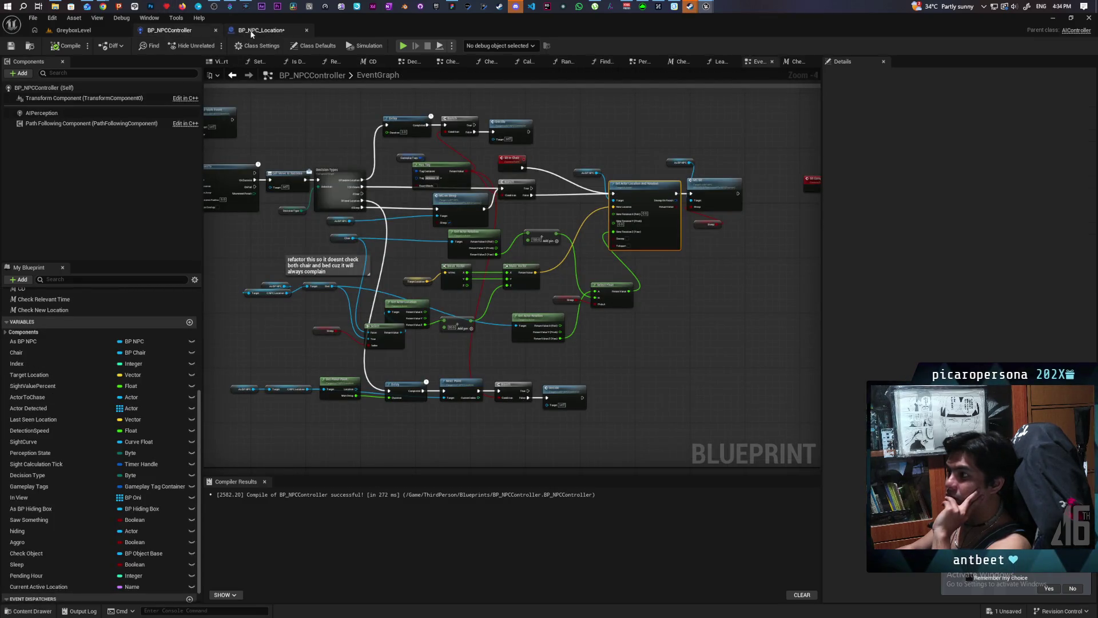
left_click(261, 30)
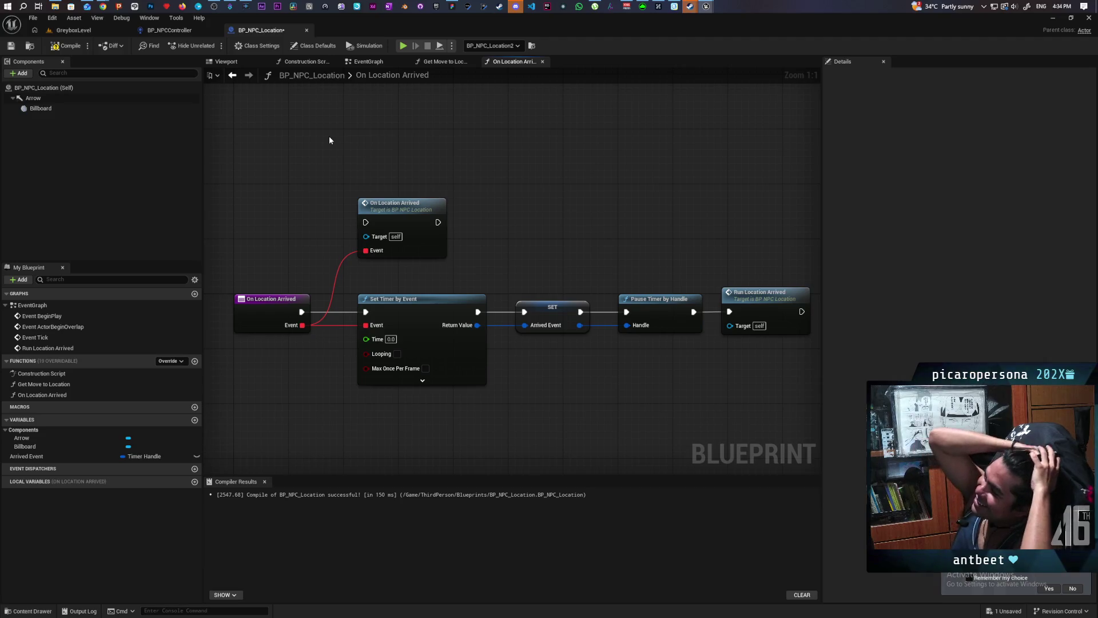
mouse_move(390, 170)
left_mouse_down()
mouse_move(495, 262)
mouse_move(443, 227)
mouse_move(479, 250)
mouse_move(519, 247)
left_mouse_up()
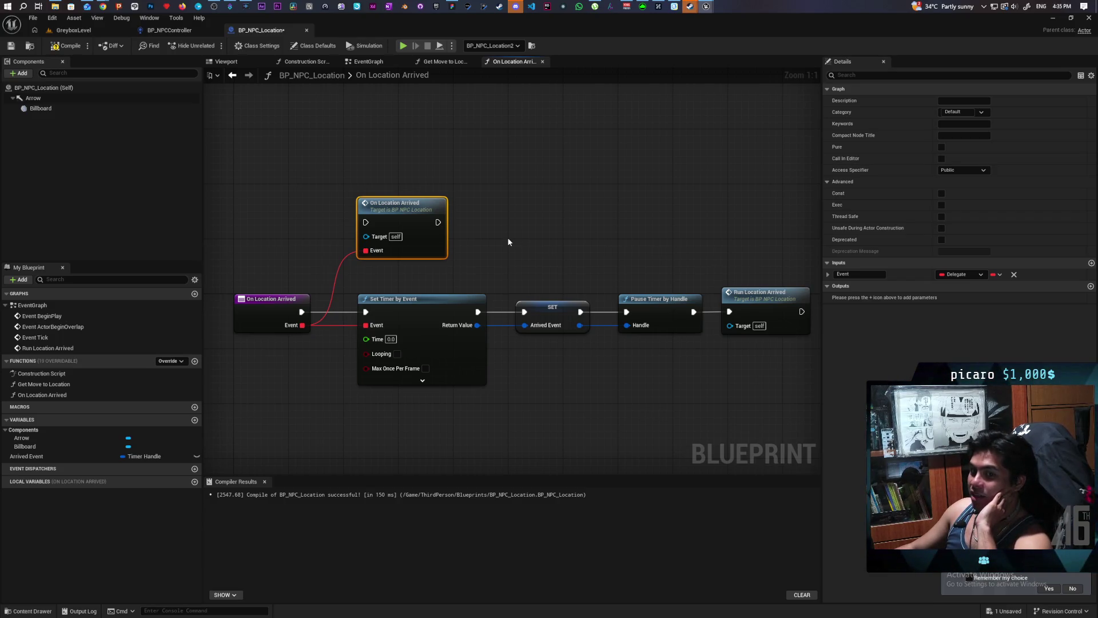
left_click_drag(401, 238, 393, 238)
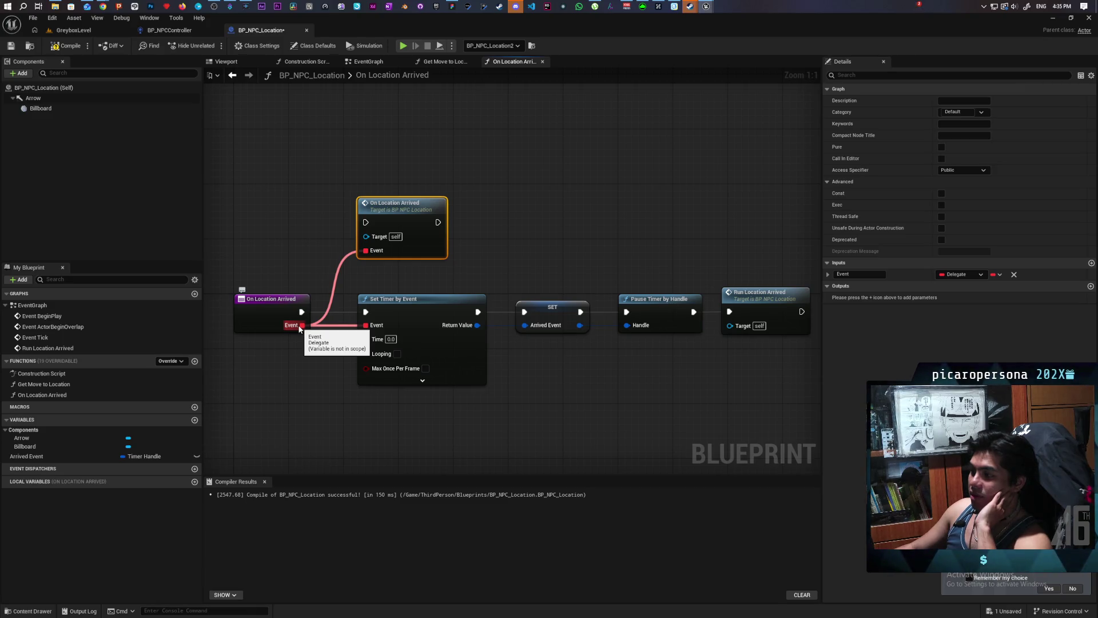
left_click(301, 231)
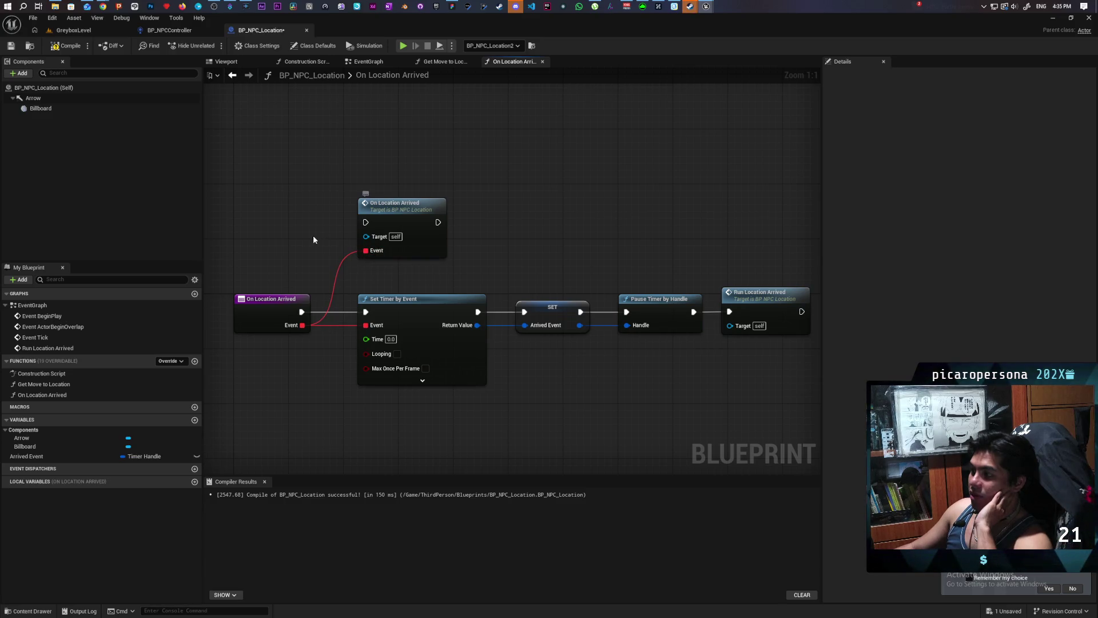
left_click(191, 29)
left_click(280, 30)
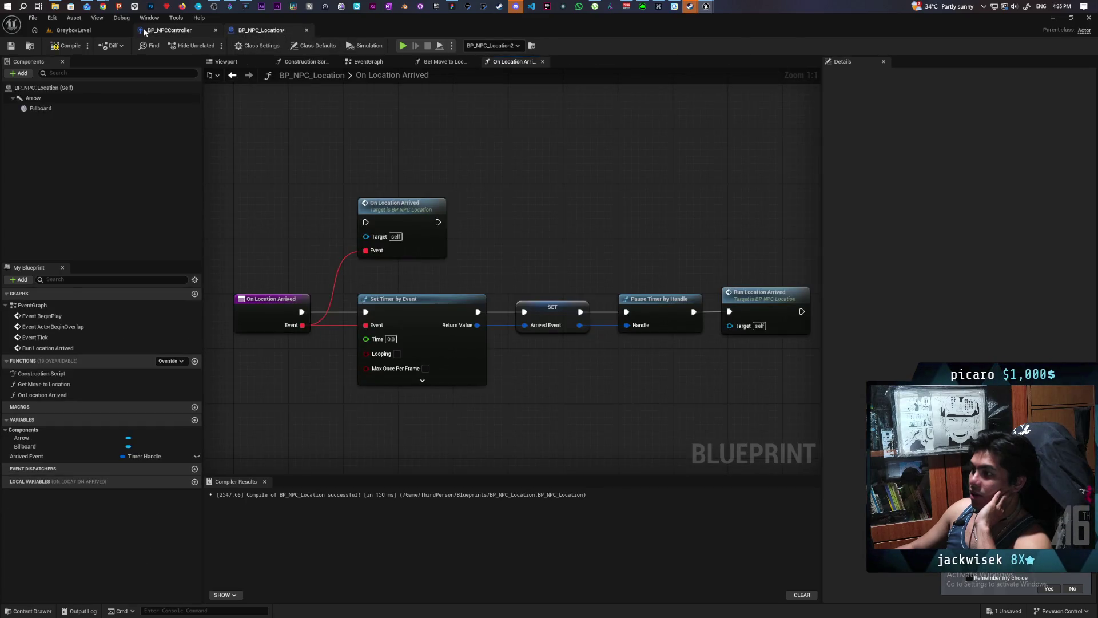
left_click(164, 32)
scroll(378, 307, "down", 5)
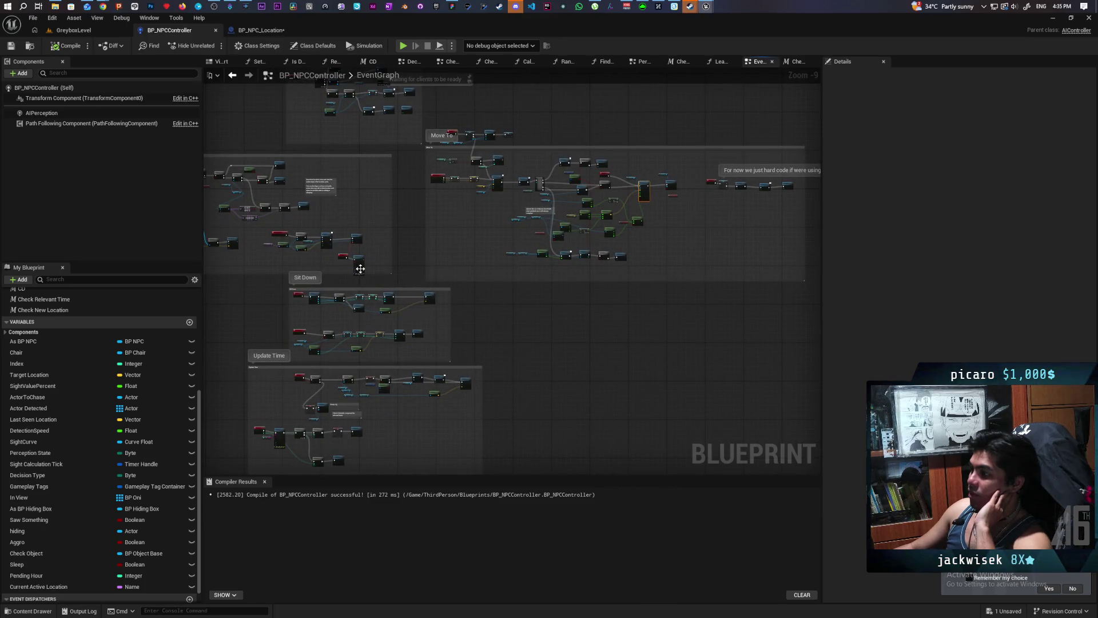
scroll(360, 269, "up", 9)
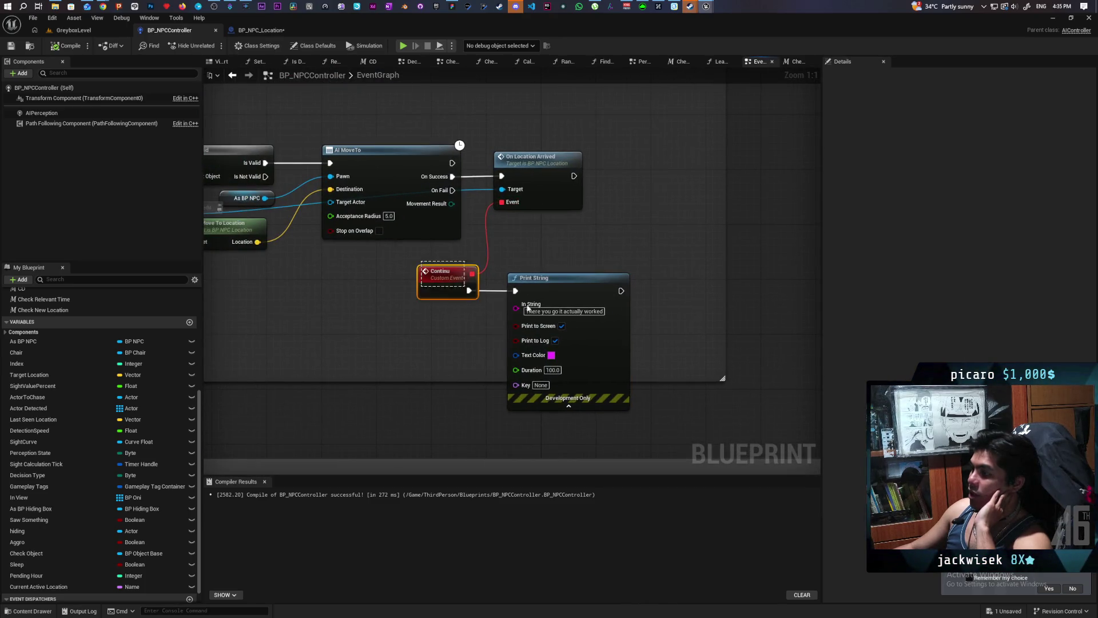
left_click_drag(562, 242, 628, 253)
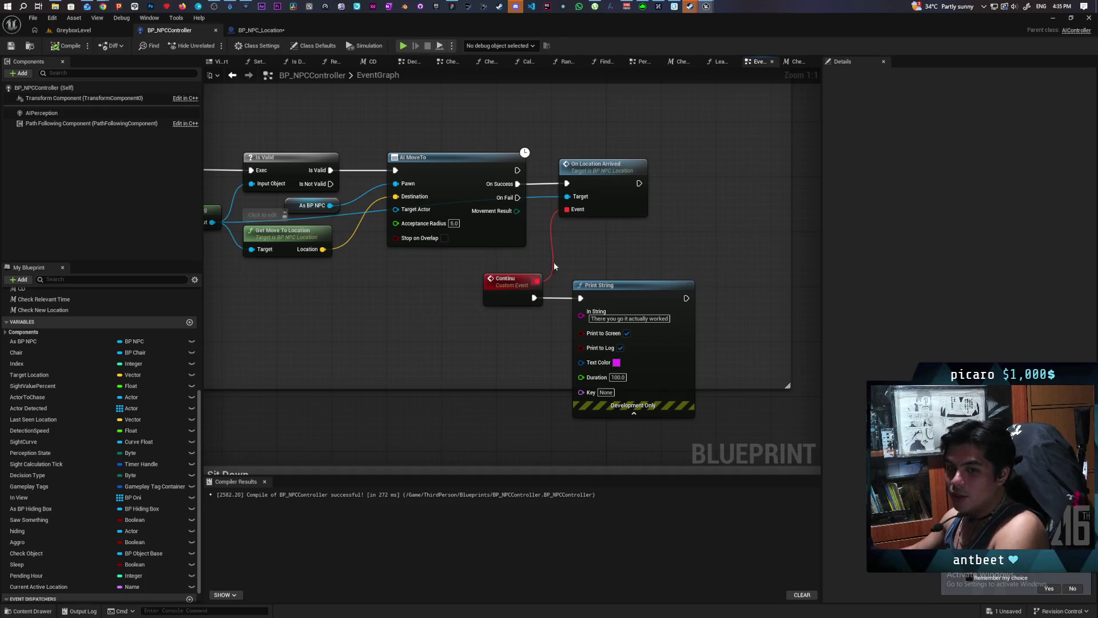
left_click(244, 31)
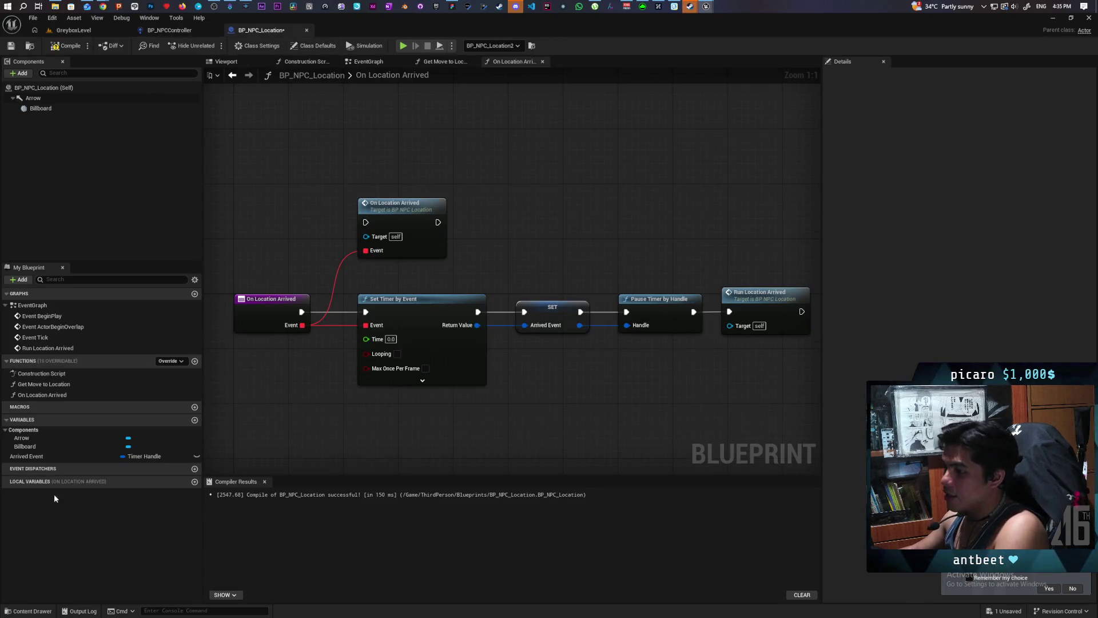
left_click(179, 32)
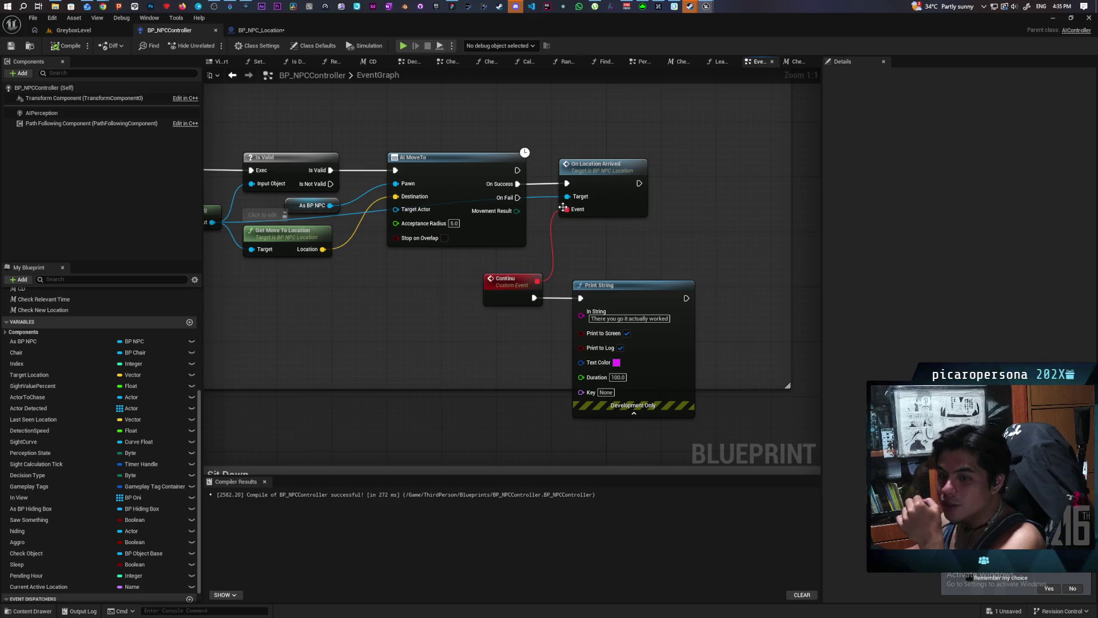
left_click(260, 29)
left_click_drag(515, 173, 362, 246)
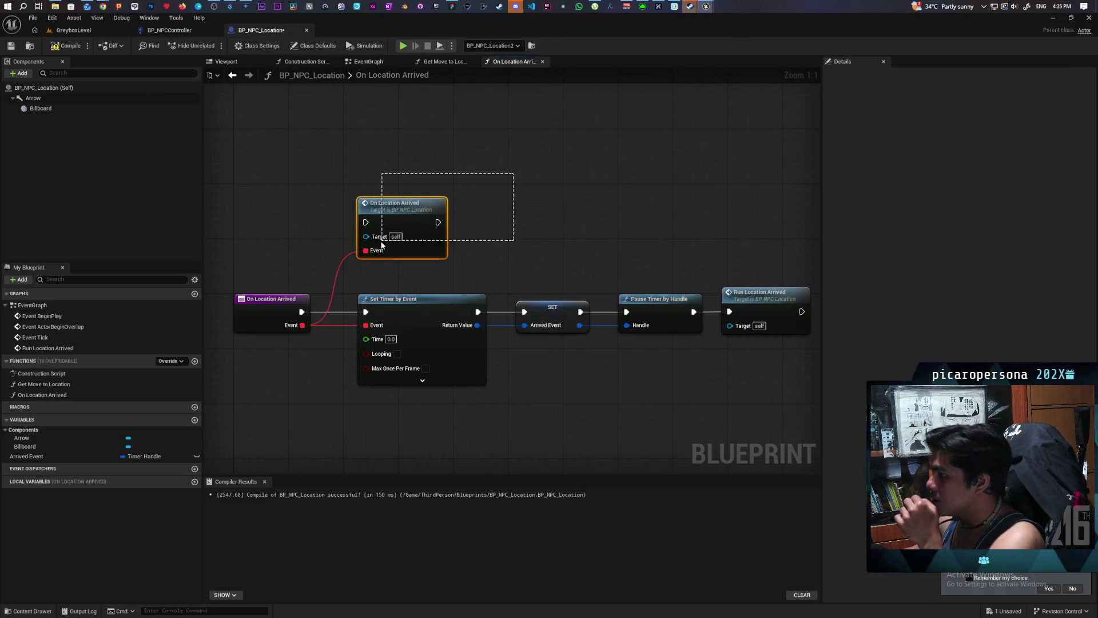
mouse_move(515, 173)
left_mouse_down()
mouse_move(359, 252)
mouse_move(464, 282)
left_mouse_up()
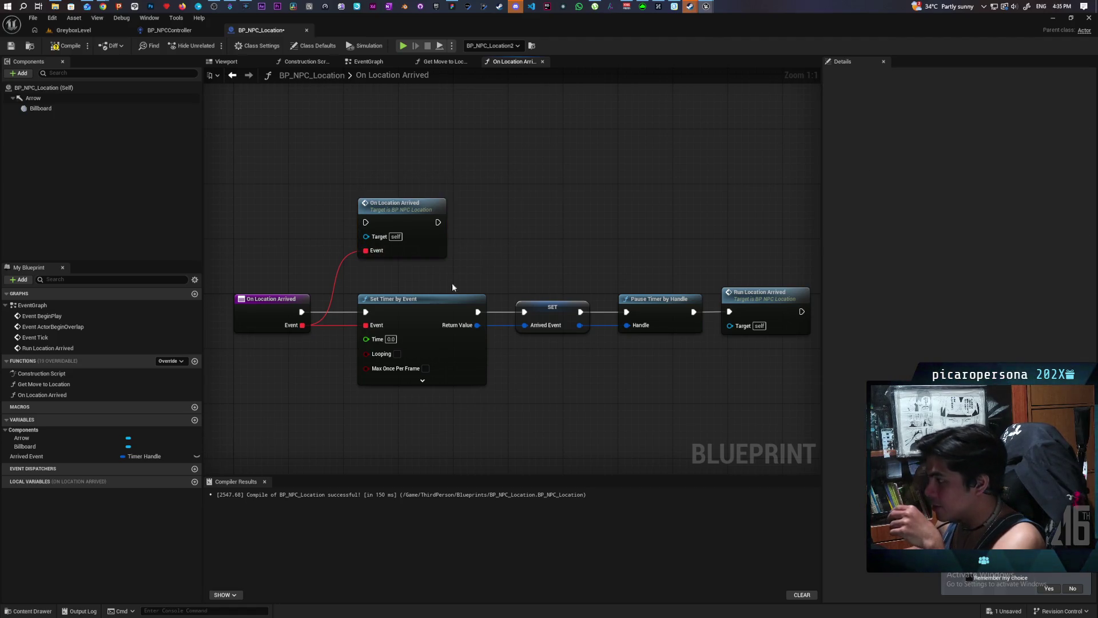
mouse_move(391, 285)
left_mouse_down()
mouse_move(448, 460)
mouse_move(347, 326)
left_mouse_up()
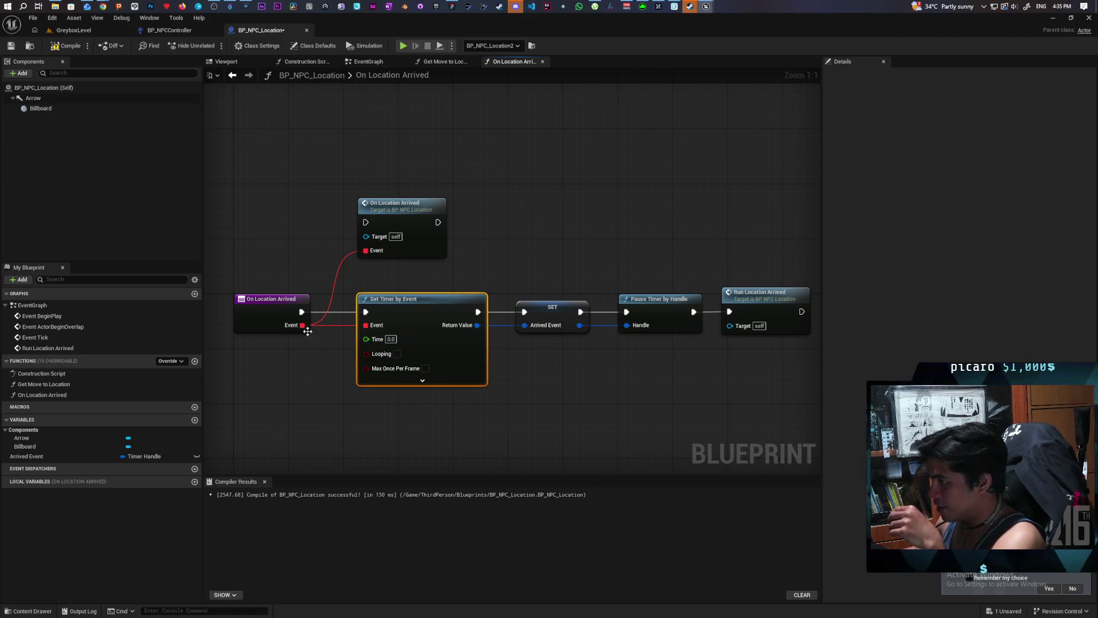
left_click(167, 29)
left_click(521, 282)
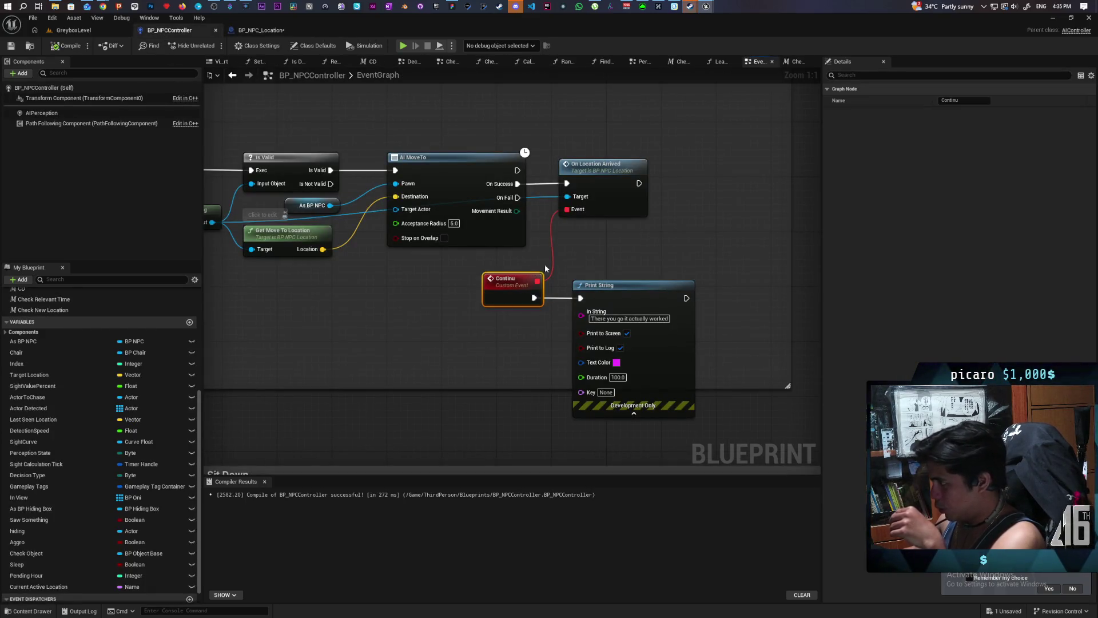
left_click(576, 300, "ctrl")
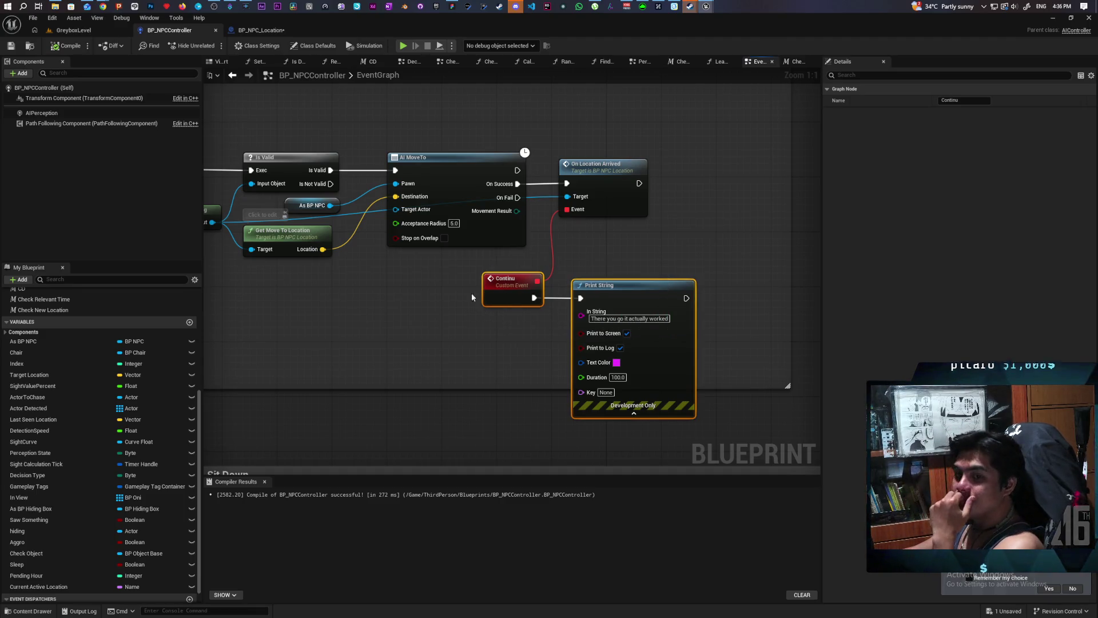
left_click(269, 30)
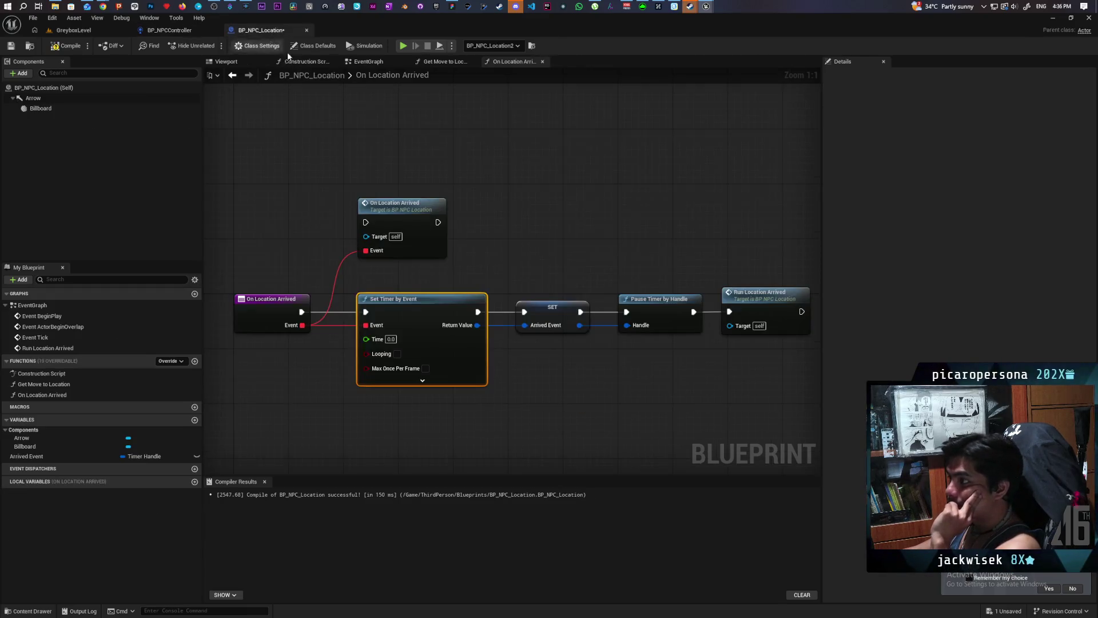
- Cancel the pending node search, compile and save BP_NPC_Location with F7 and Ctrl+S, then switch to GreyboxLevel
mouse_move(290, 379)
left_mouse_down()
mouse_move(321, 276)
mouse_move(332, 347)
mouse_move(327, 337)
left_mouse_up()
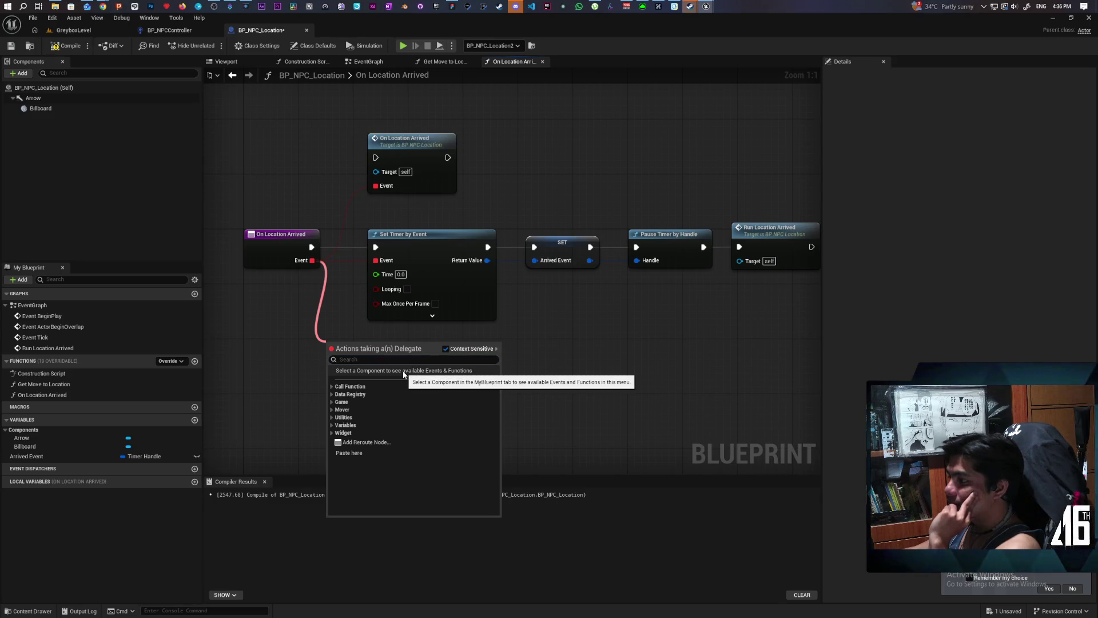
left_click(240, 323)
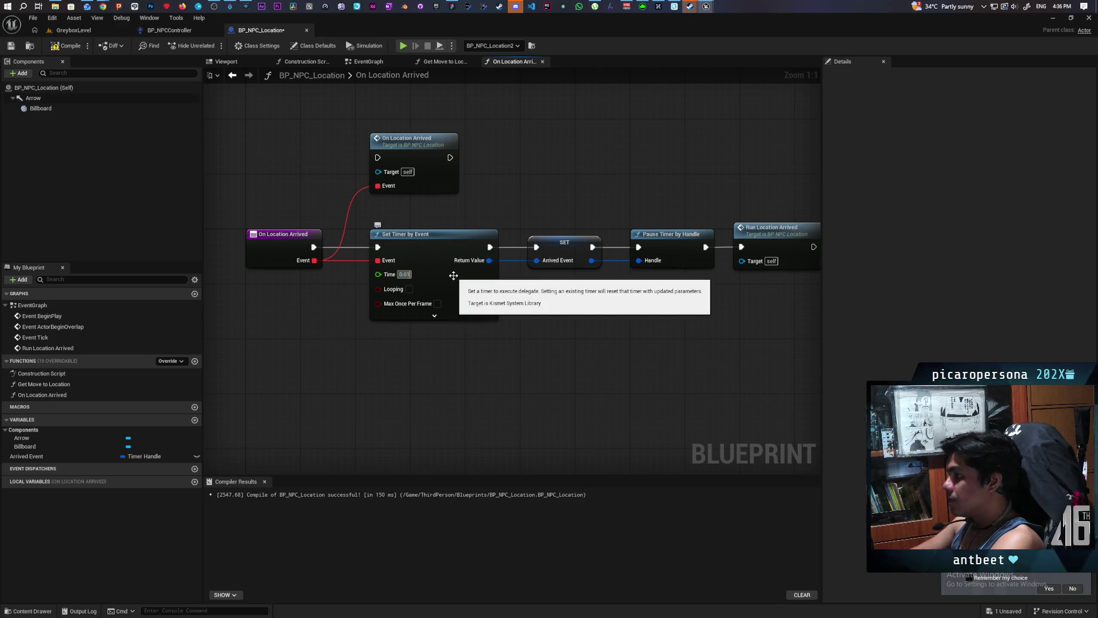
key("F7")
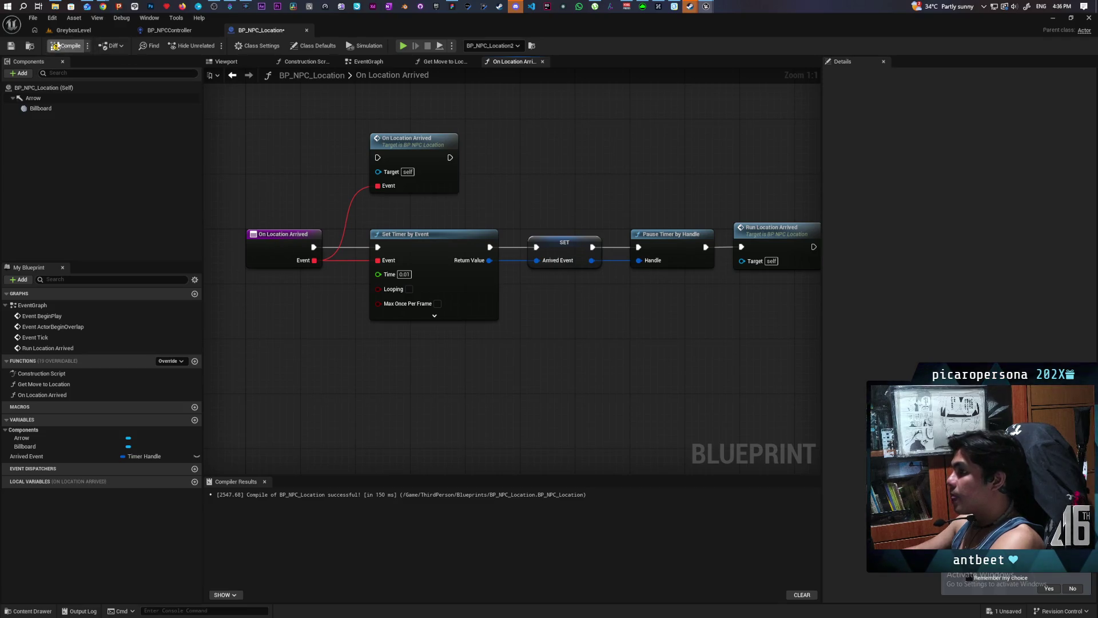
key("ctrl+s")
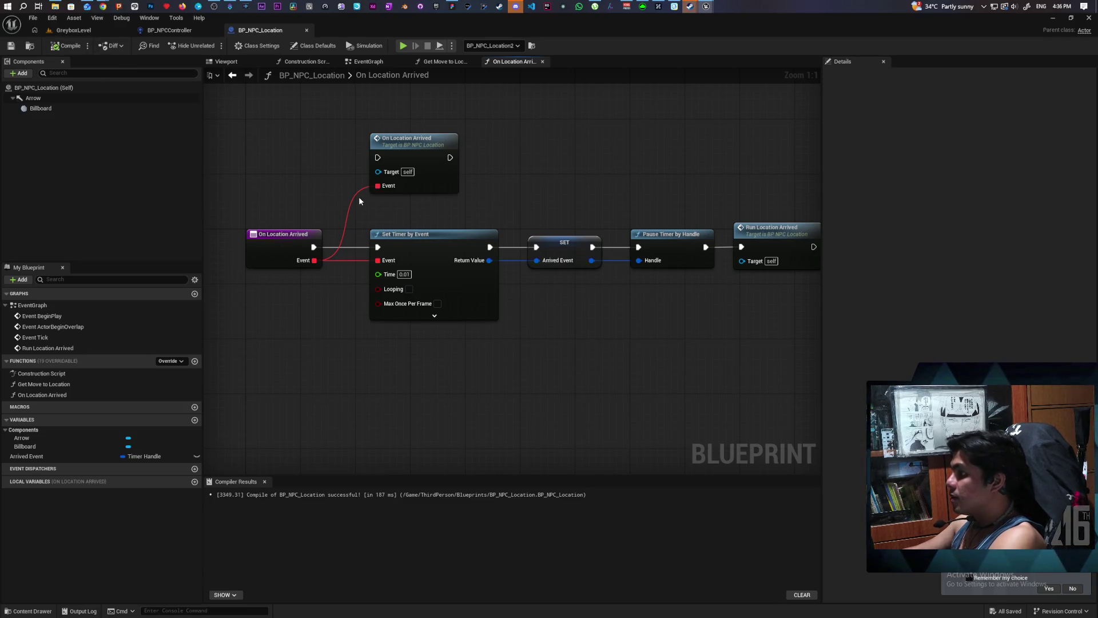
left_click(67, 46)
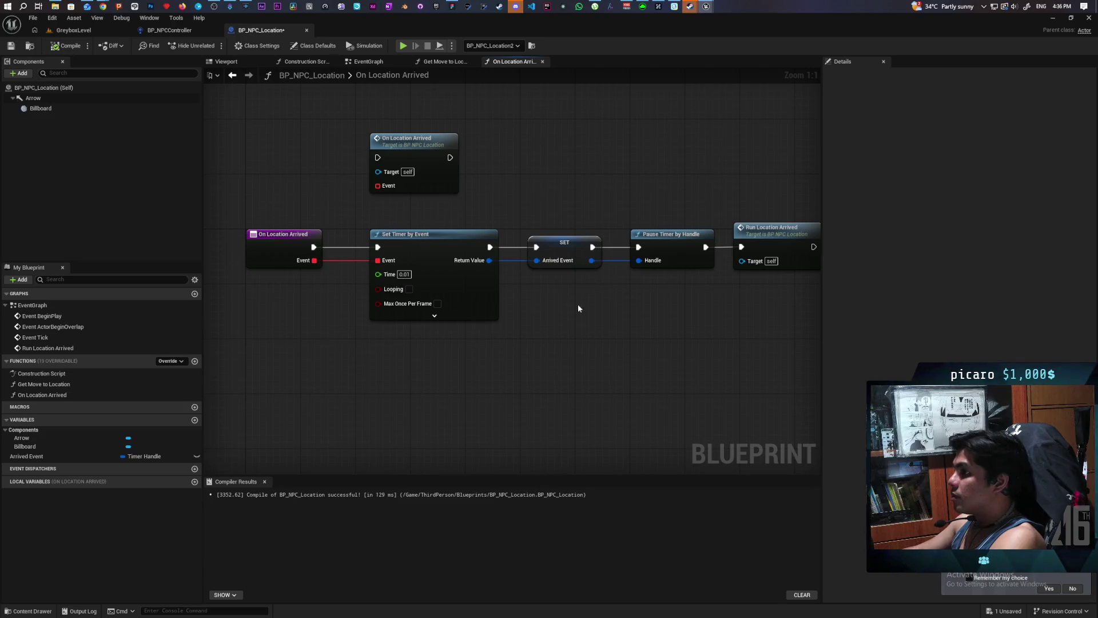
left_click(101, 29)
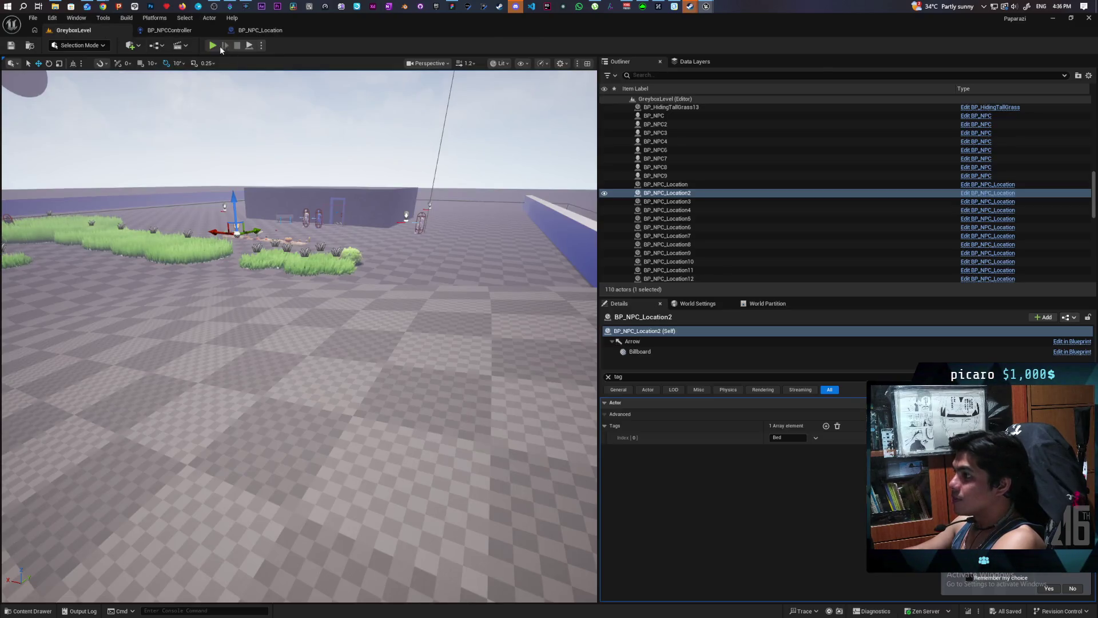
- Play the level with Alt+P, walk the character around the bushes, then stop with Esc
key("alt+p")
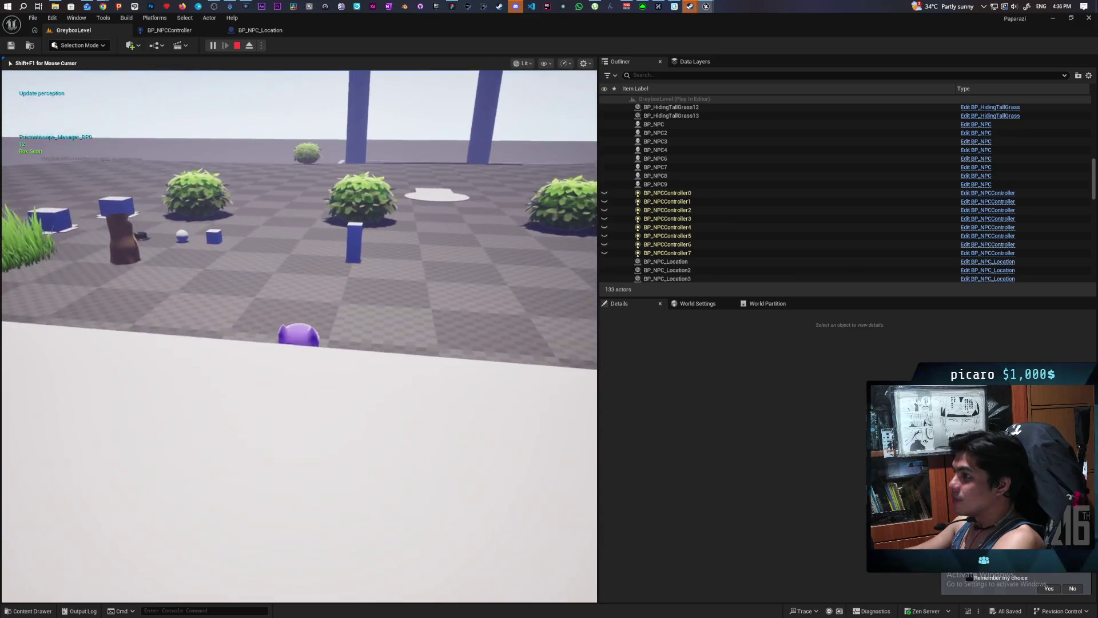
key("w")
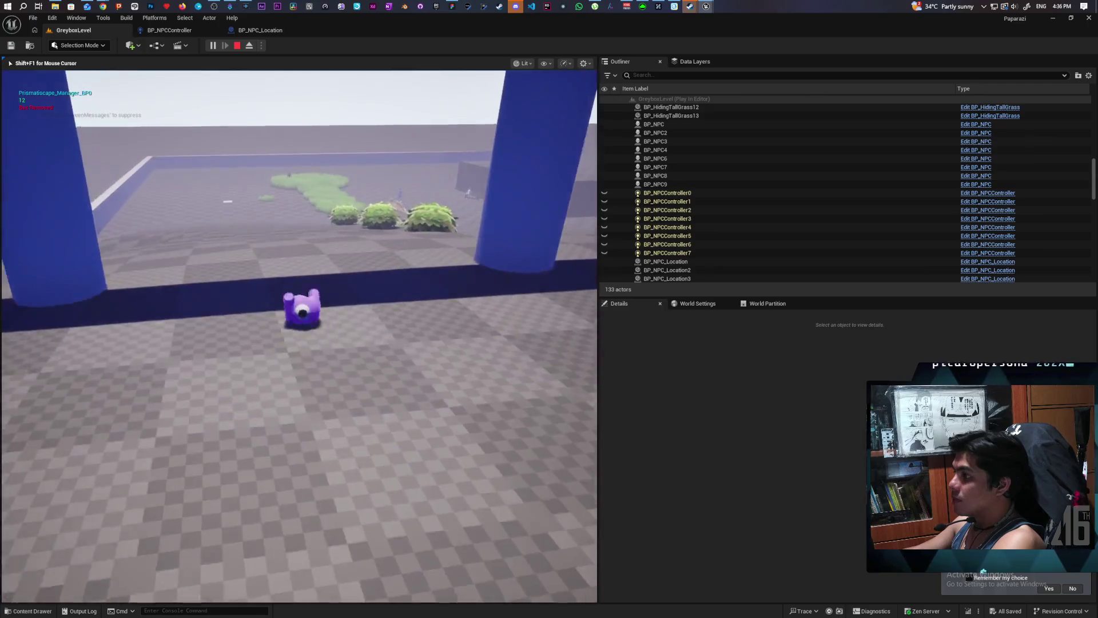
key("w")
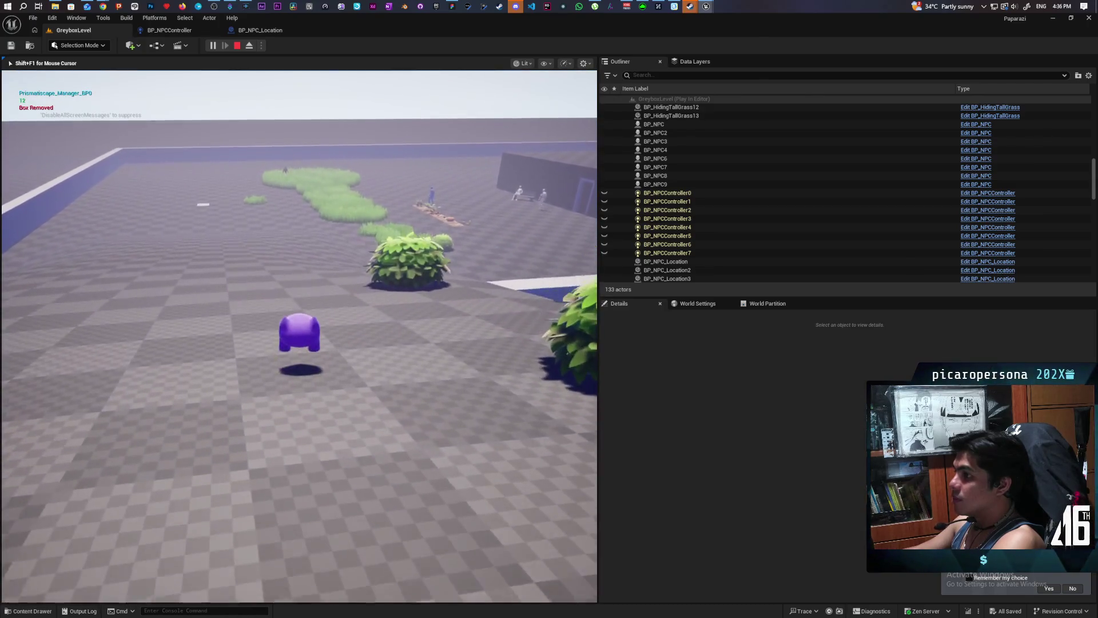
key("w")
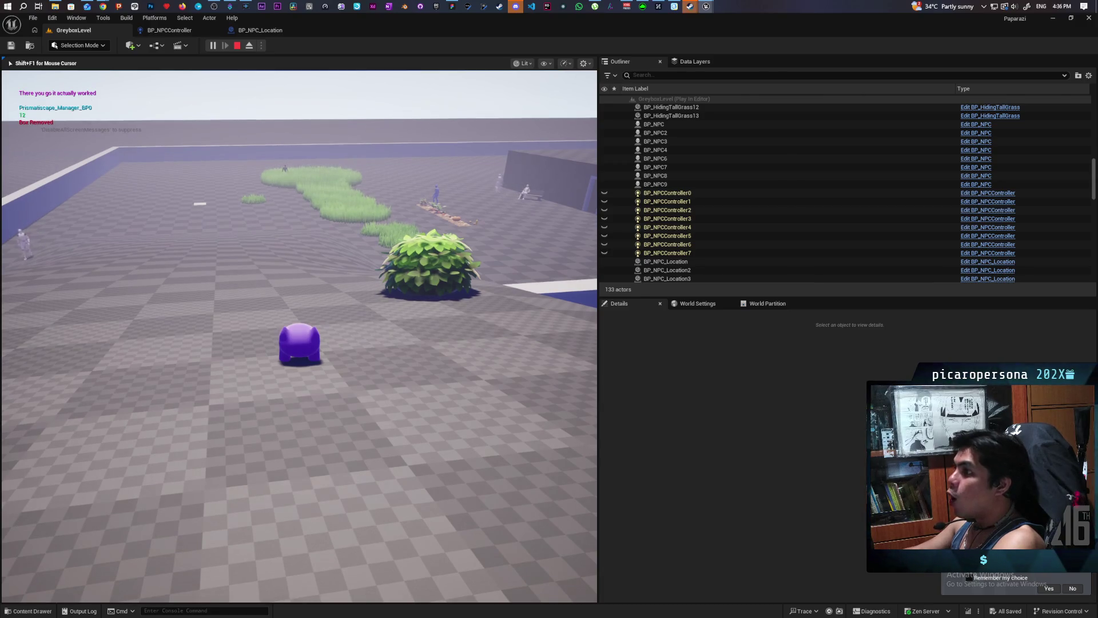
key("s")
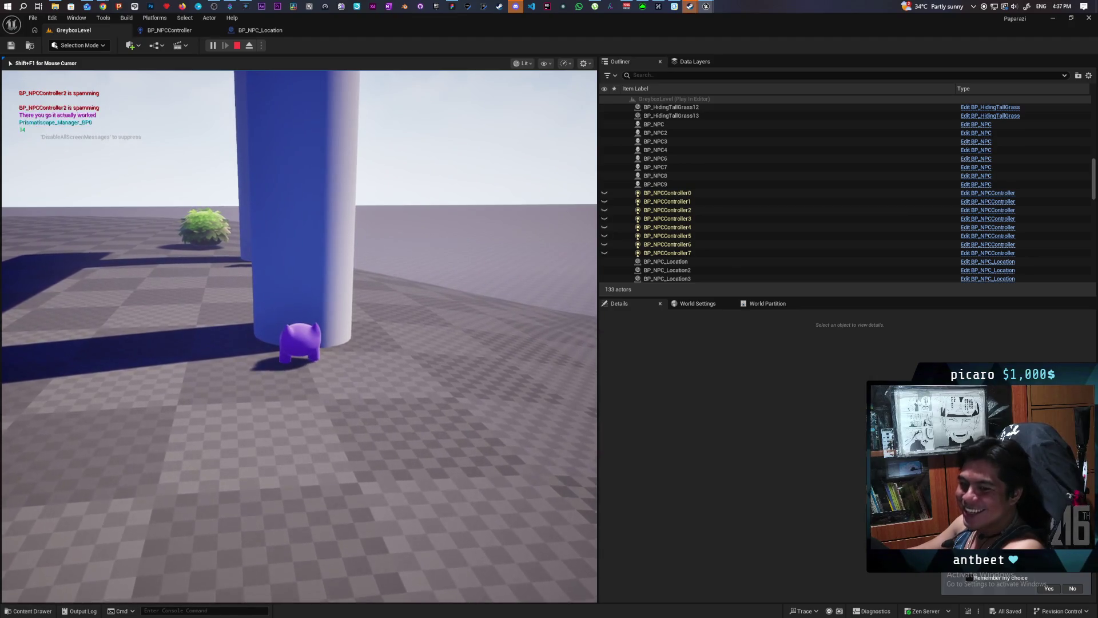
key("Escape")
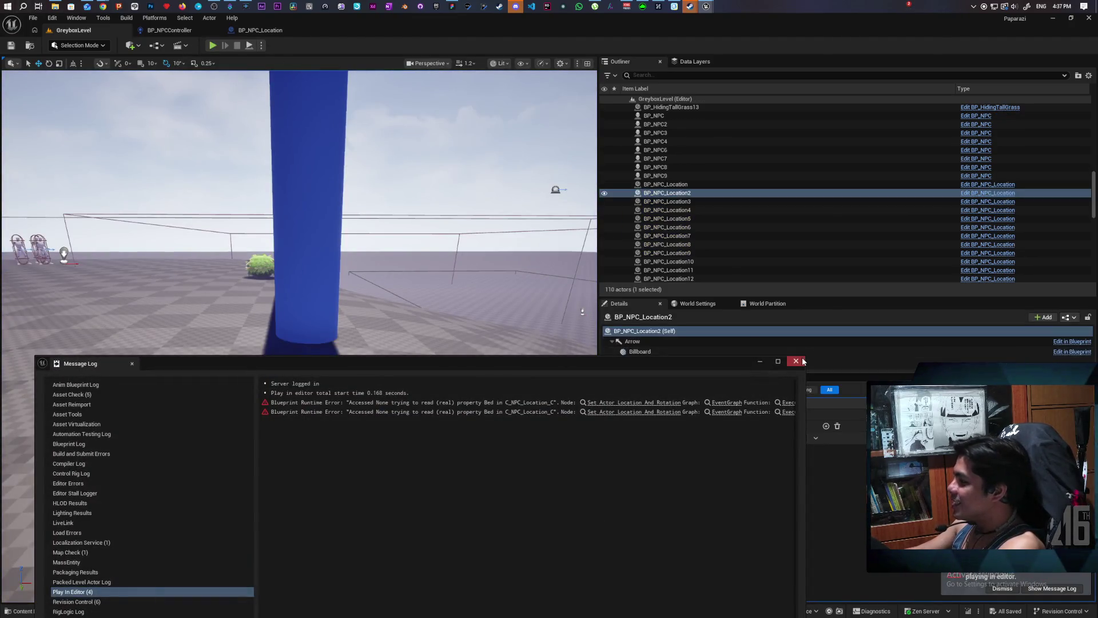
- Close the error log and delete the On Location Arrived self-call node in BP_NPC_Location
left_click(801, 360)
left_click(252, 30)
left_click_drag(568, 219, 440, 180)
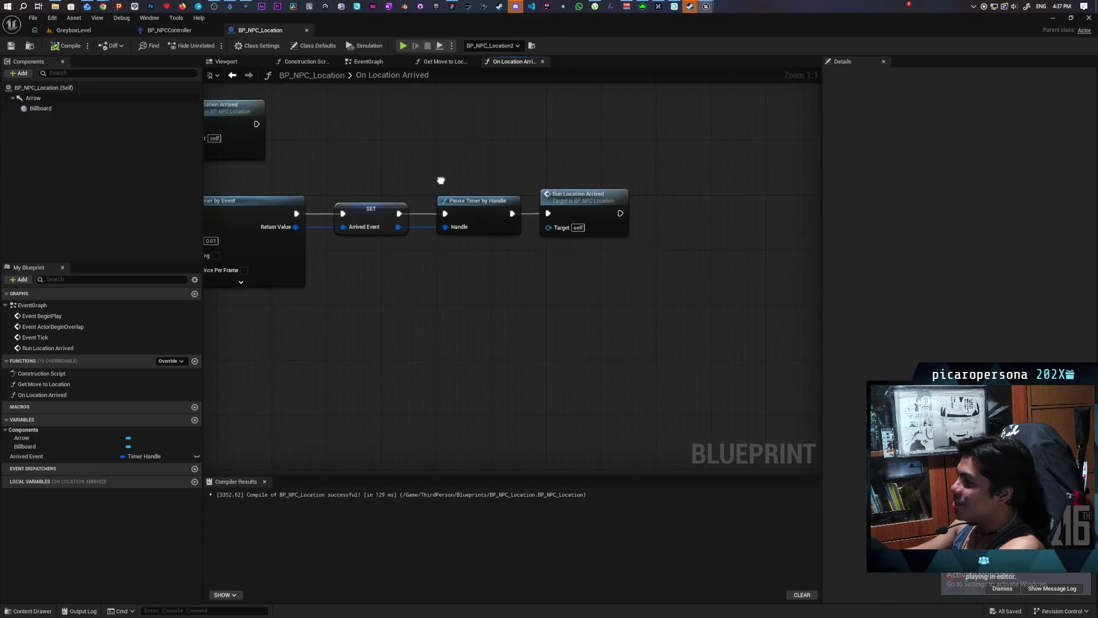
left_click(379, 194)
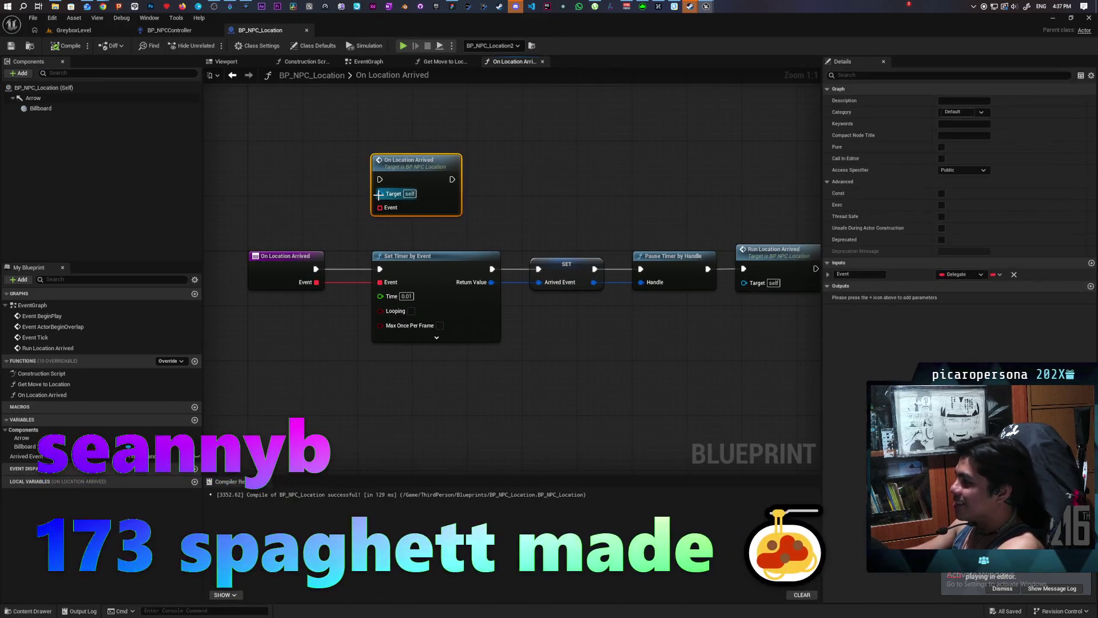
key("Delete")
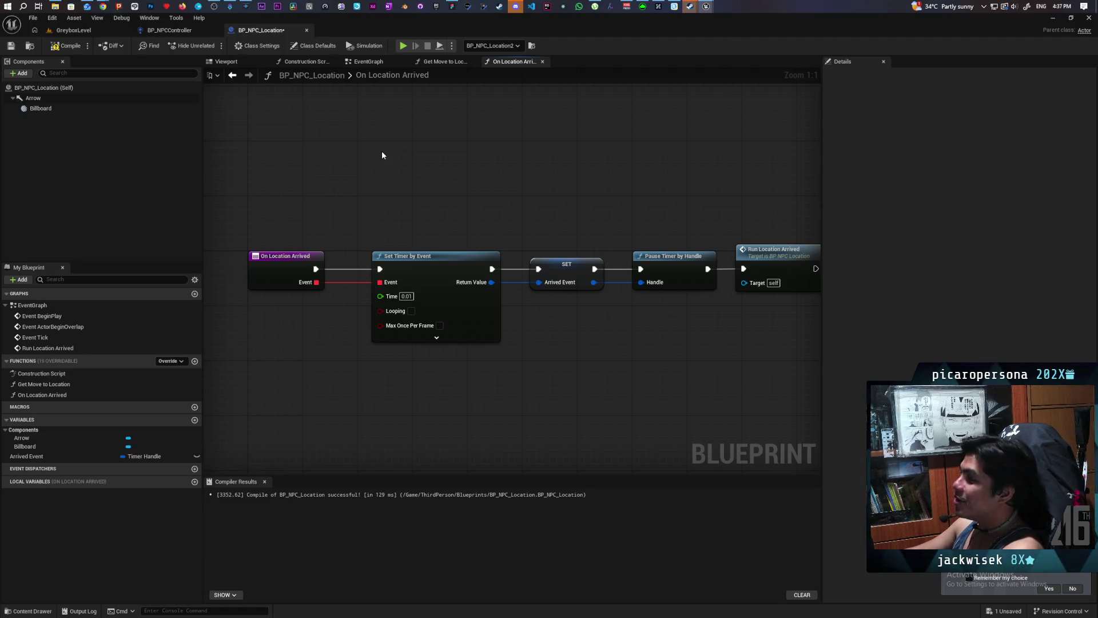
- Select the node chain and double-click through to the Run Location Arrived event in the EventGraph
mouse_move(407, 151)
left_mouse_down()
mouse_move(389, 159)
mouse_move(423, 117)
mouse_move(463, 114)
left_mouse_up()
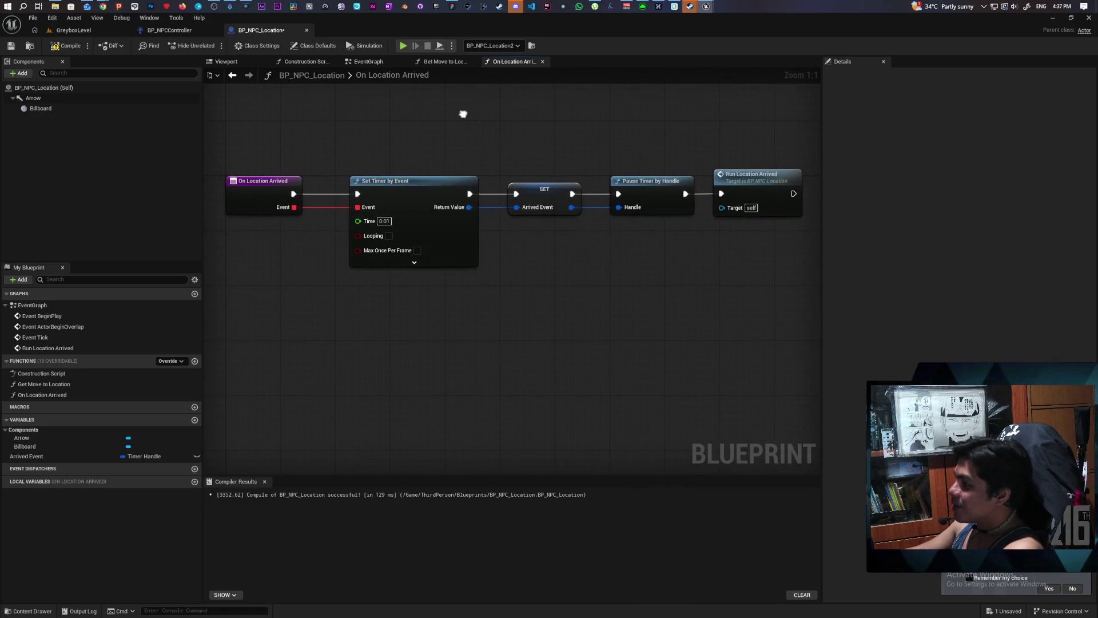
mouse_move(260, 169)
left_mouse_down()
mouse_move(413, 227)
mouse_move(436, 284)
mouse_move(693, 291)
mouse_move(754, 282)
mouse_move(371, 223)
mouse_move(741, 297)
left_mouse_up()
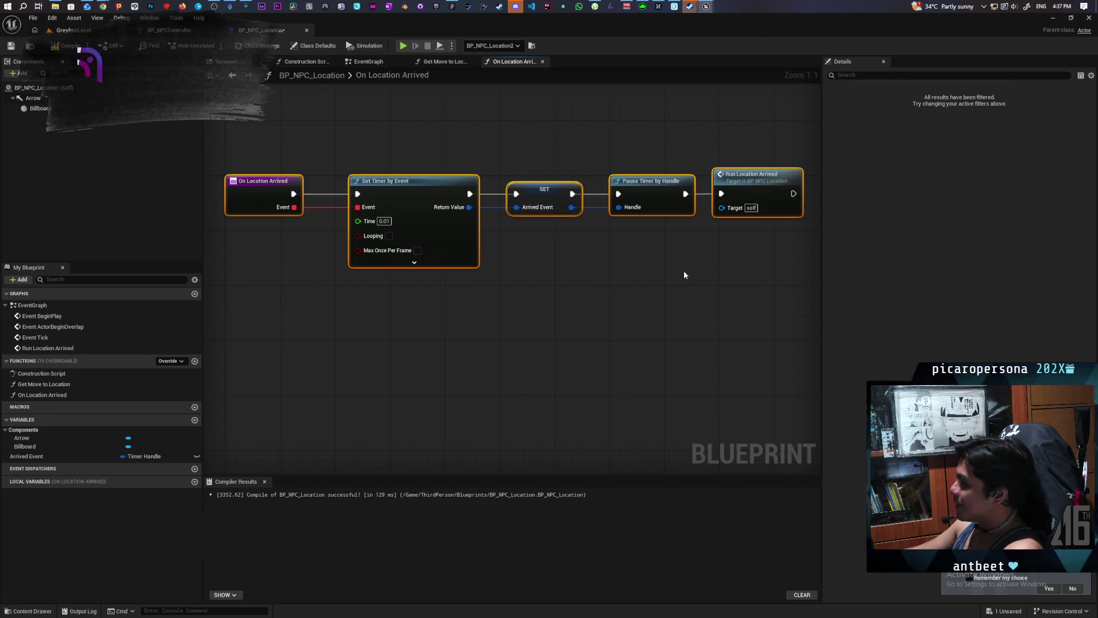
double_click(751, 187)
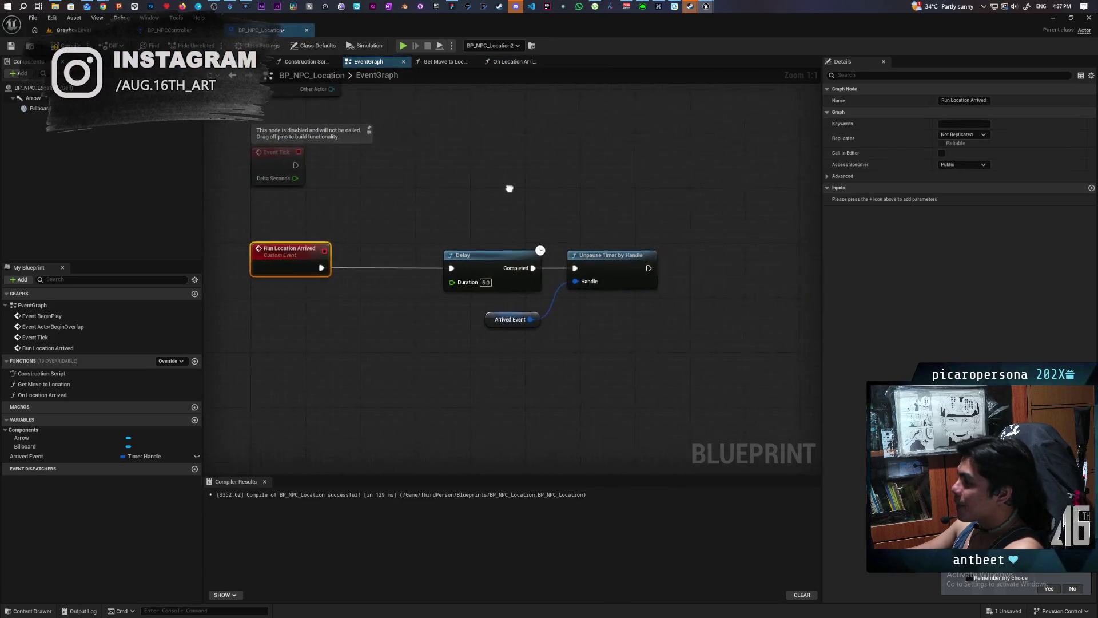
- Tidy the Delay node and Arrived Event getter, then collapse Unpause Timer by Handle with the getter into NewFunction
left_click_drag(582, 250, 520, 250)
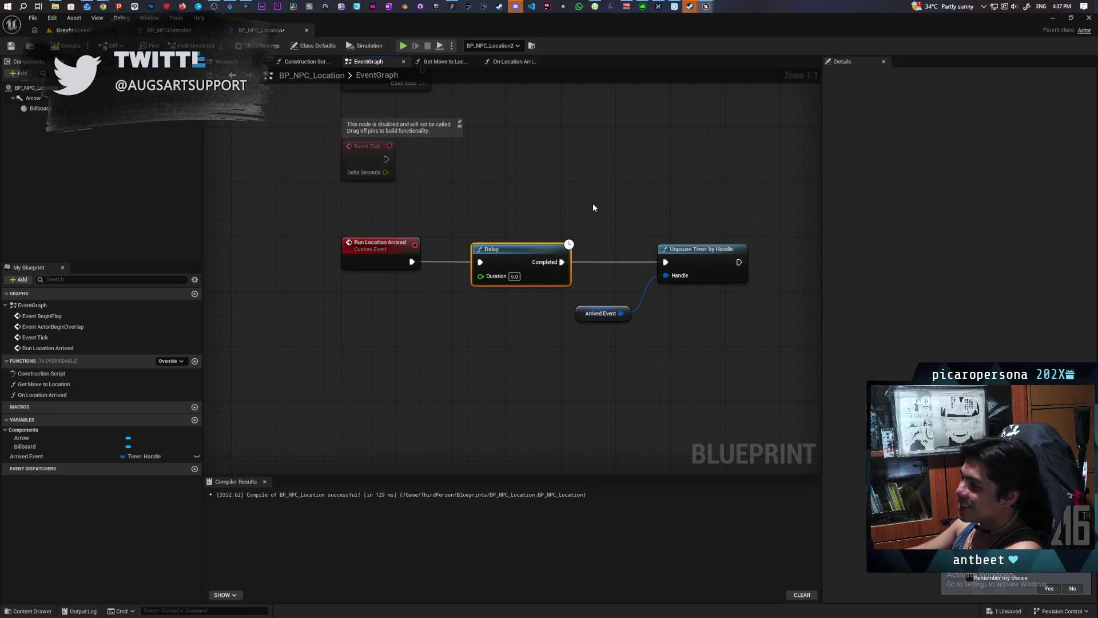
left_click(600, 280)
left_click_drag(584, 316, 604, 295)
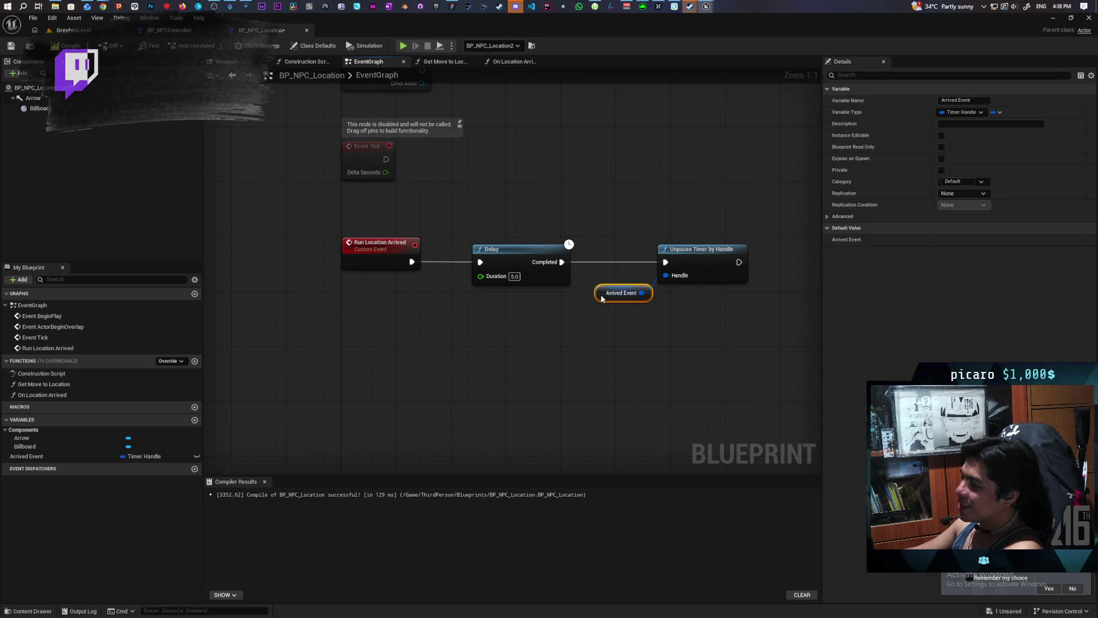
right_click(700, 261)
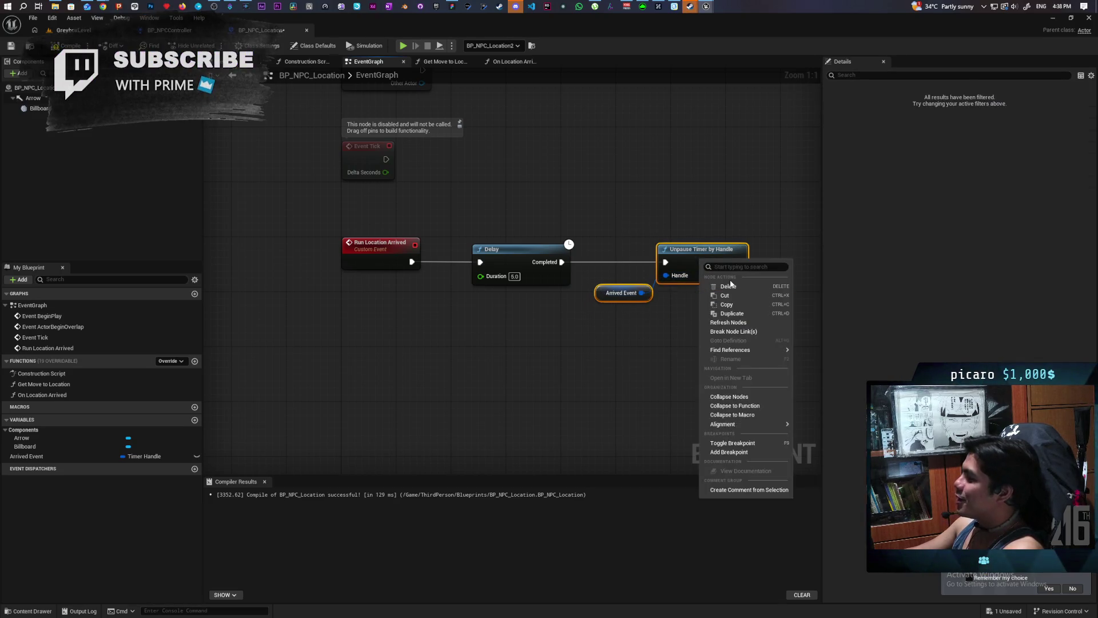
mouse_move(748, 422)
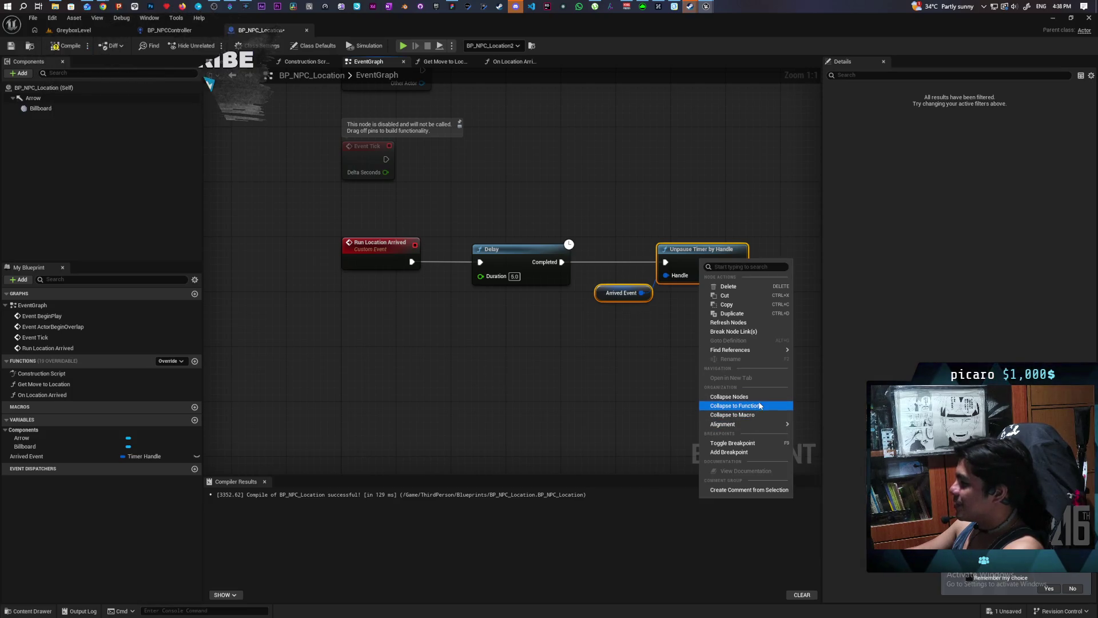
left_click(735, 405)
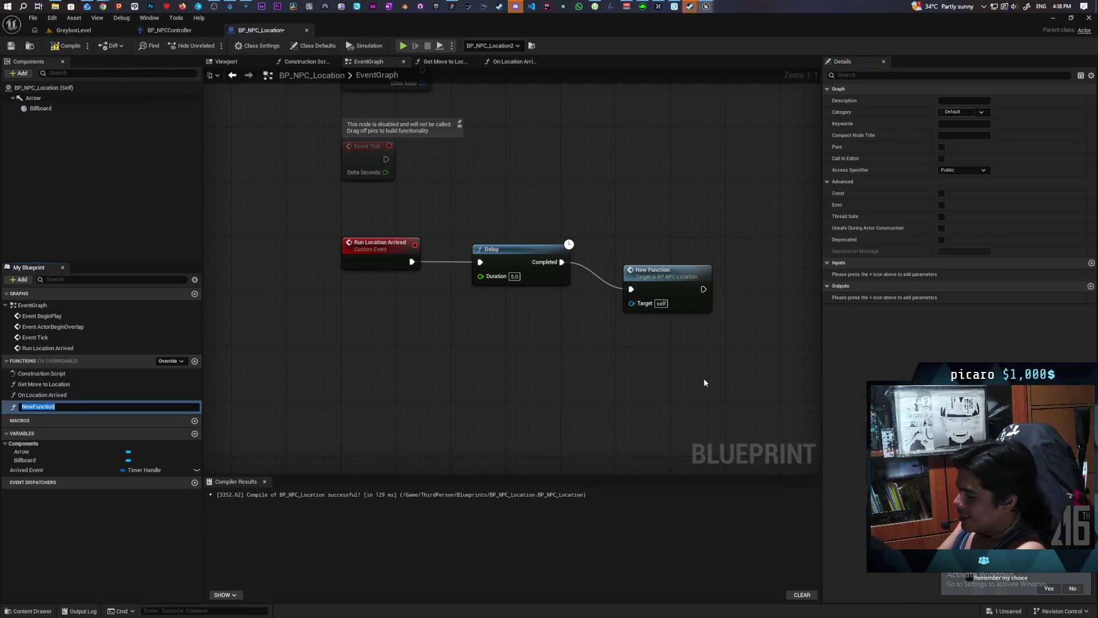
- Name the collapsed function Complete Action and line it up with the Delay node
type("Complete")
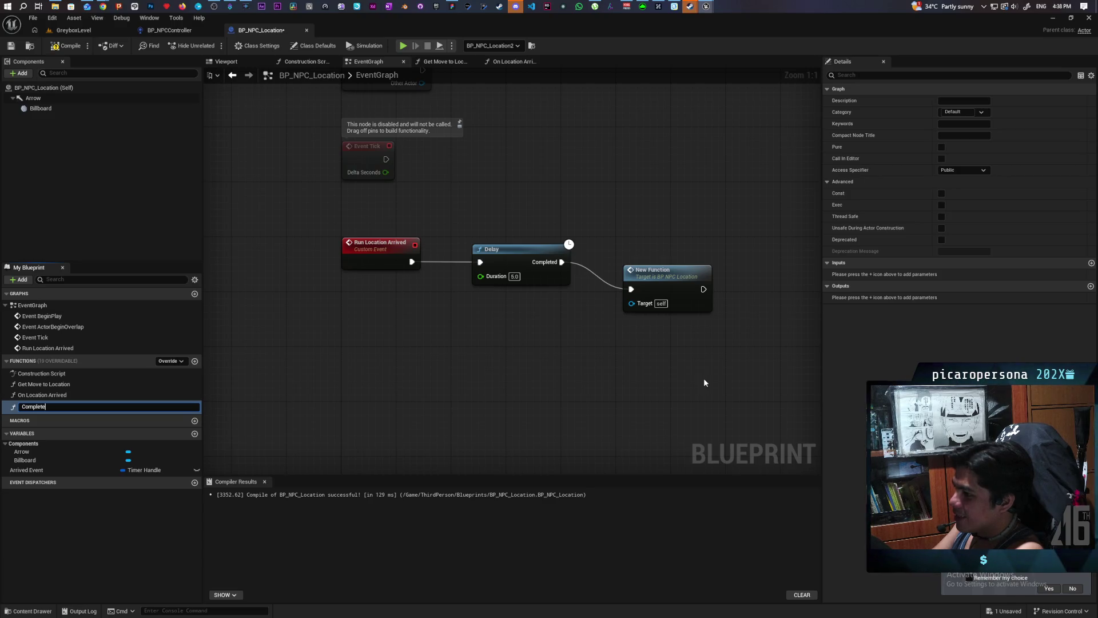
type(" Action")
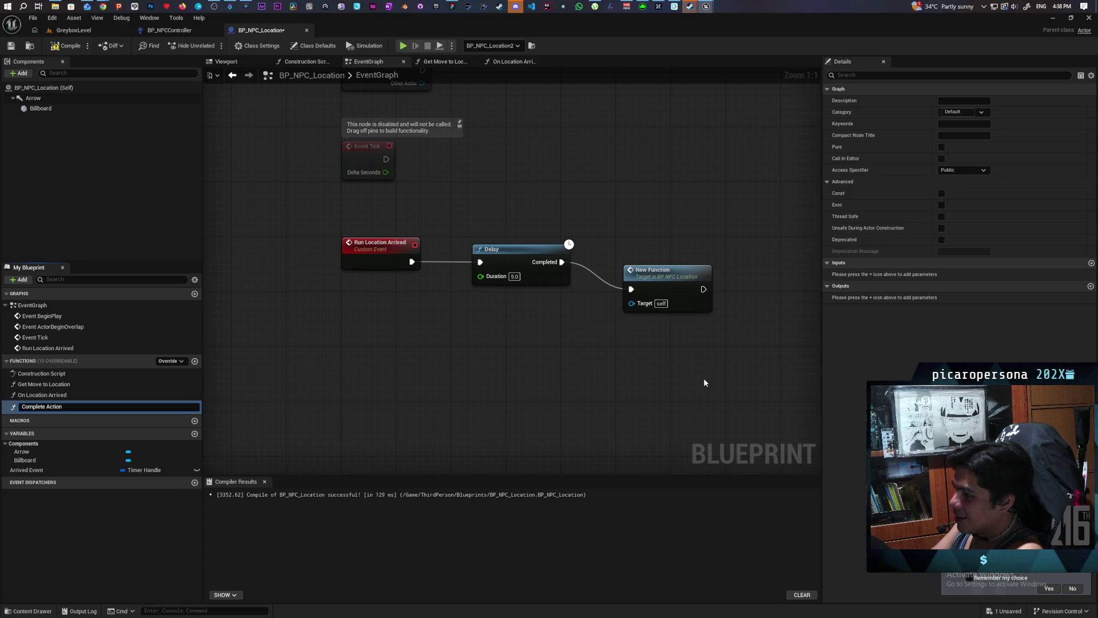
key("Return")
left_click_drag(663, 283, 684, 255)
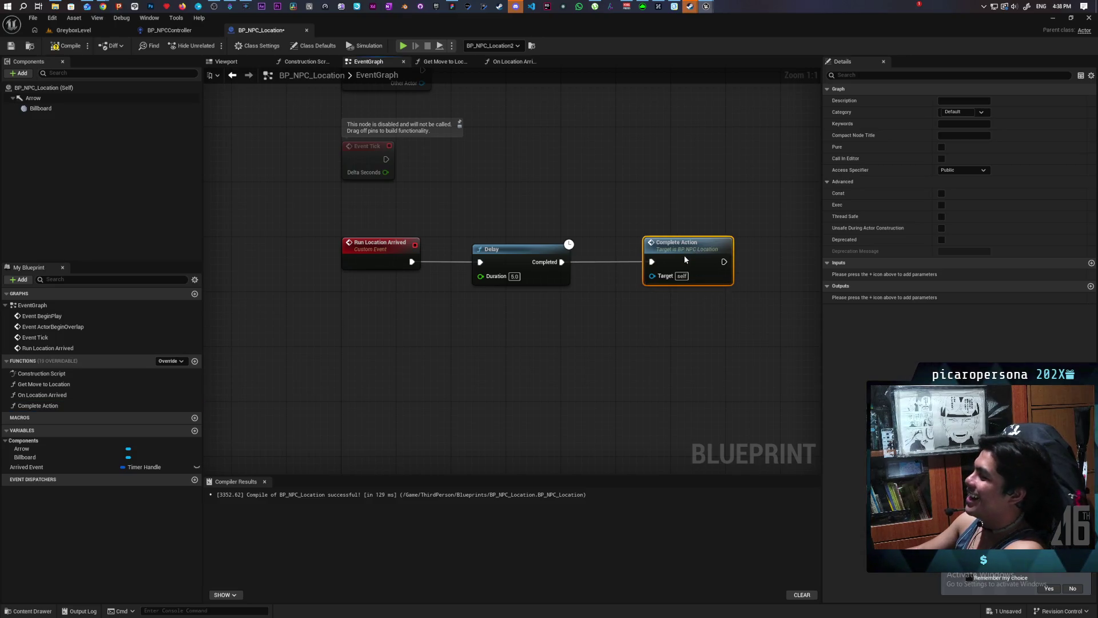
- Delete the Delay node, leaving Complete Action on its own
left_click(595, 314)
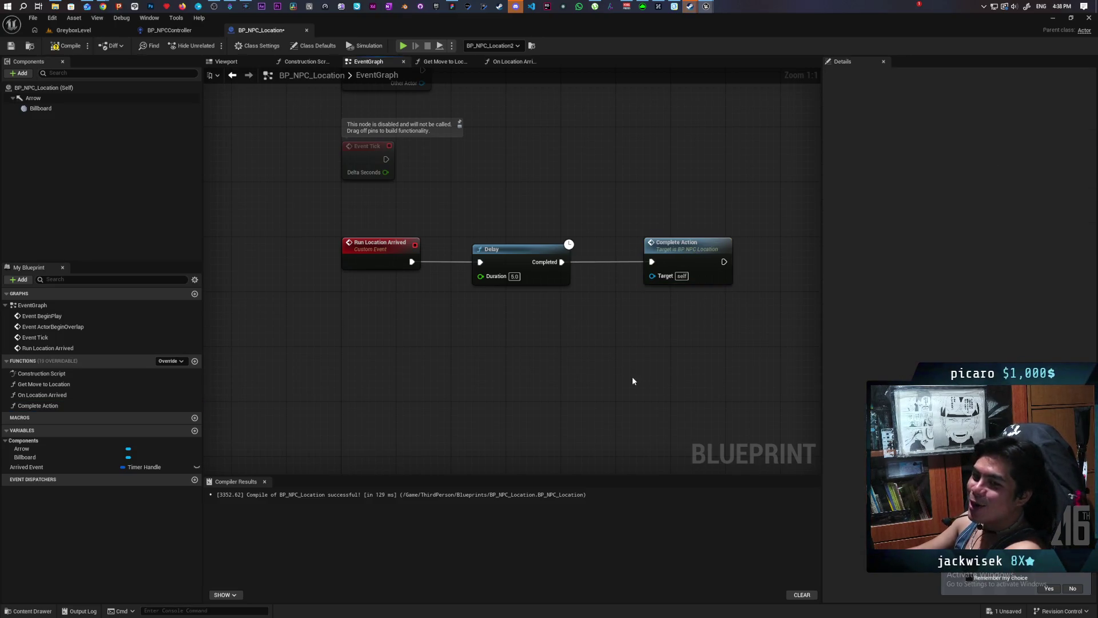
left_click(692, 263)
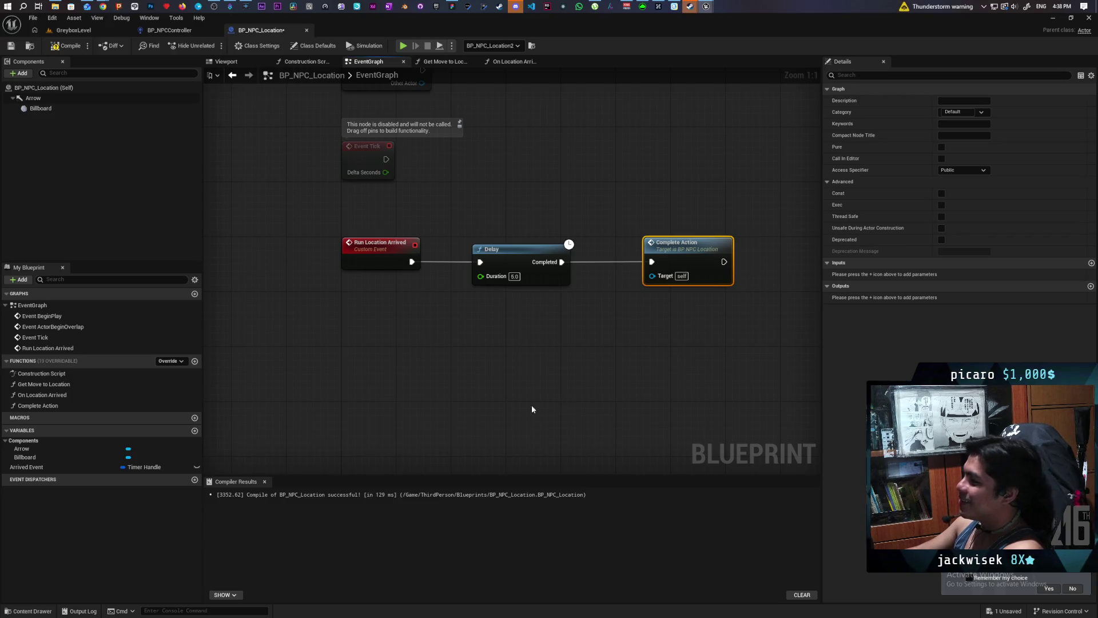
left_click(546, 270)
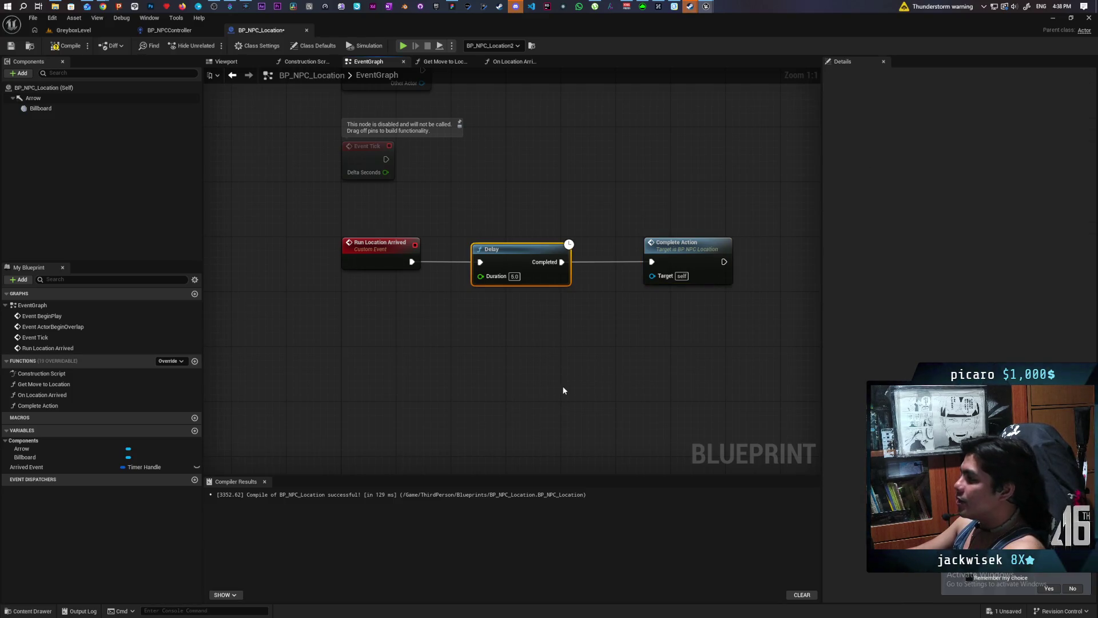
left_click_drag(488, 341, 417, 343)
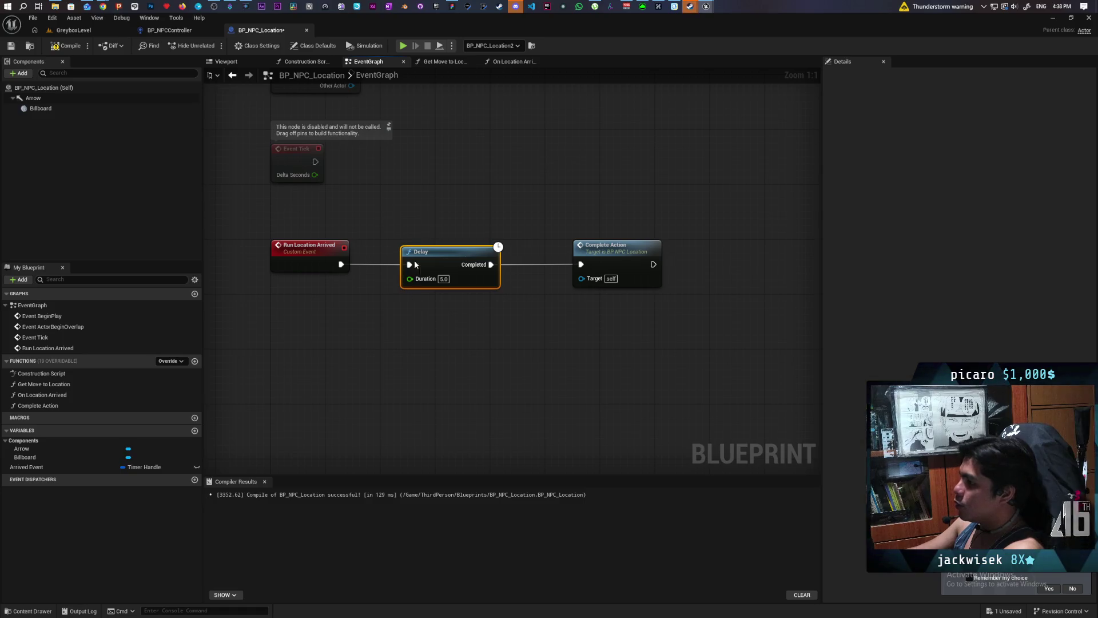
key("Delete")
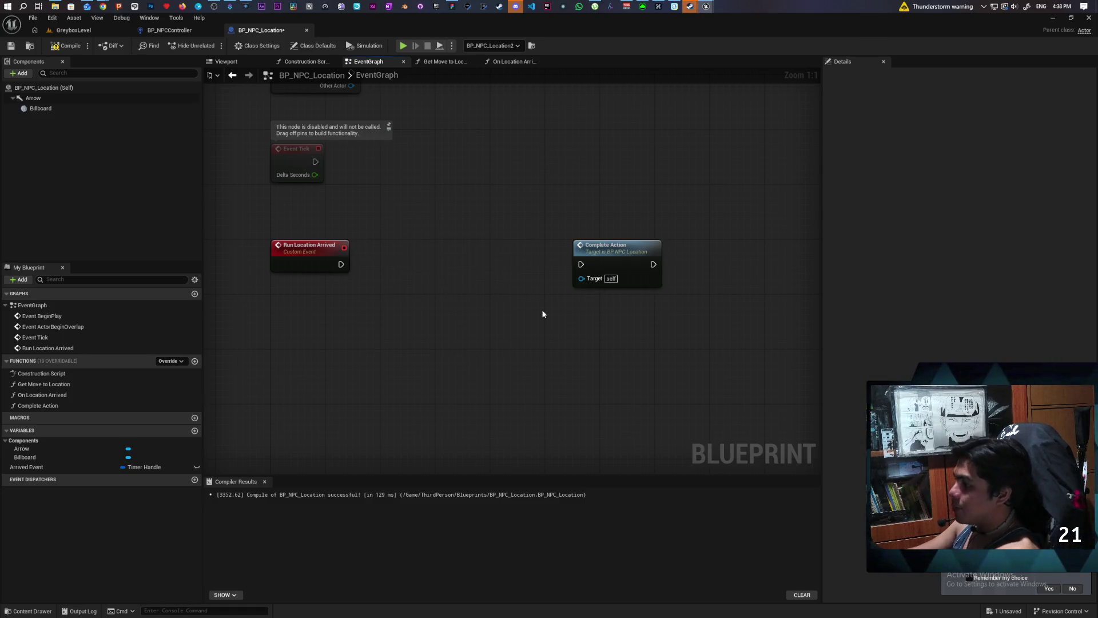
- Wire Run Location Arrived's execution straight into Complete Action, then switch to BP_NPCController
left_click_drag(435, 315, 452, 321)
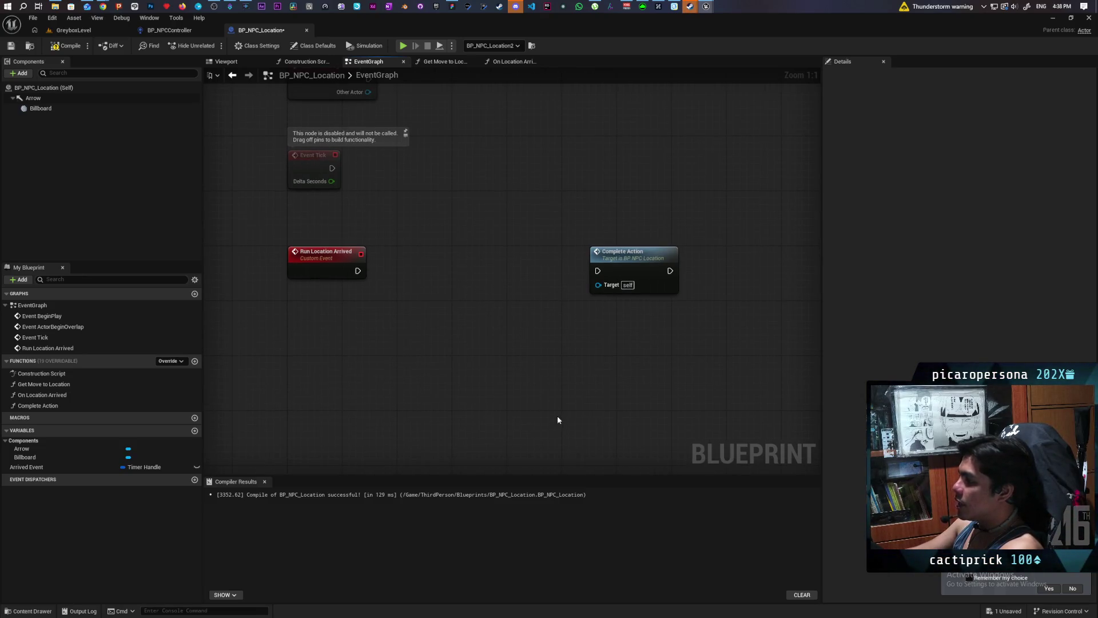
left_click_drag(553, 322, 415, 269)
left_click_drag(483, 199, 579, 199)
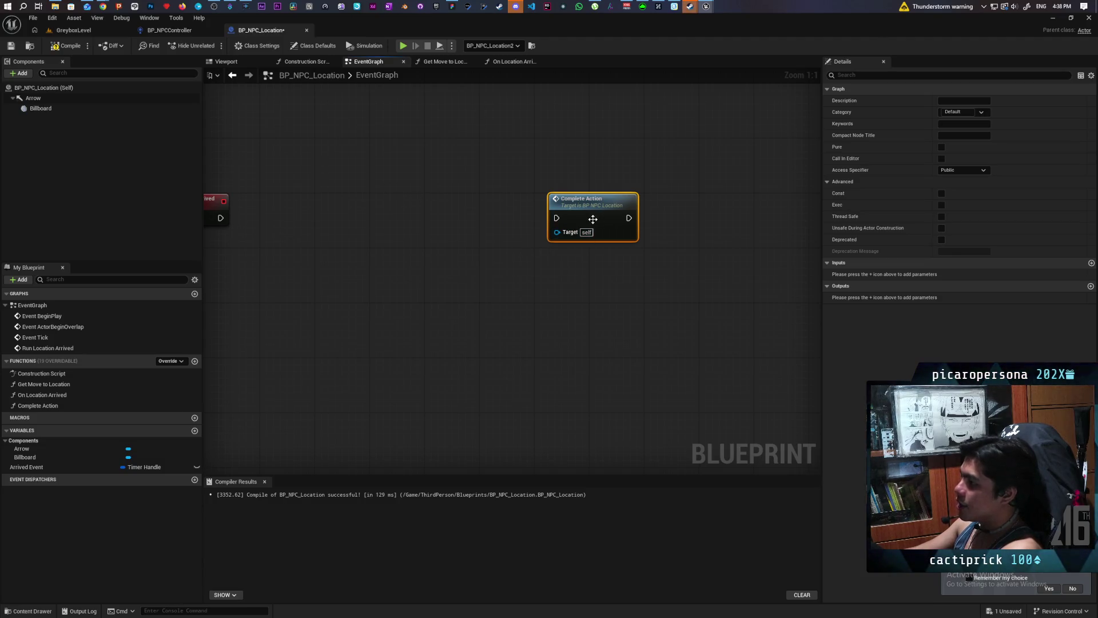
left_click_drag(401, 247, 557, 242)
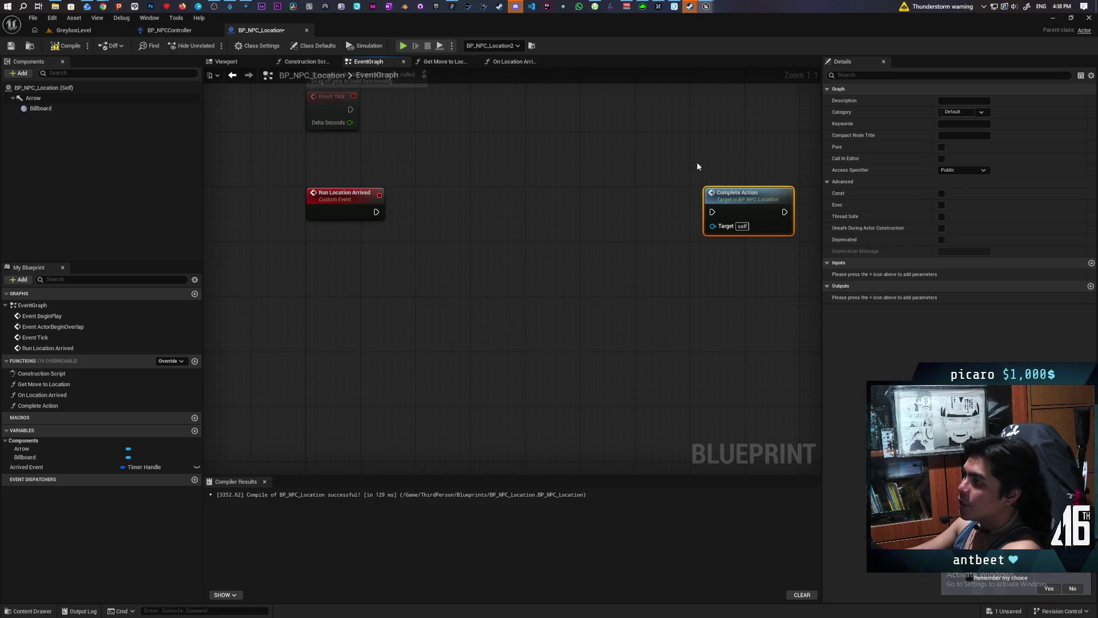
left_click_drag(742, 213, 571, 219)
left_click_drag(377, 213, 538, 219)
mouse_move(376, 212)
left_mouse_down()
mouse_move(540, 218)
mouse_move(509, 204)
left_mouse_up()
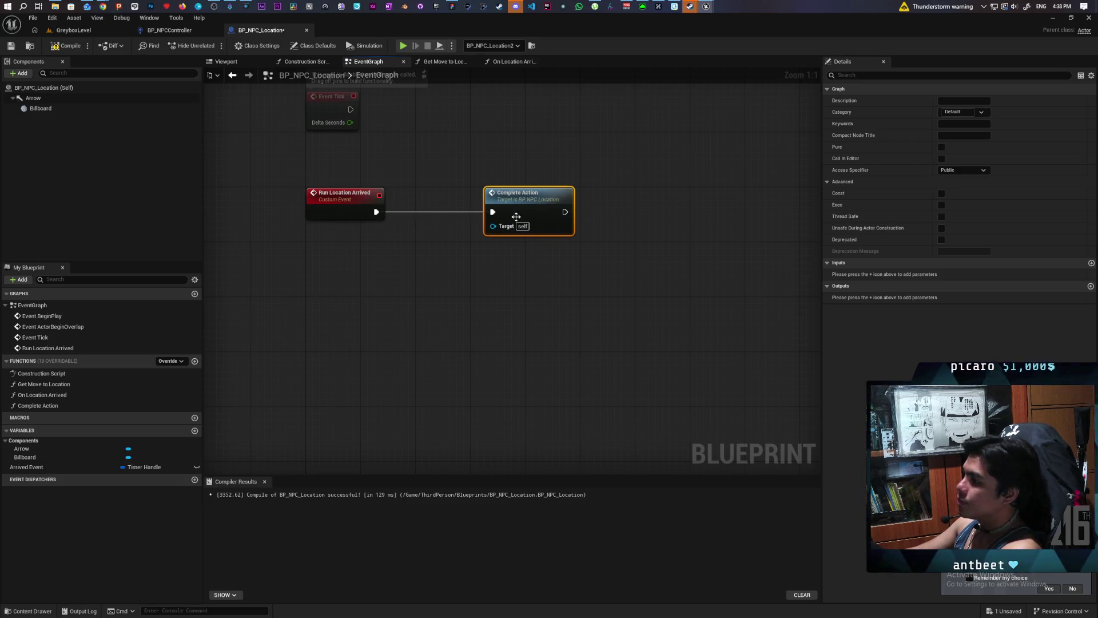
key("ctrl+Tab")
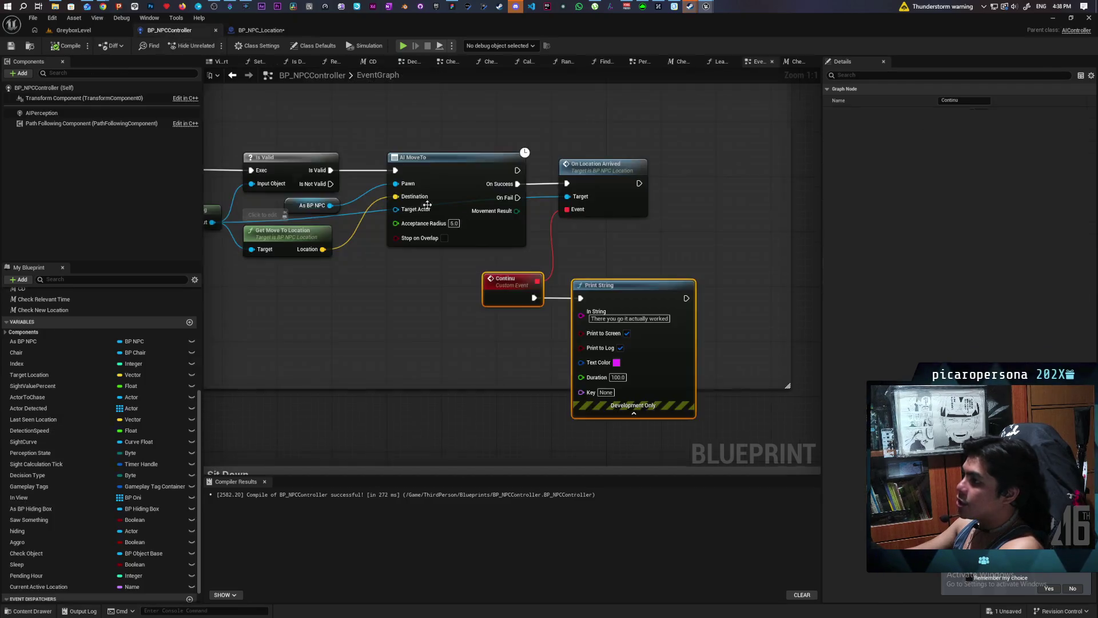
- Delete the Print String node after the Continu event and save BP_NPCController with Ctrl+S
left_click_drag(385, 207, 431, 223)
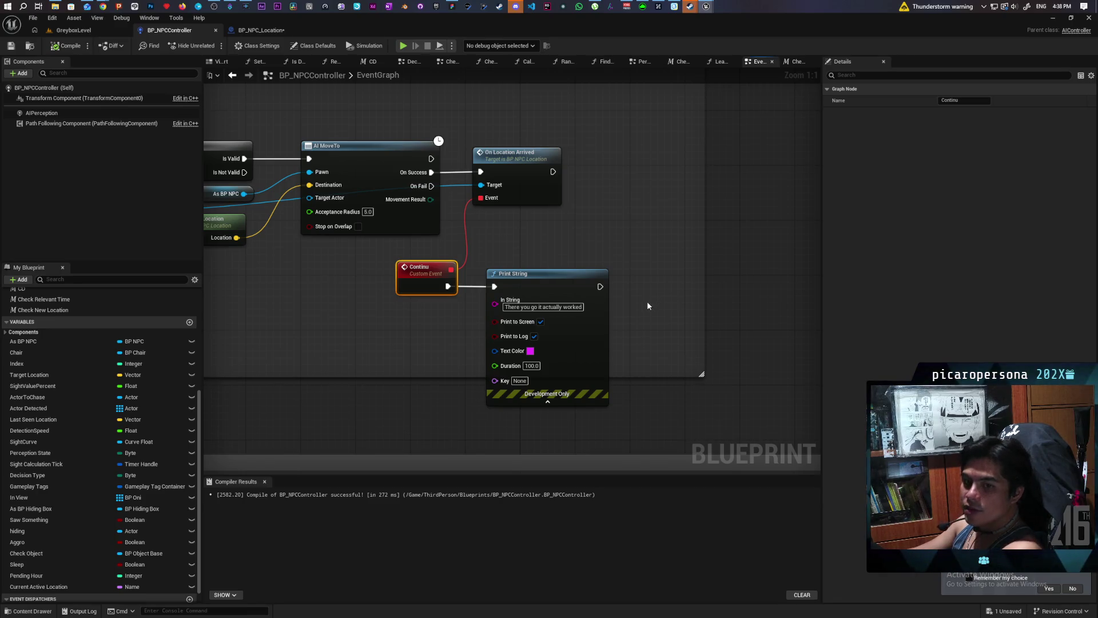
left_click(498, 333)
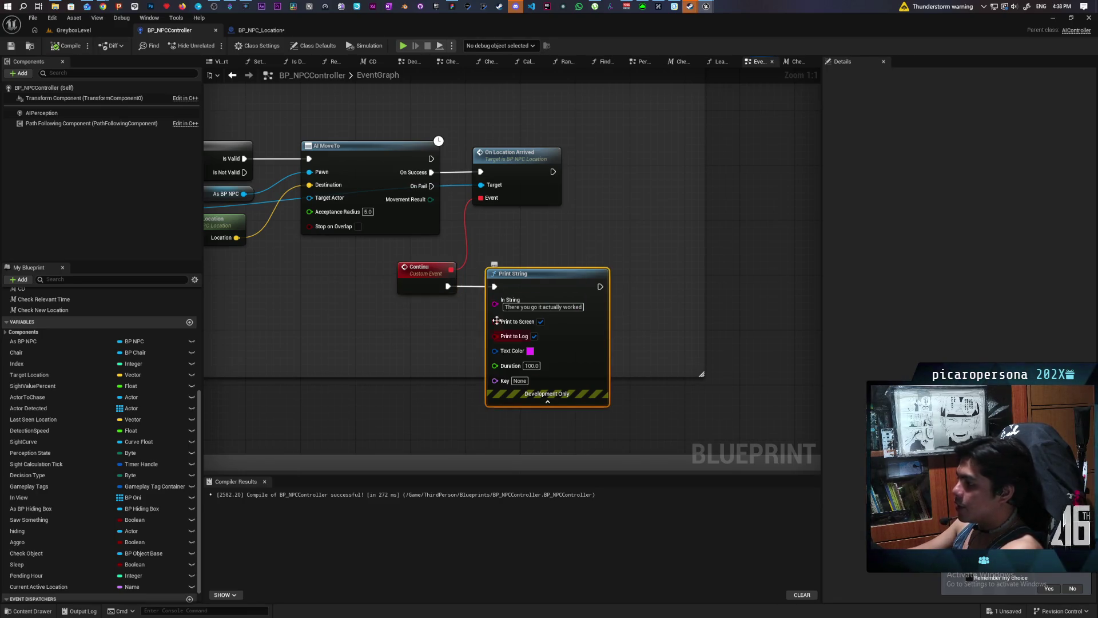
key("Delete")
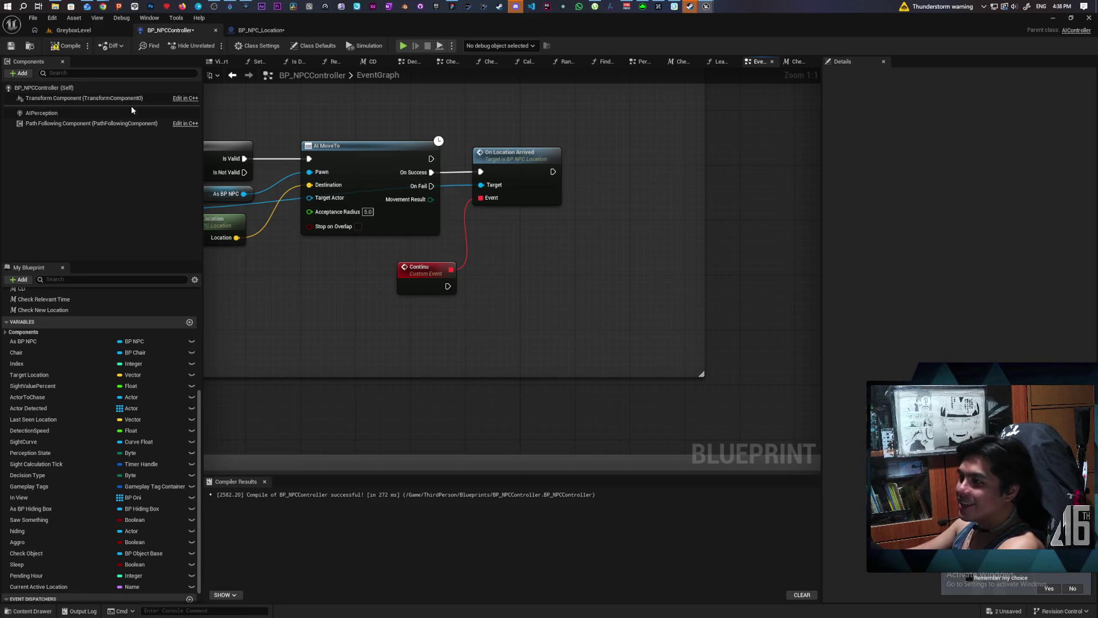
scroll(386, 156, "down", 2)
mouse_move(336, 127)
left_mouse_down()
mouse_move(546, 245)
mouse_move(633, 332)
left_mouse_up()
key("ctrl+s")
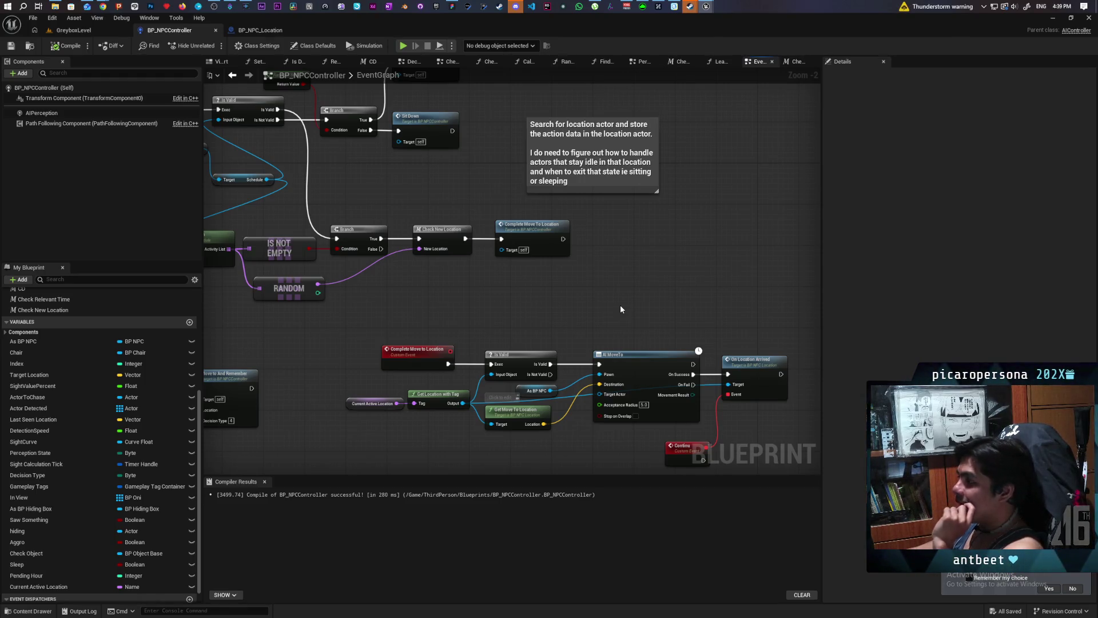
left_click_drag(640, 283, 581, 210)
scroll(525, 227, "down", 4)
scroll(386, 220, "up", 3)
scroll(451, 229, "up", 2)
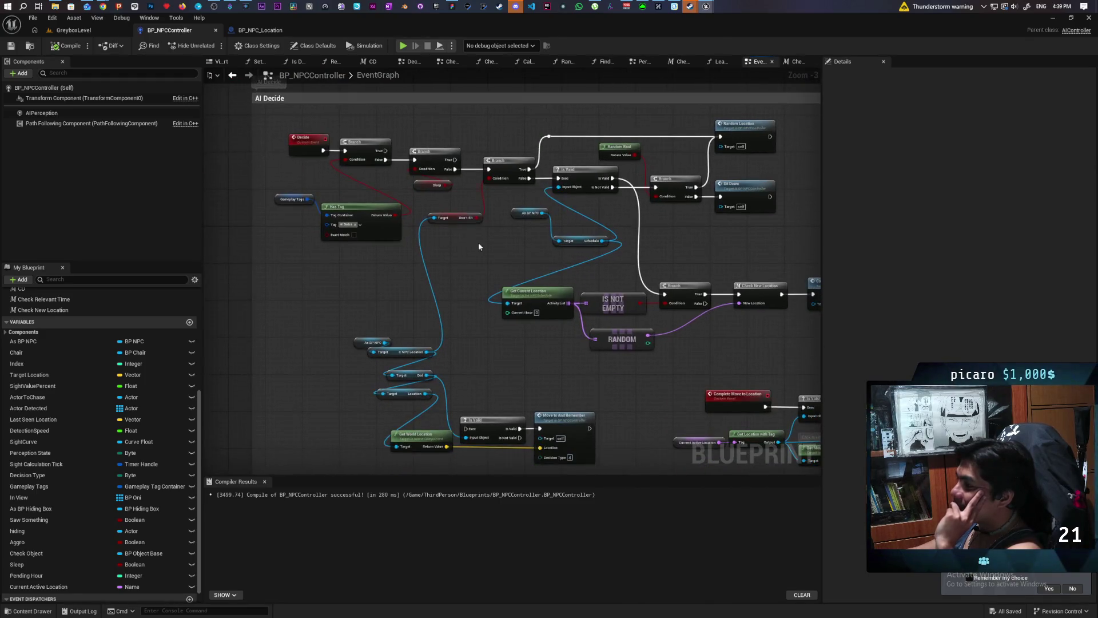
key("alt+Left")
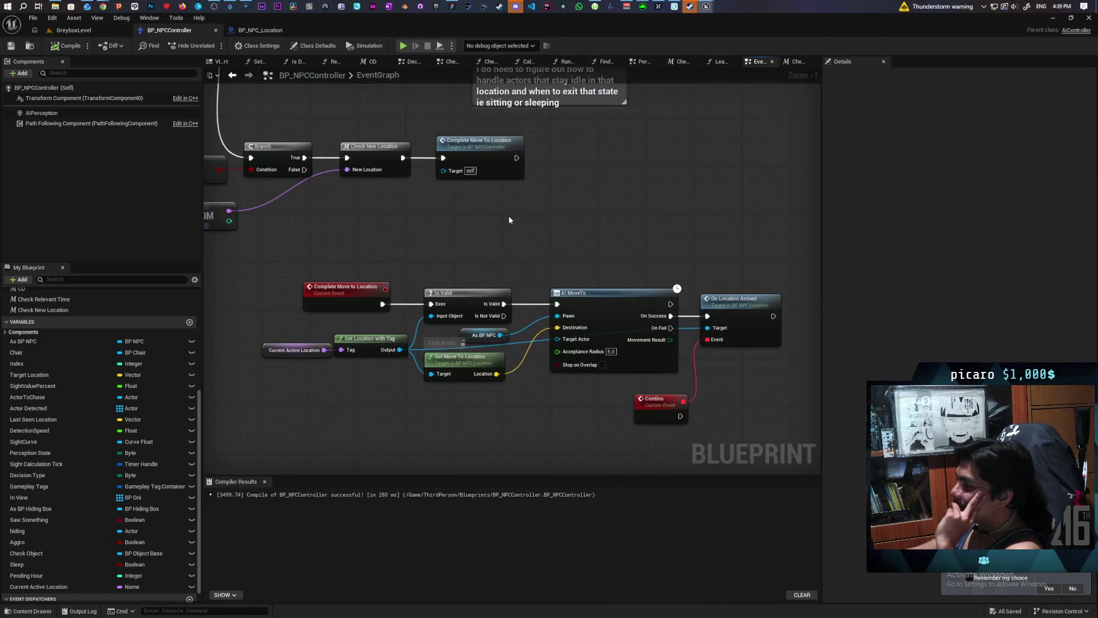
left_click(549, 323)
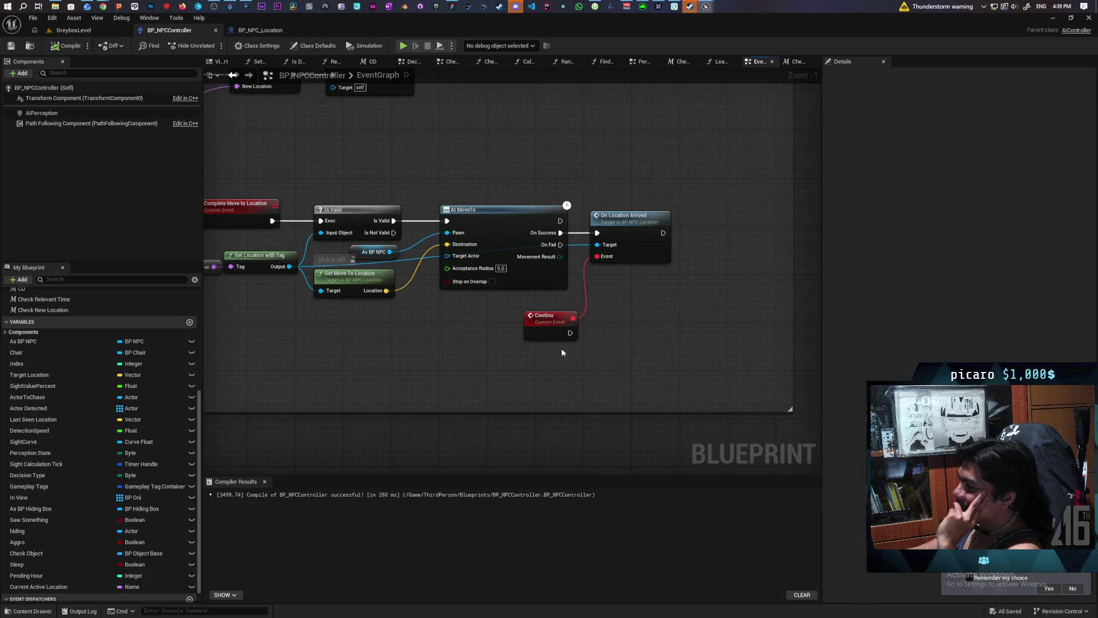
mouse_move(462, 321)
left_mouse_down()
mouse_move(579, 368)
mouse_move(608, 360)
left_mouse_up()
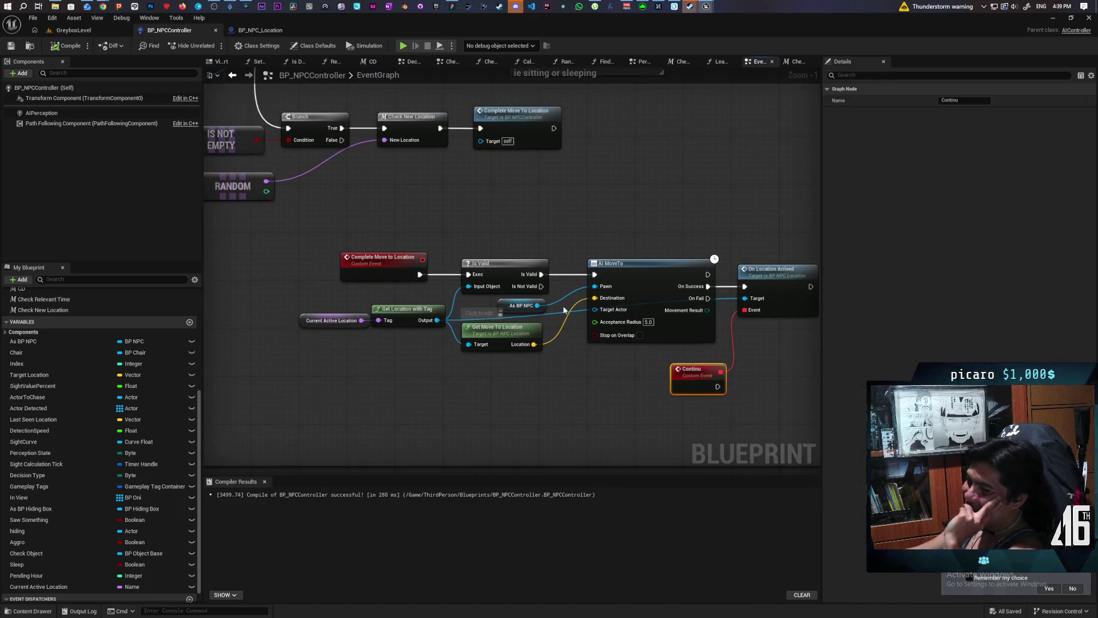
left_click_drag(603, 210, 490, 170)
mouse_move(745, 189)
left_mouse_down()
mouse_move(626, 314)
mouse_move(610, 373)
mouse_move(575, 343)
mouse_move(575, 353)
left_mouse_up()
left_click(646, 375)
left_click_drag(748, 201, 608, 393)
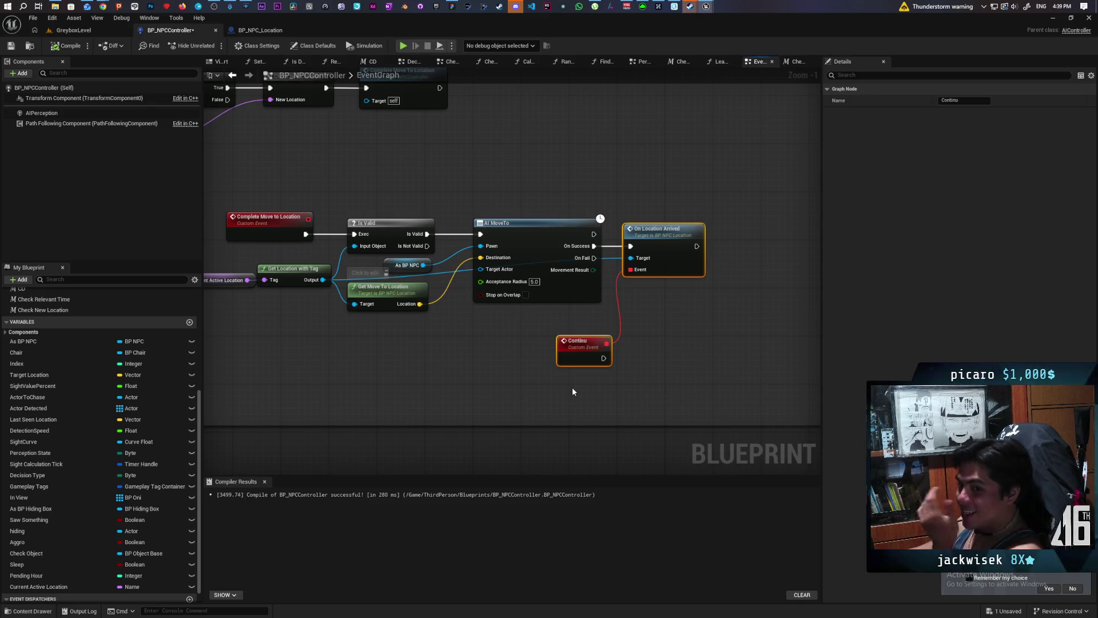
left_click_drag(564, 382, 655, 415)
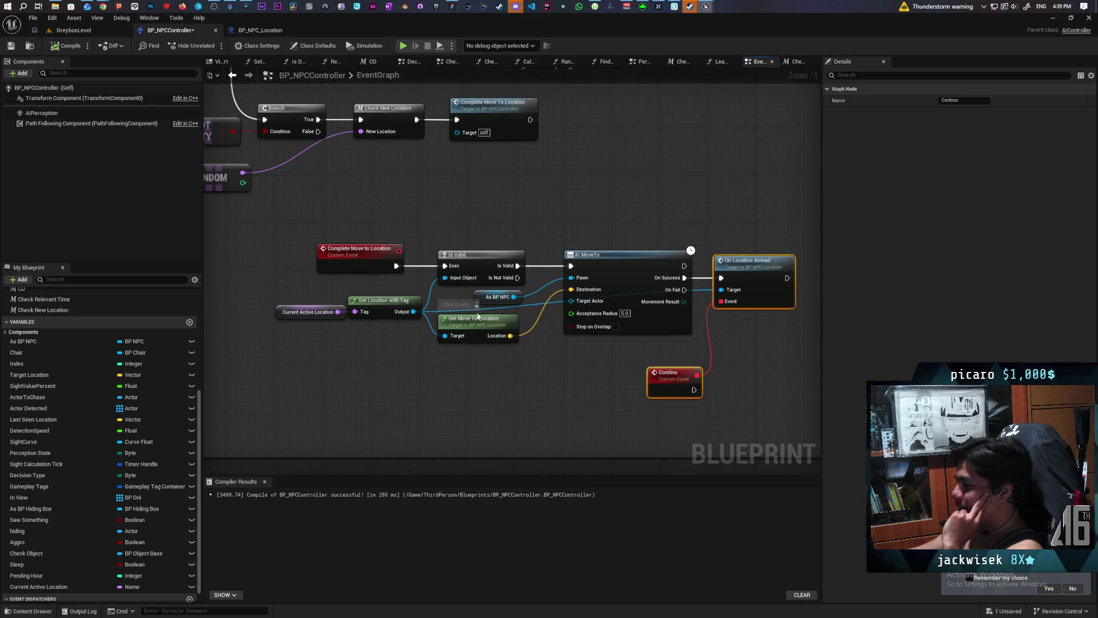
left_click(487, 389)
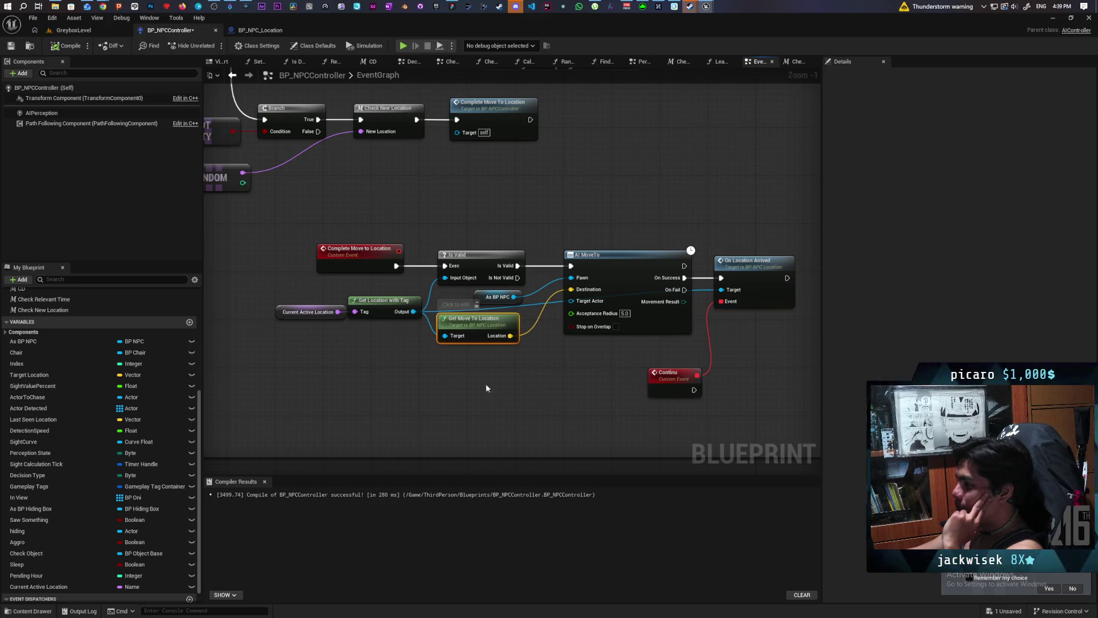
left_click_drag(472, 331, 534, 297)
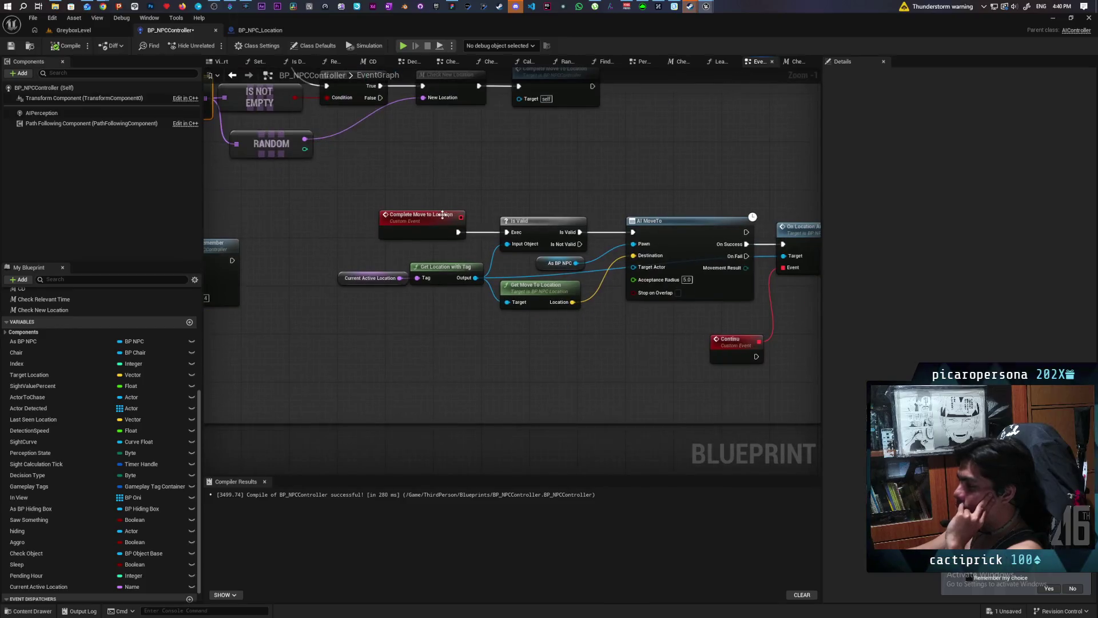
mouse_move(455, 184)
left_mouse_down()
mouse_move(501, 202)
mouse_move(789, 211)
mouse_move(525, 209)
left_mouse_up()
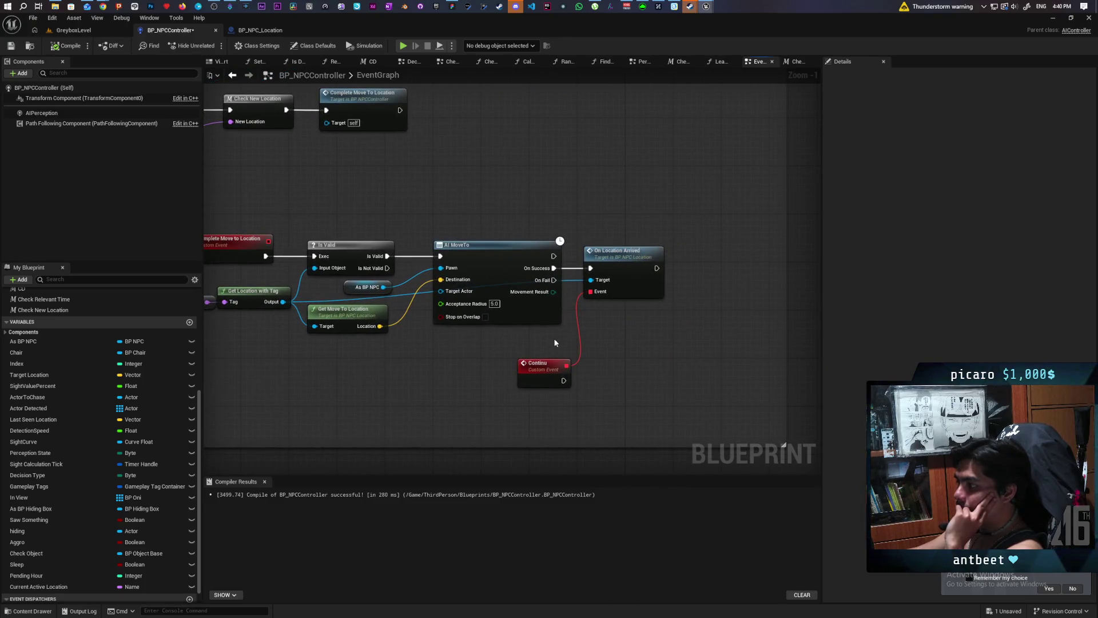
left_click_drag(555, 338, 571, 372)
scroll(398, 305, "down", 2)
mouse_move(398, 305)
left_mouse_down()
mouse_move(593, 370)
mouse_move(518, 318)
left_mouse_up()
left_click(508, 316)
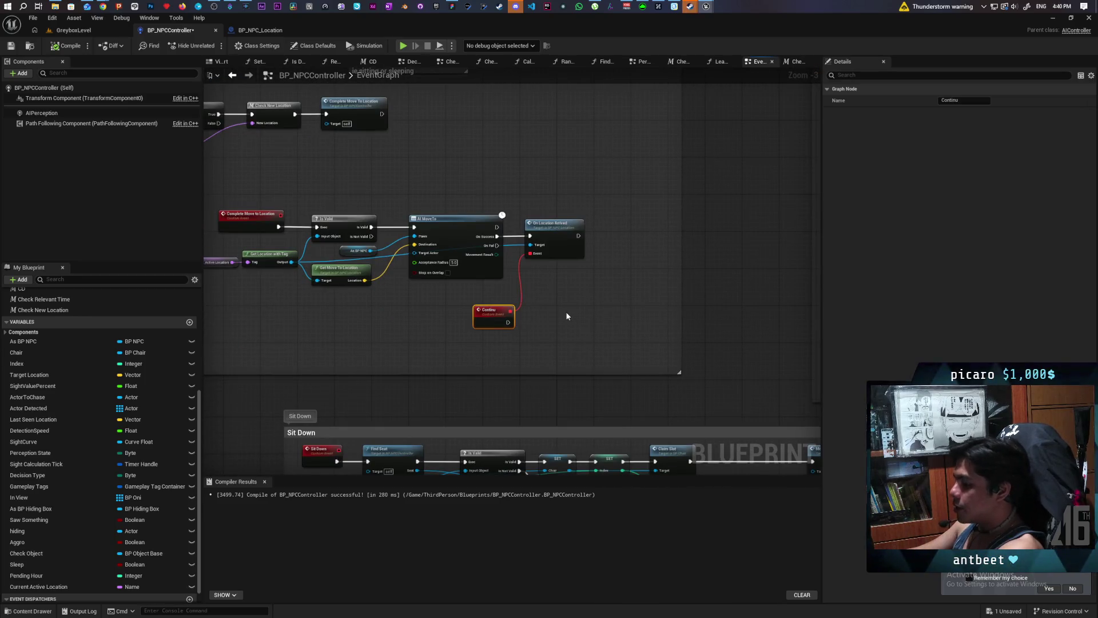
scroll(563, 311, "down", 2)
mouse_move(496, 295)
left_mouse_down()
mouse_move(619, 362)
mouse_move(372, 289)
mouse_move(389, 289)
left_mouse_up()
scroll(619, 361, "up", 1)
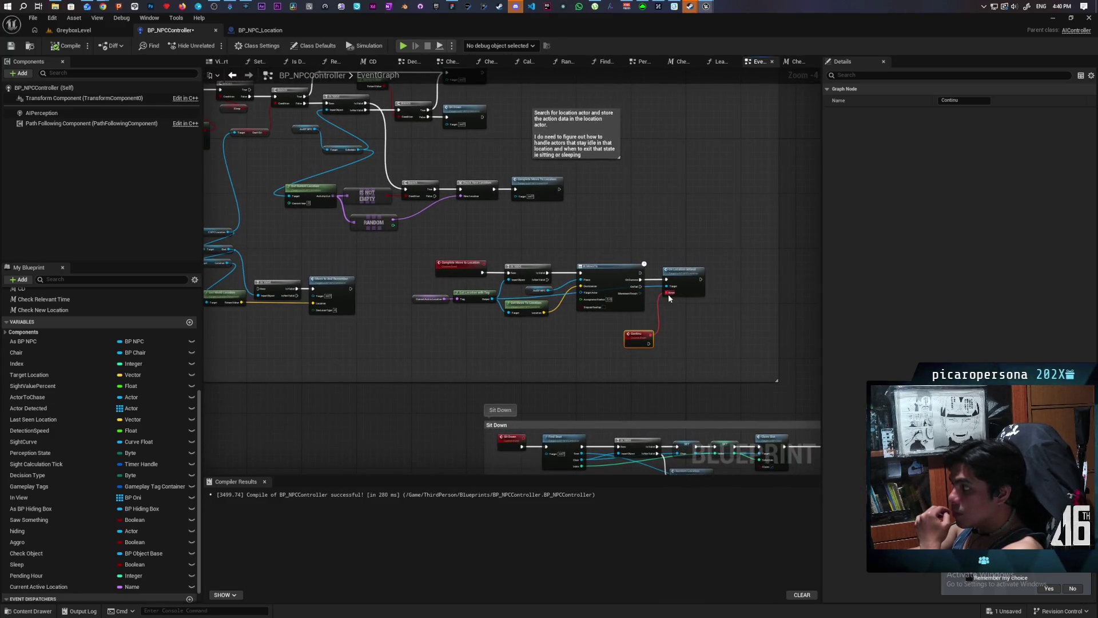
scroll(666, 329, "up", 4)
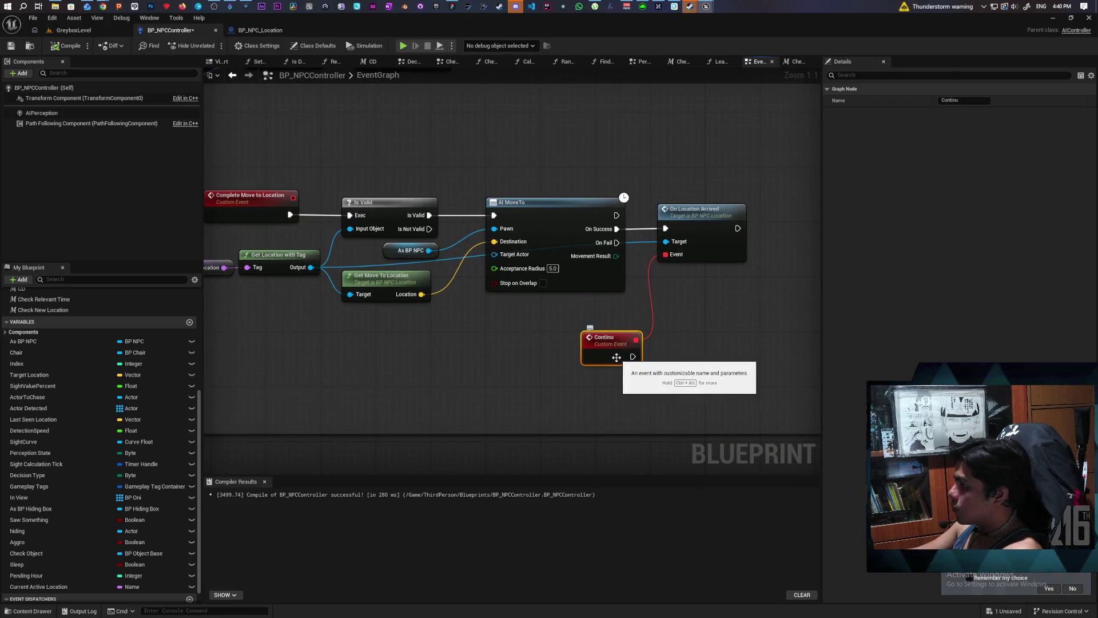
- Rename the Continu custom event to 'Next Action' and save and compile the controller
key("F2")
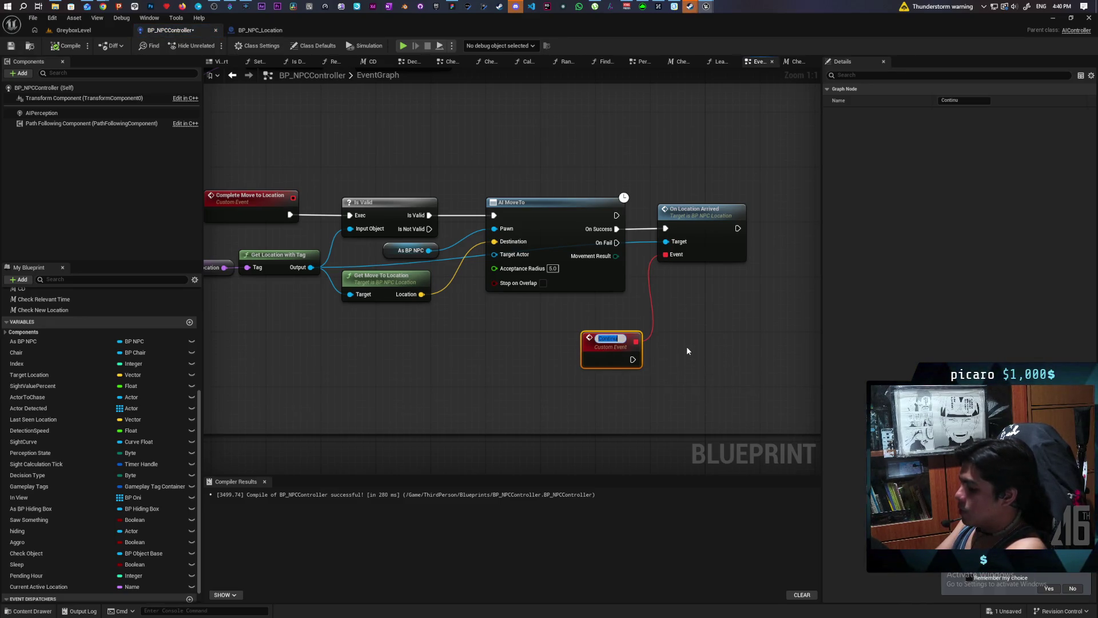
type("Next")
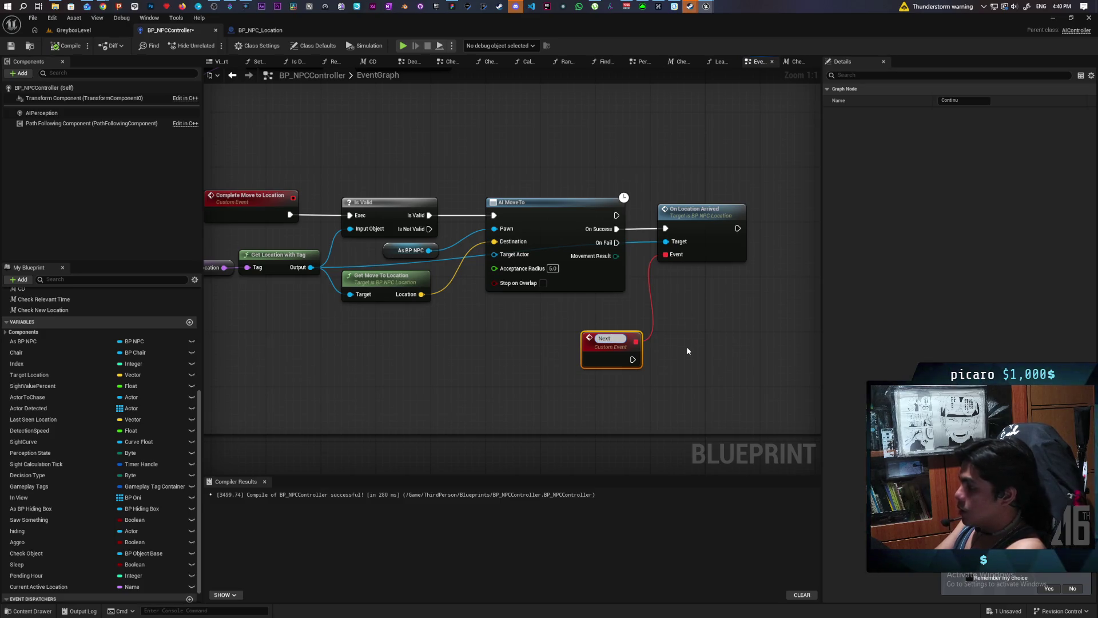
type(" Action")
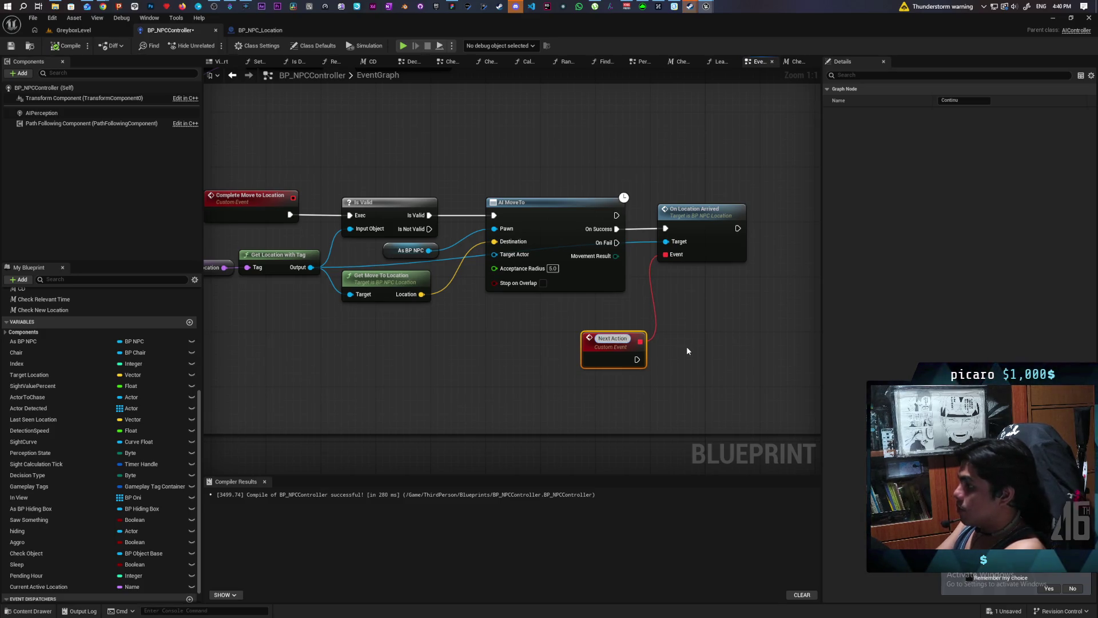
key("Return")
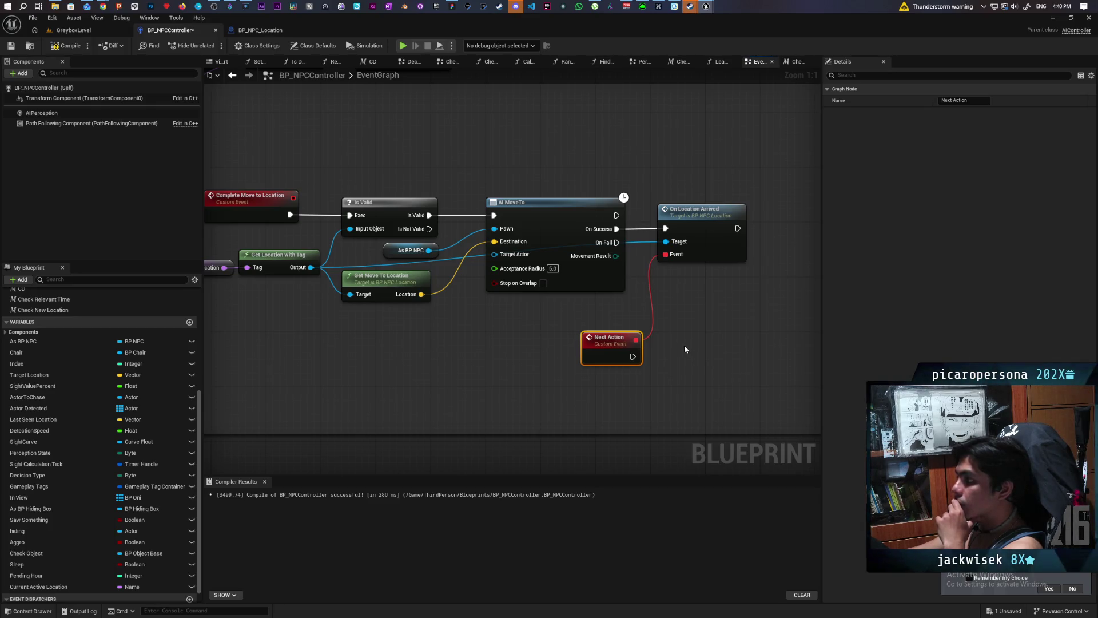
left_click(11, 47)
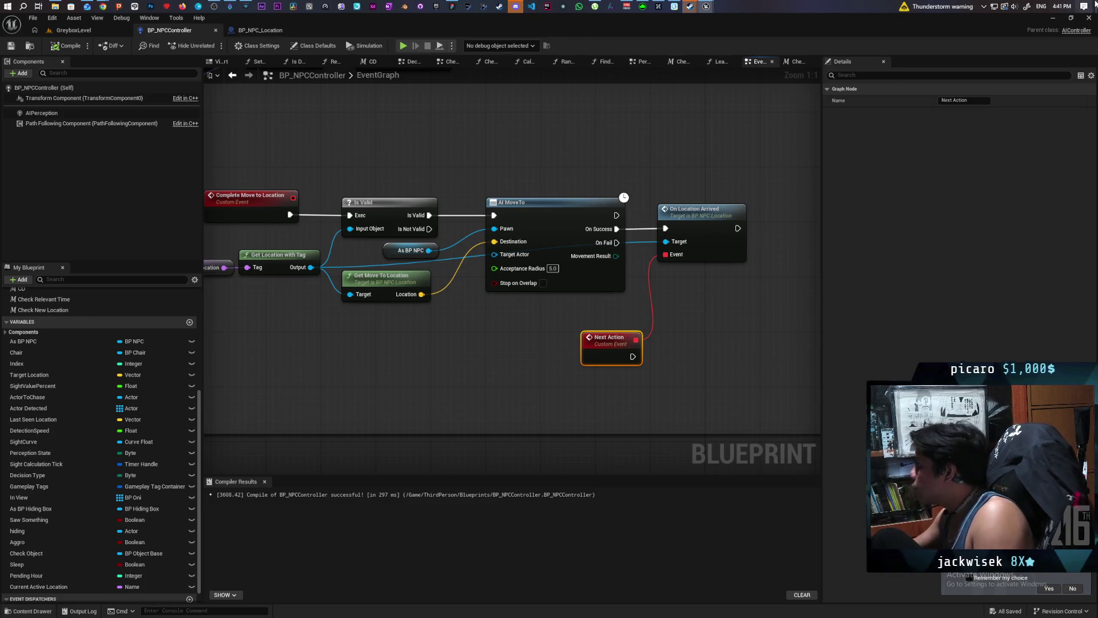
- Open the Windows taskbar calendar and advance it to May 2026
left_click(1061, 6)
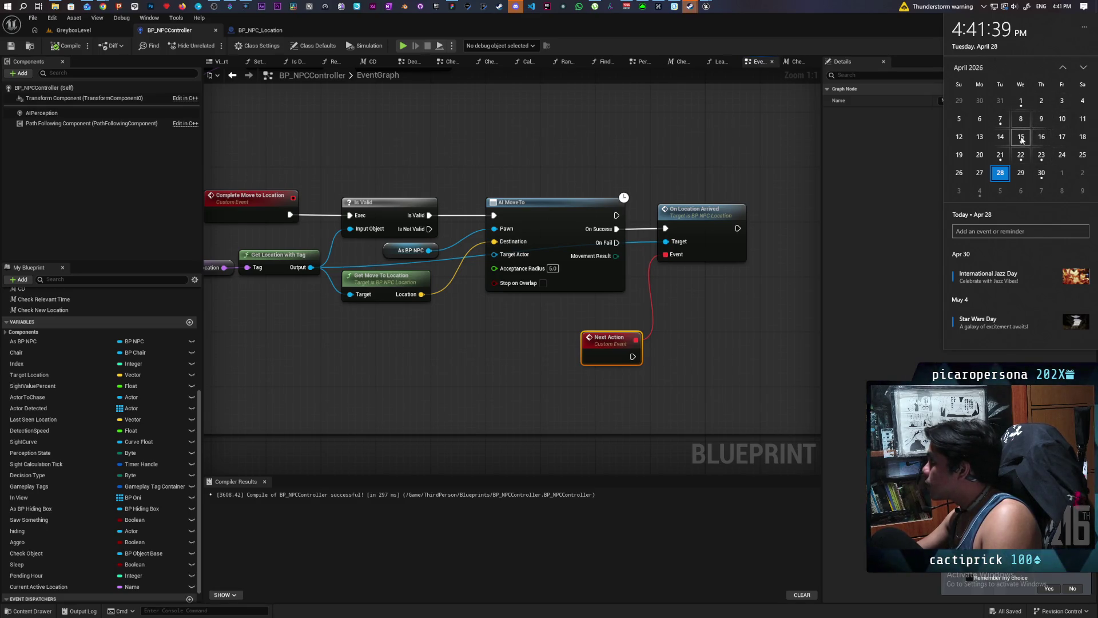
left_click(1083, 67)
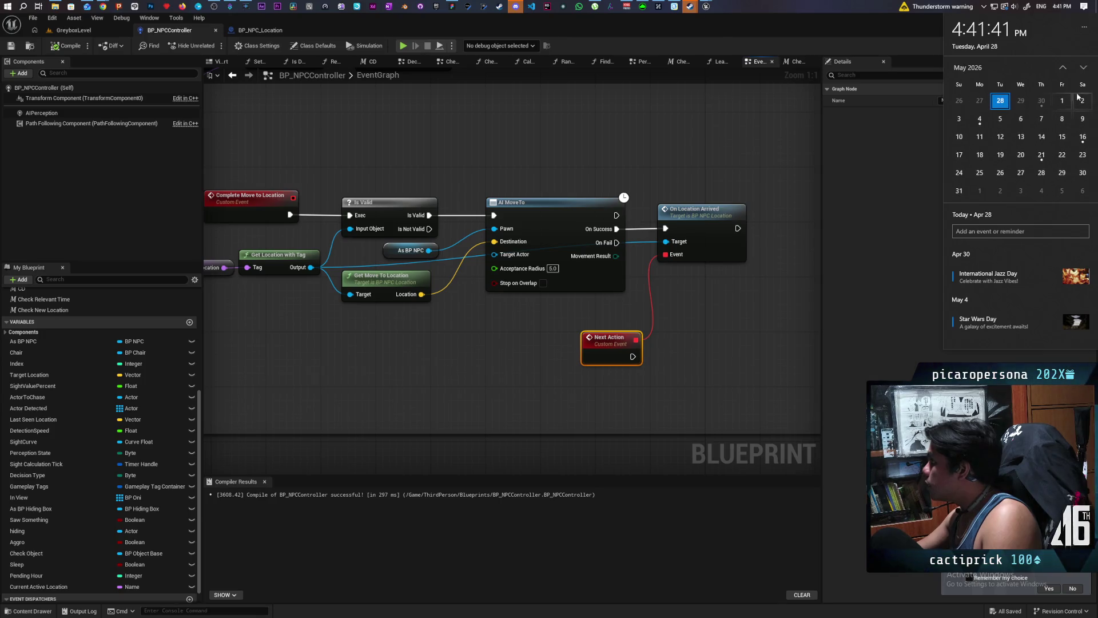
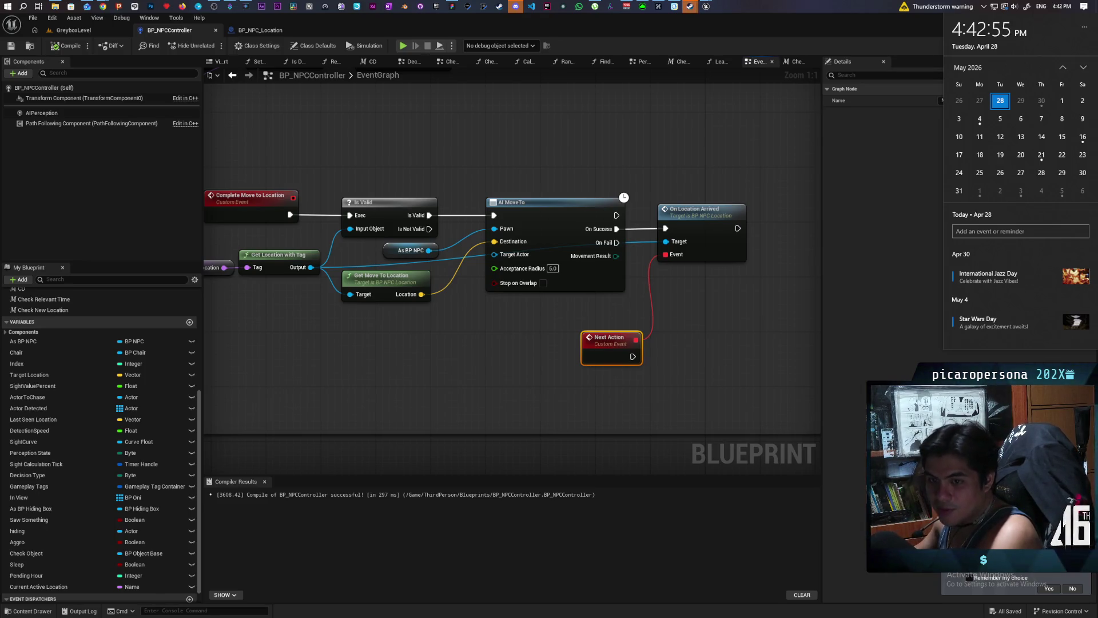
- Clear the node selection and pan the BP_NPCController graph to the Decide section
left_click(545, 160)
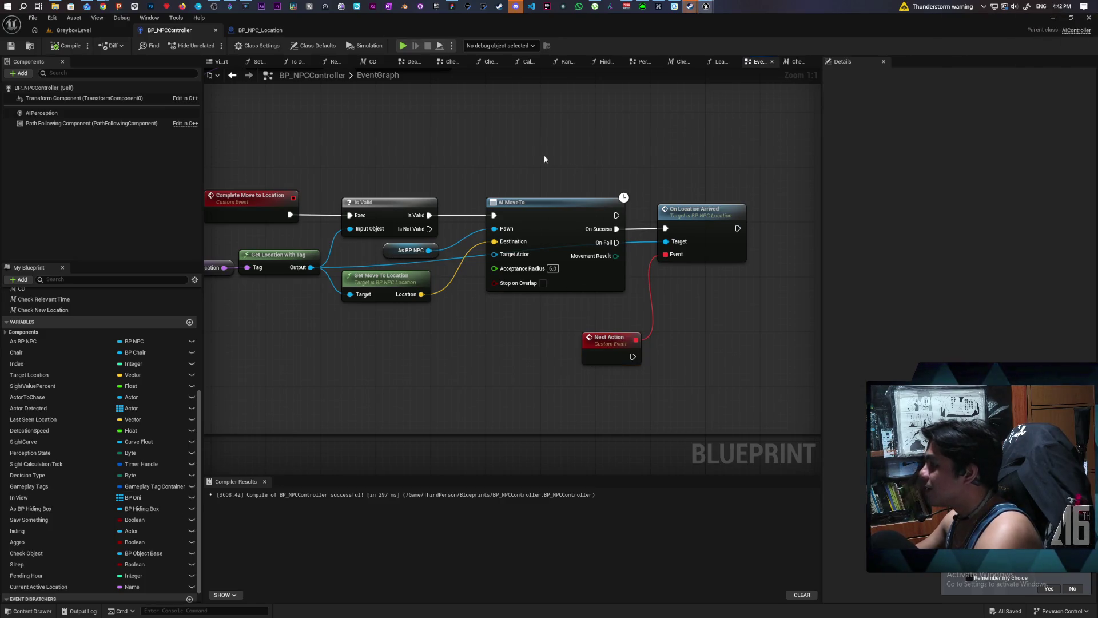
scroll(545, 159, "down", 4)
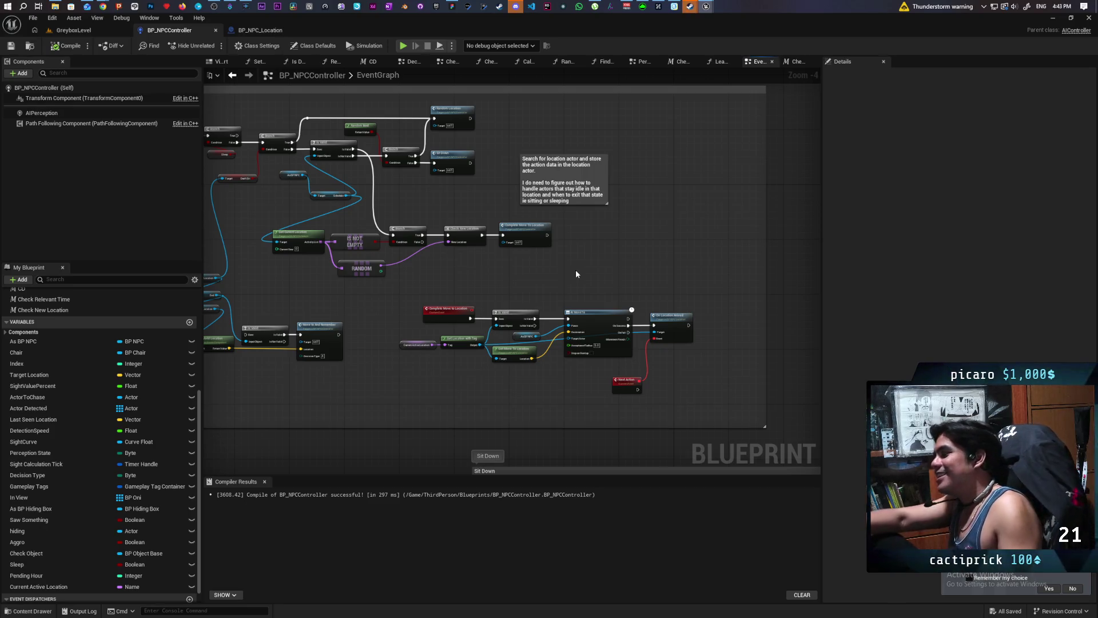
mouse_move(489, 287)
left_mouse_down()
mouse_move(591, 304)
mouse_move(605, 292)
left_mouse_up()
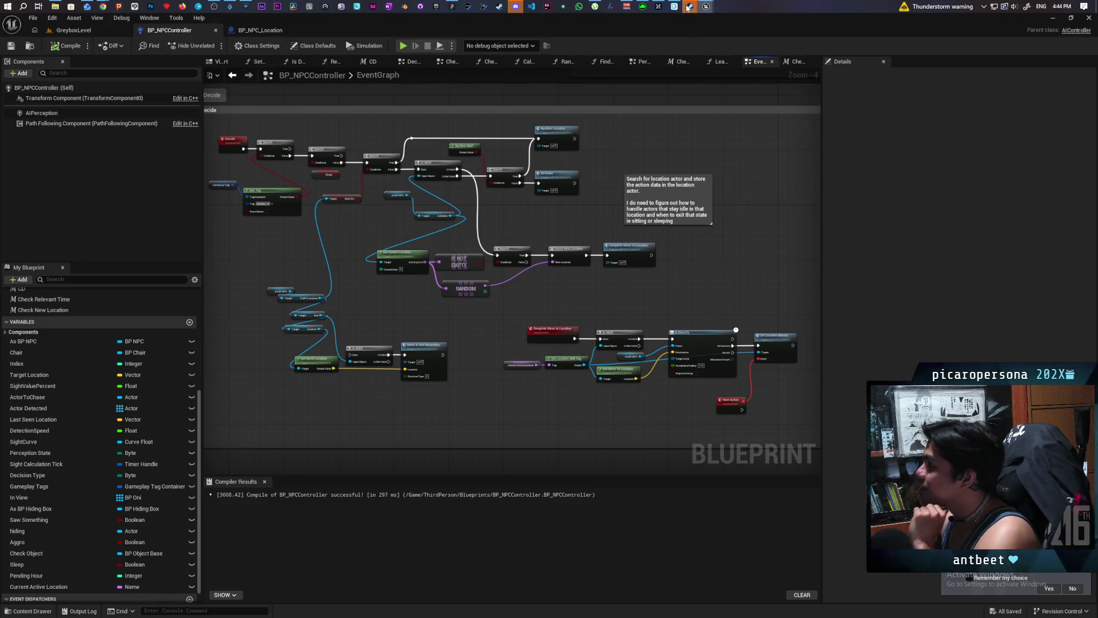
- Bring up the Steam s&box store page, pause its trailer, then hide Steam
mouse_move(690, 11)
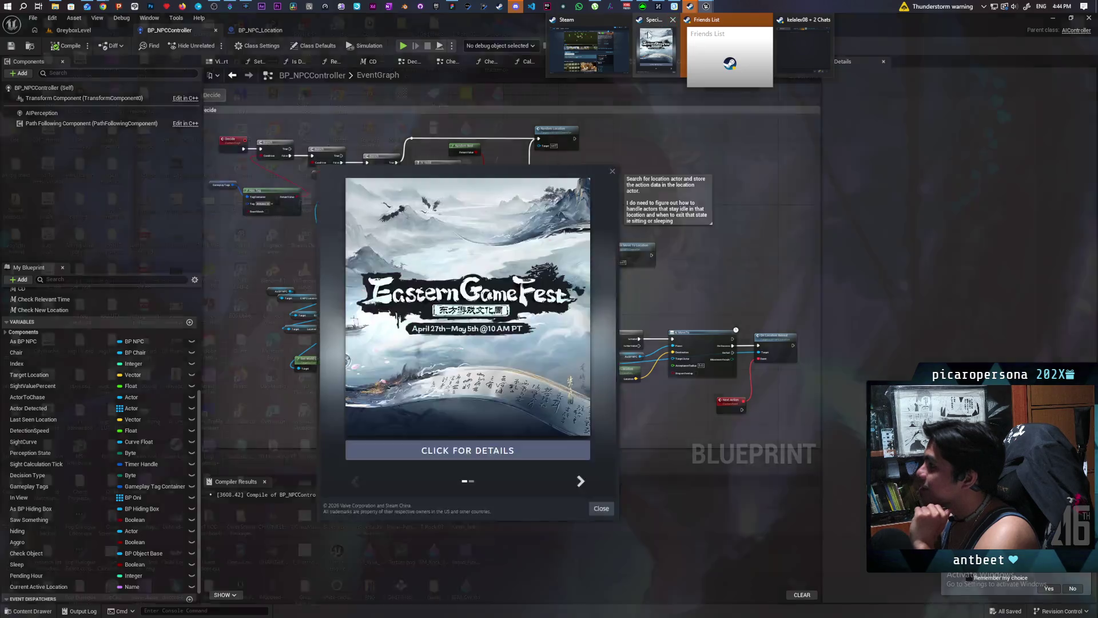
left_click(588, 49)
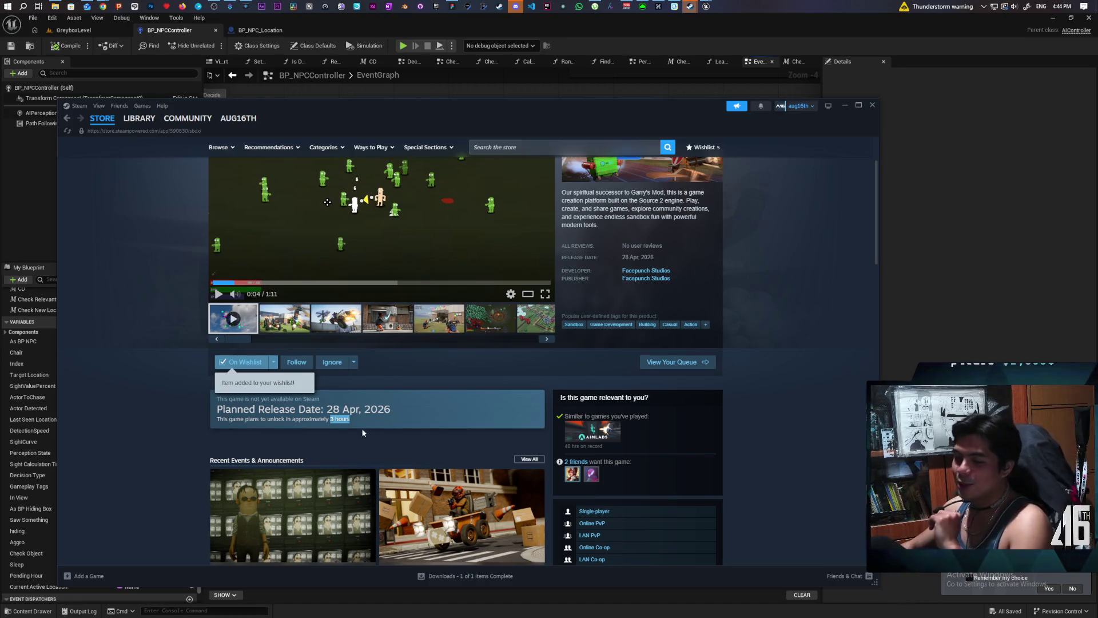
scroll(429, 411, "up", 2)
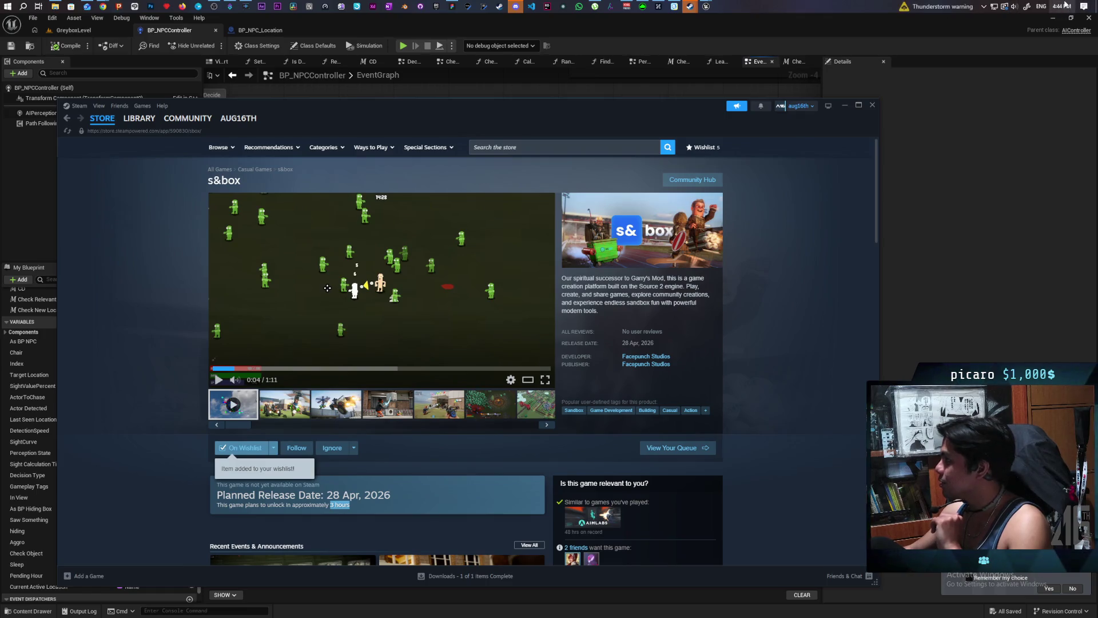
mouse_move(1065, 4)
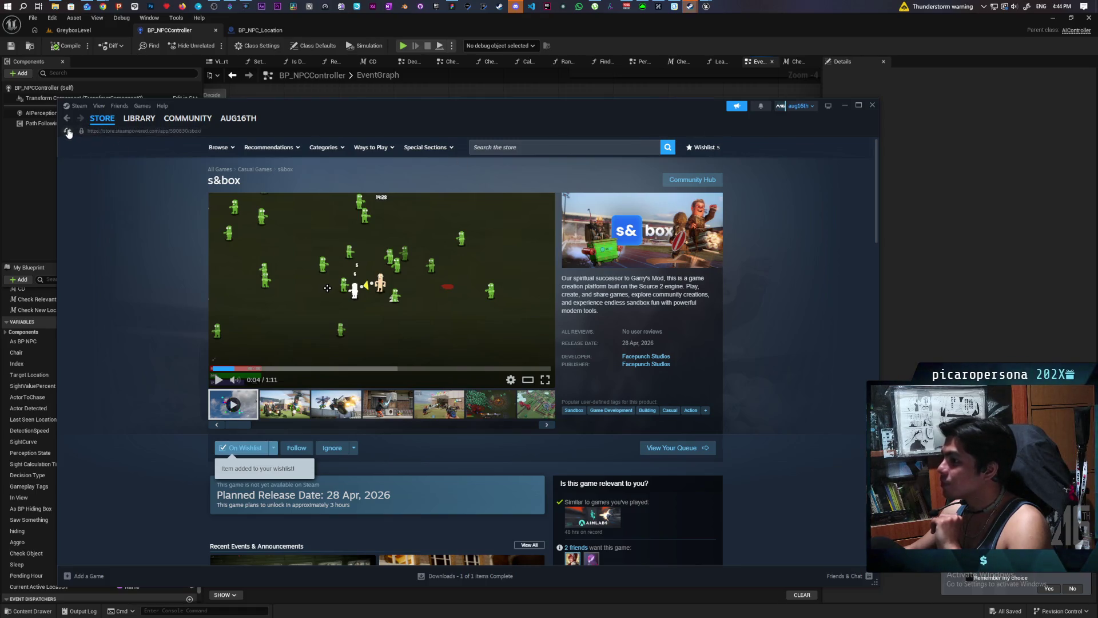
scroll(364, 496, "down", 1)
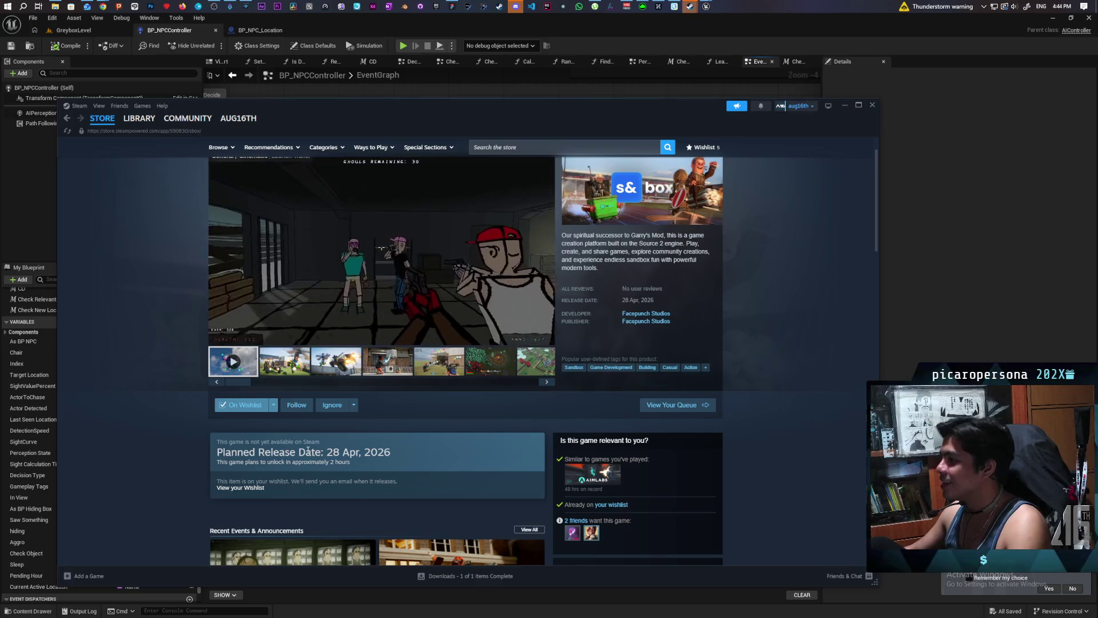
left_click(219, 338)
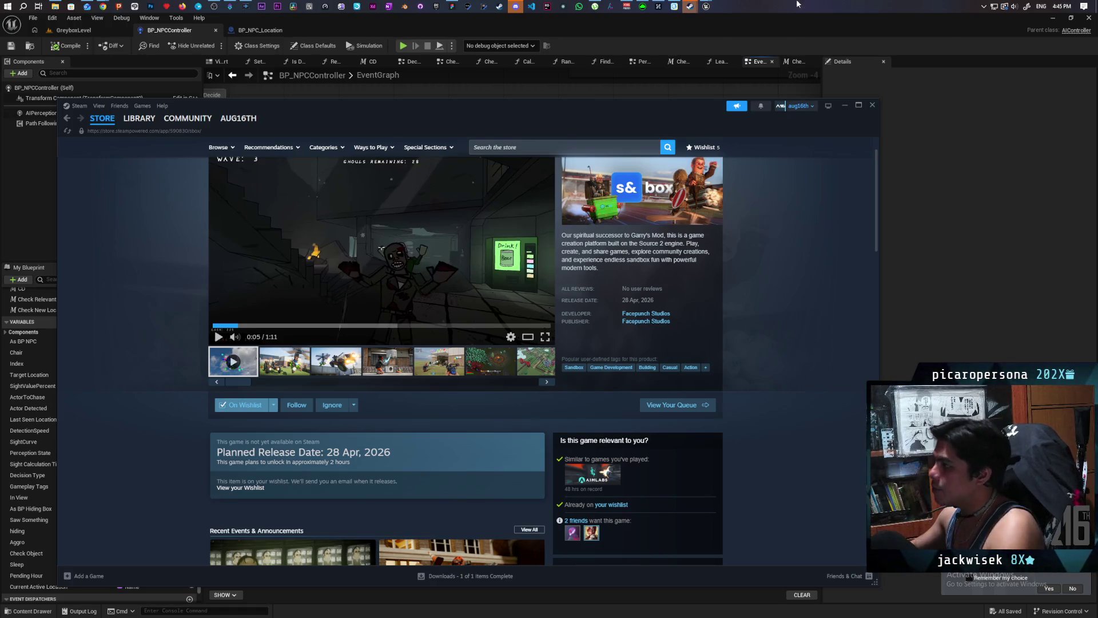
left_click(690, 6)
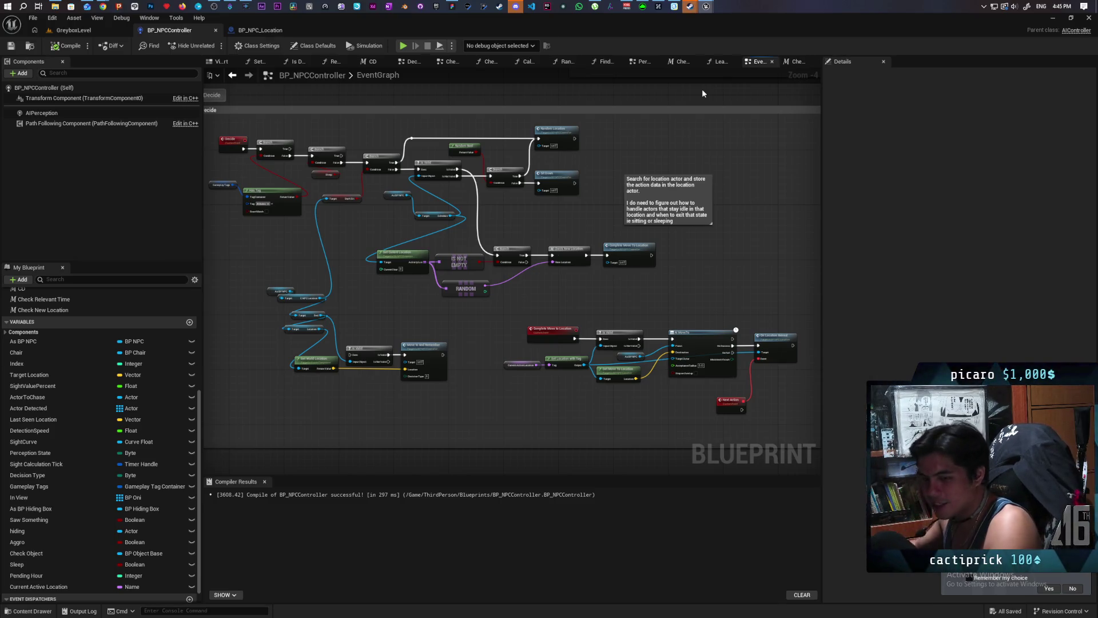
- Start playing GreyboxLevel in the editor and walk the character toward the blue arch
left_click(72, 30)
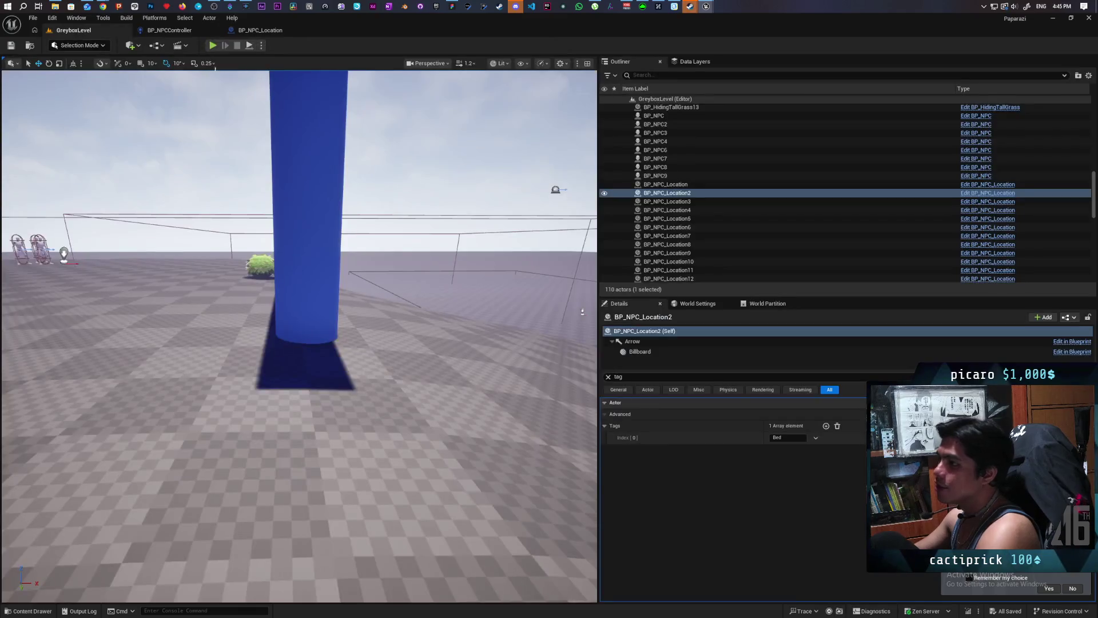
left_click(213, 46)
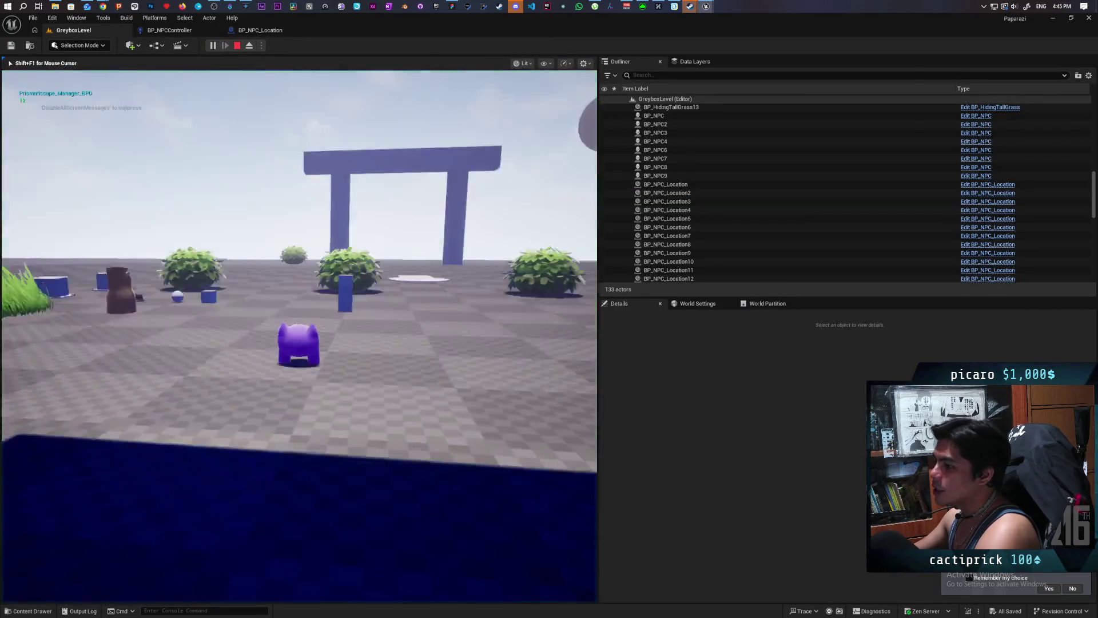
key("w")
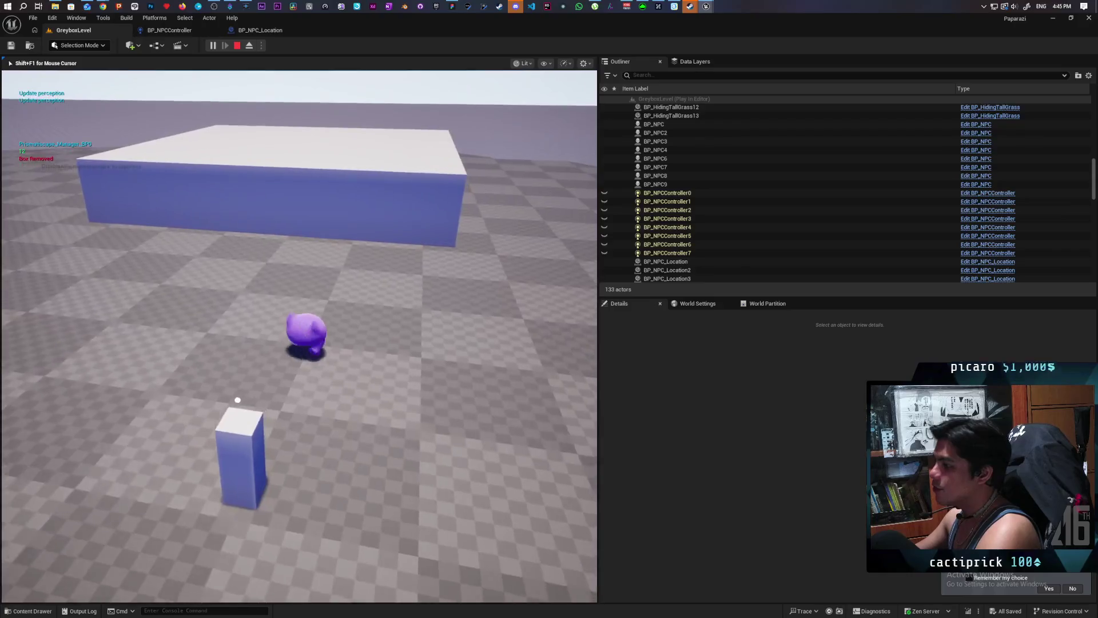
key("s")
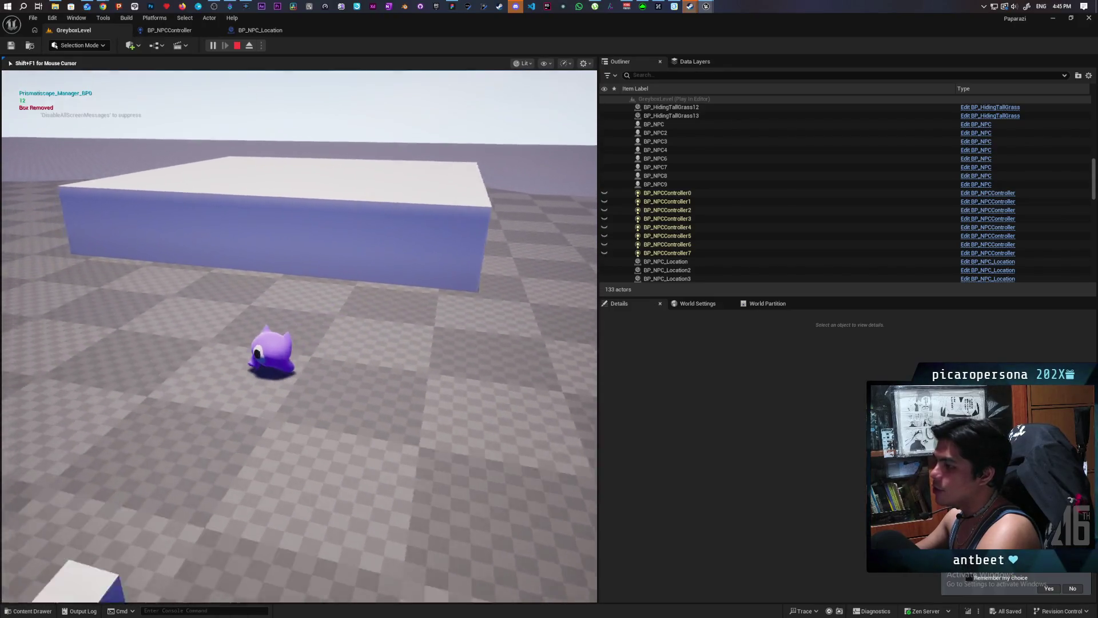
key("w")
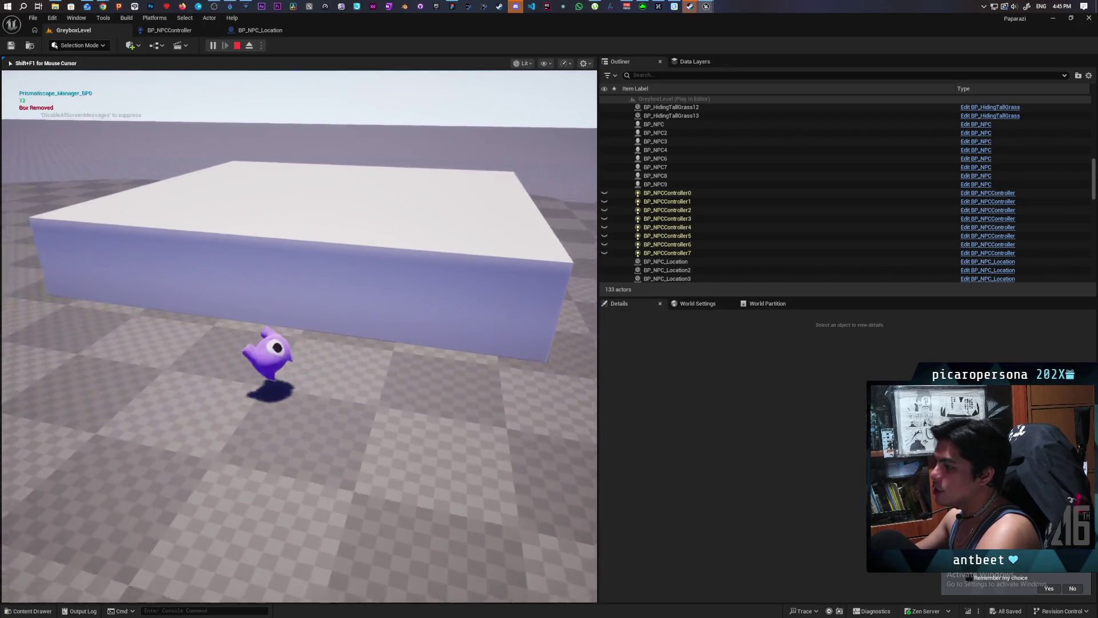
key("w")
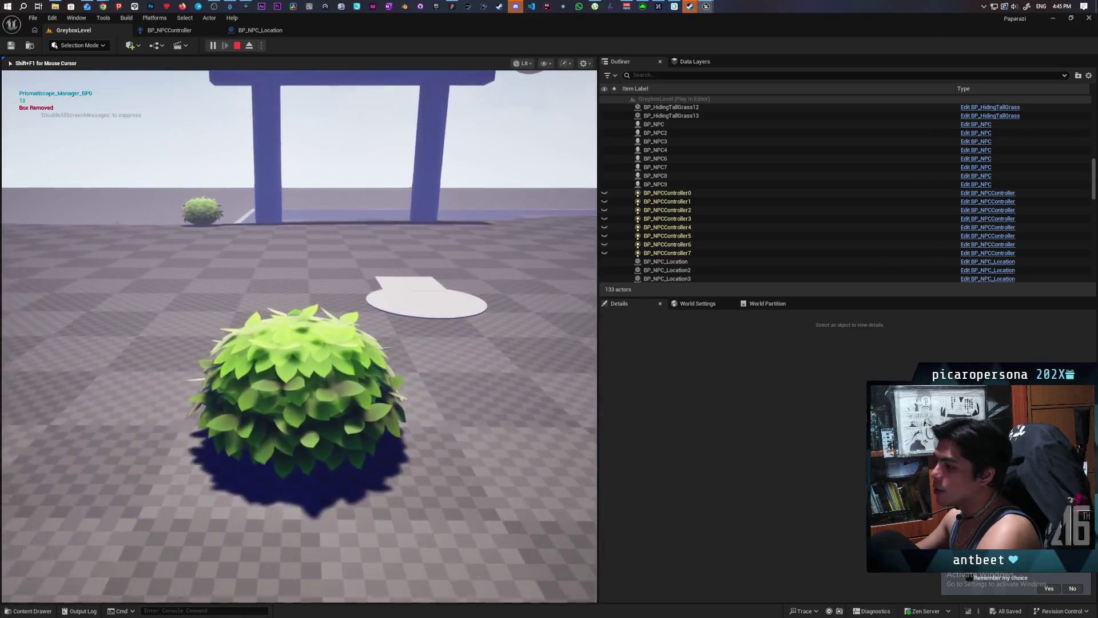
- Walk the character past the blue gate and pillar toward the NPCs and bushes
key("w")
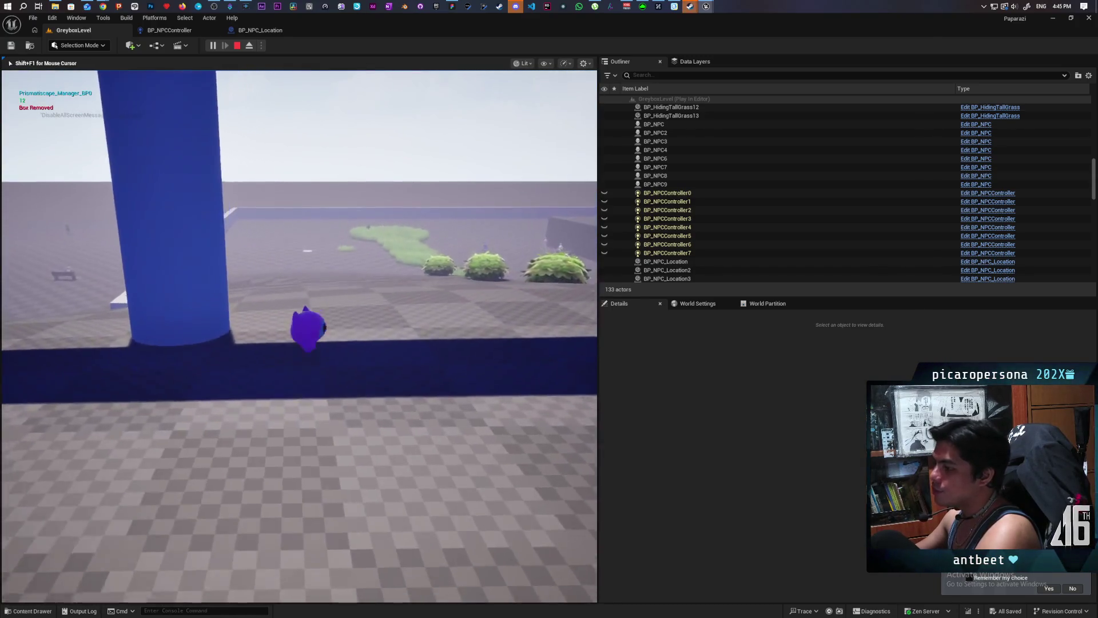
key("w")
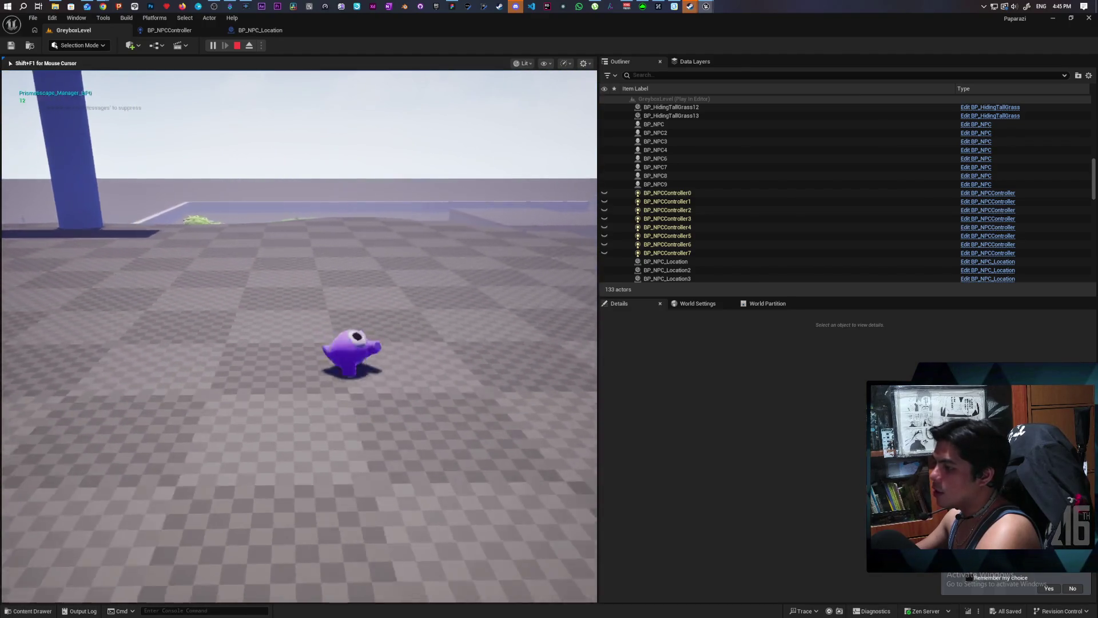
key("w")
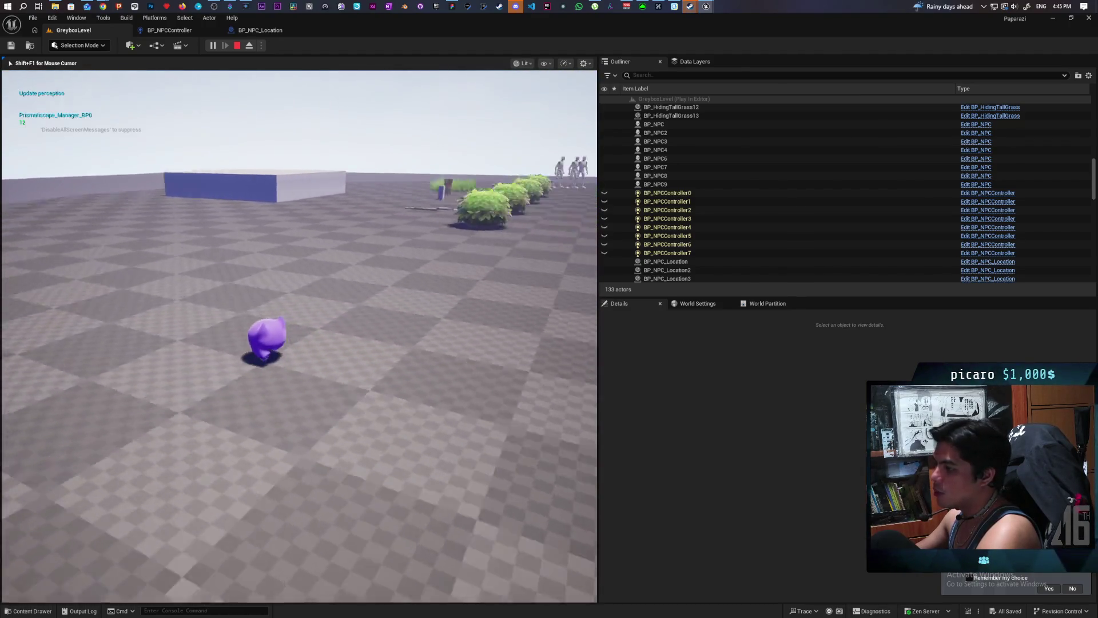
key("w")
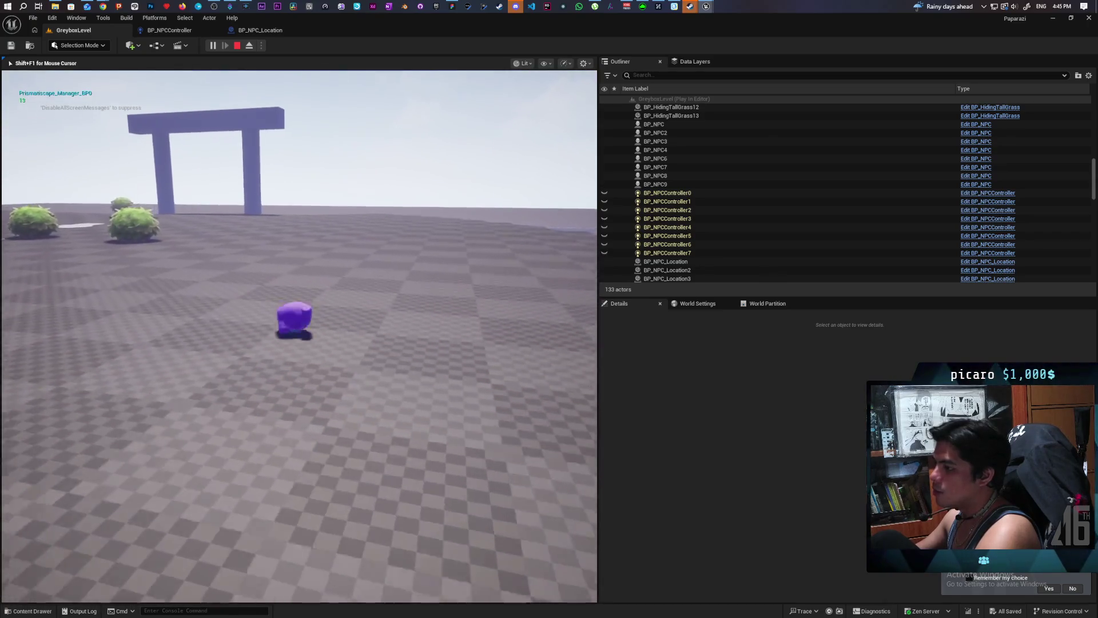
key("w")
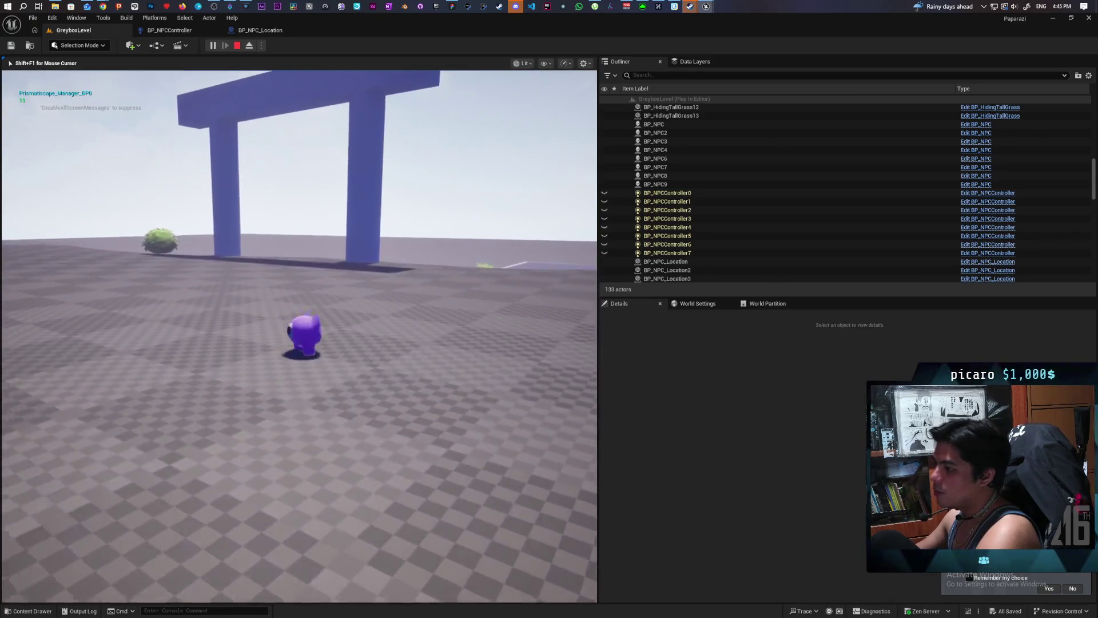
key("w")
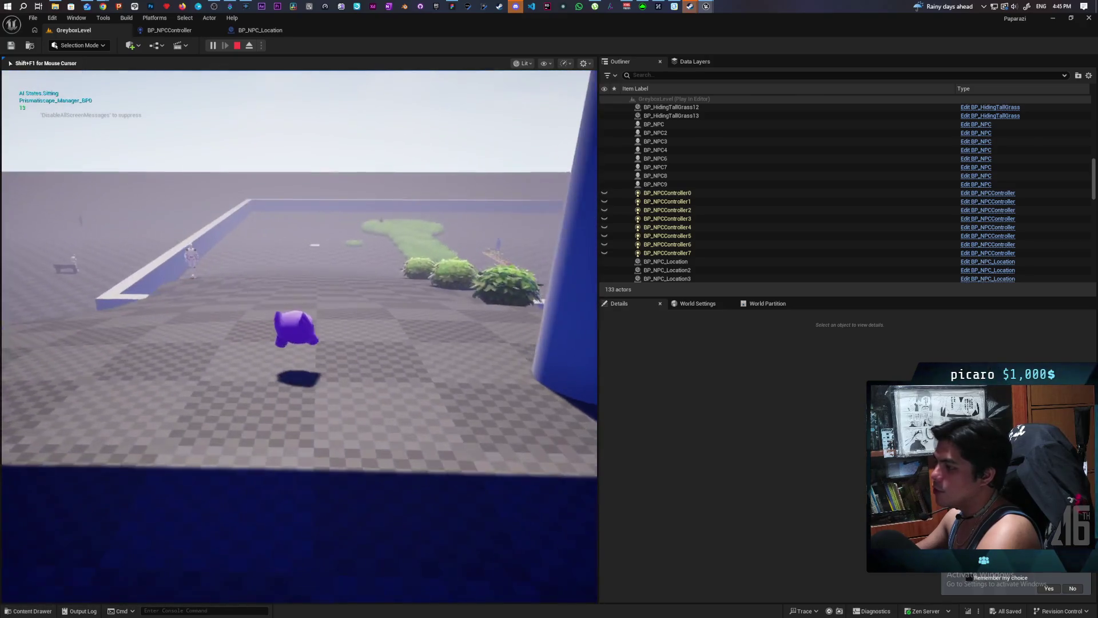
key("w")
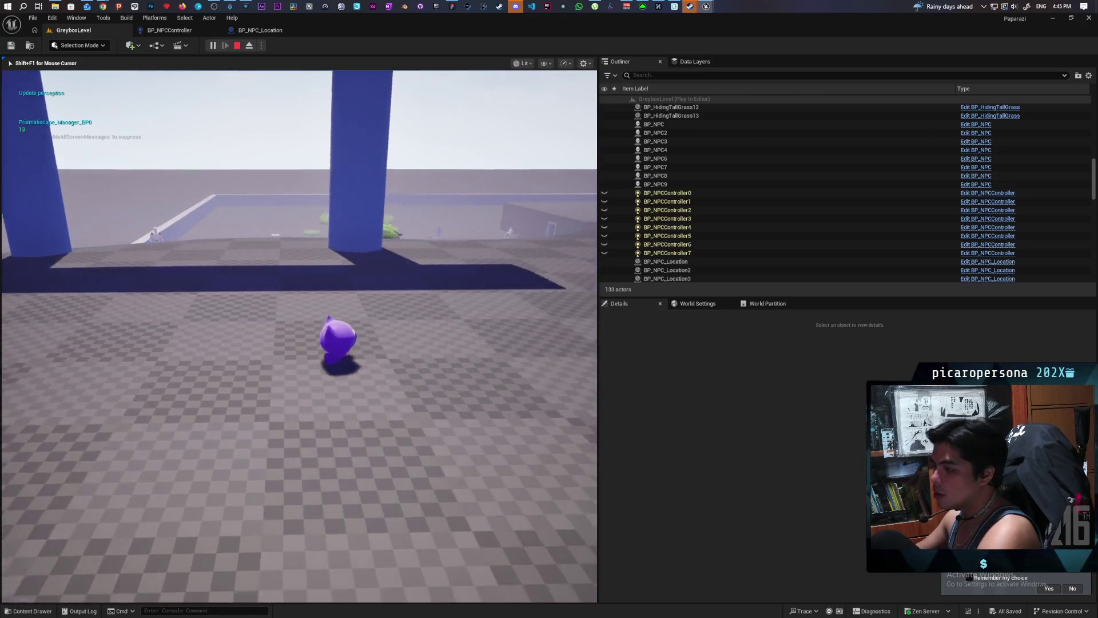
key("w")
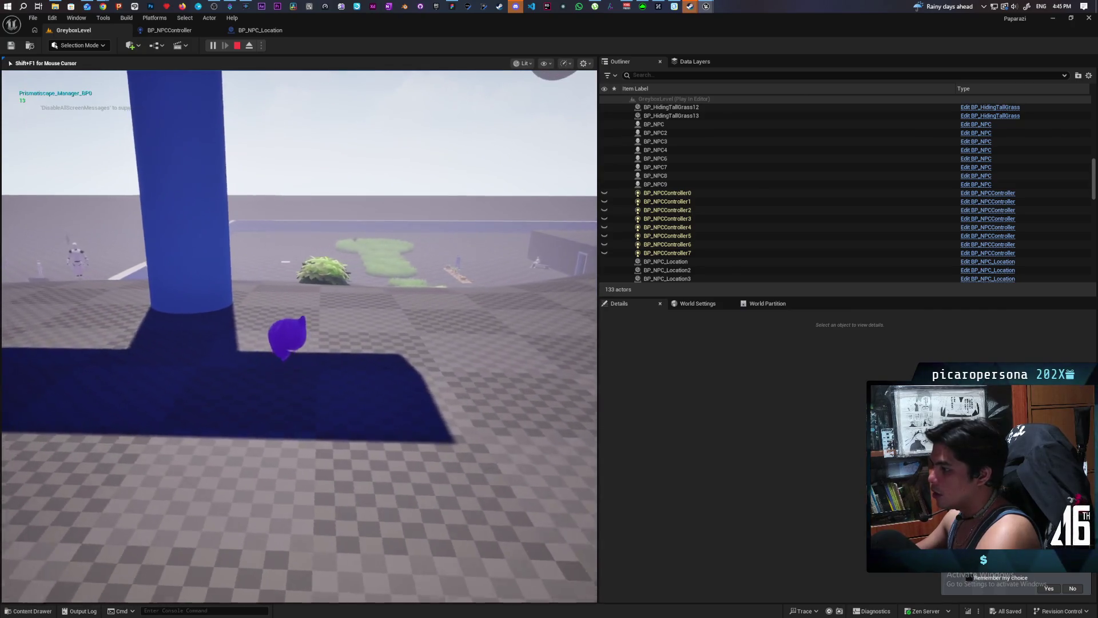
key("w")
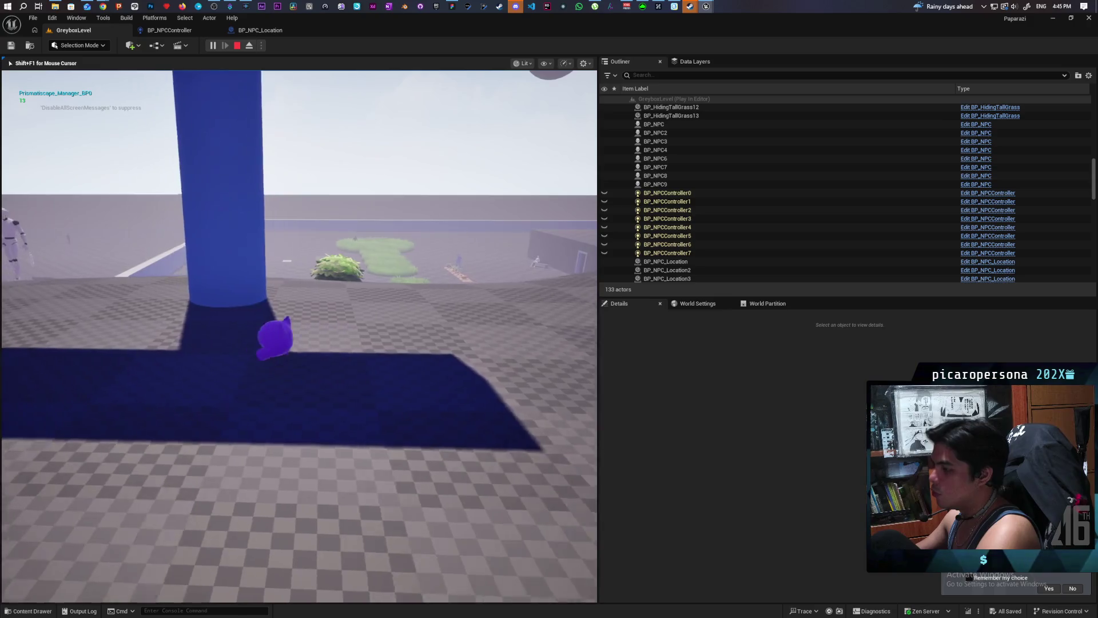
key("w")
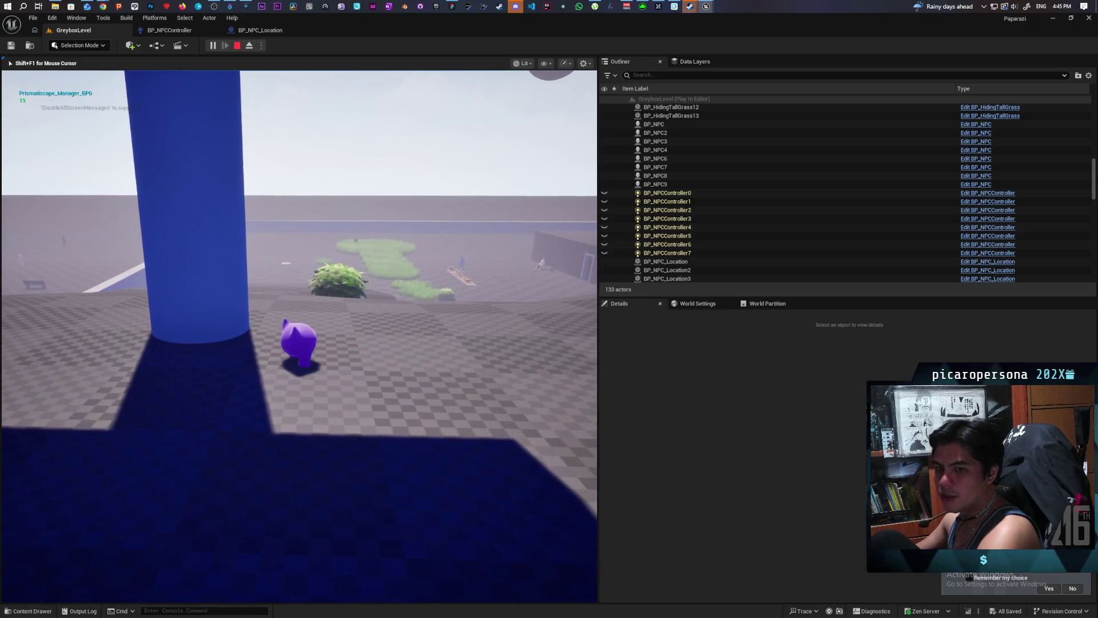
key("w")
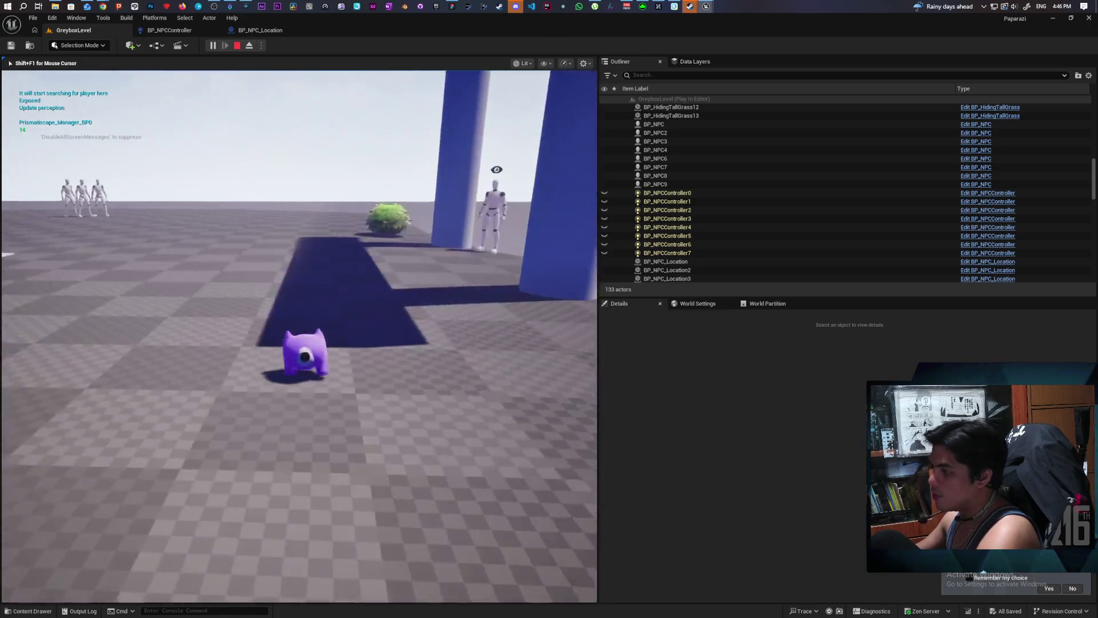
key("w")
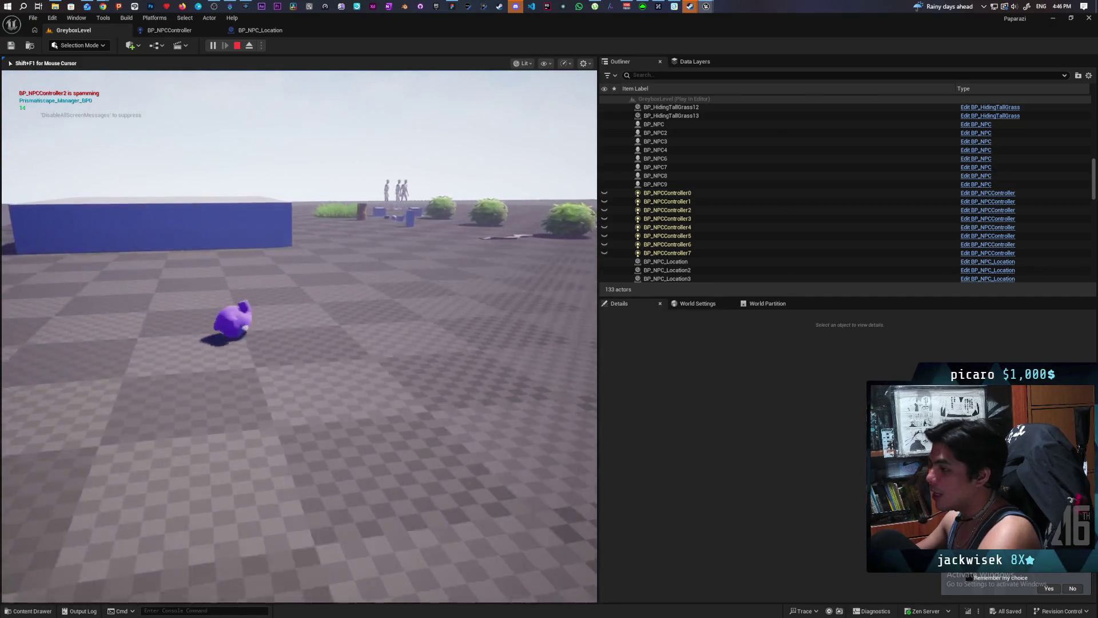
- Move the character around the blue box's corner and across the ground toward the blue gate
key("d")
key("s")
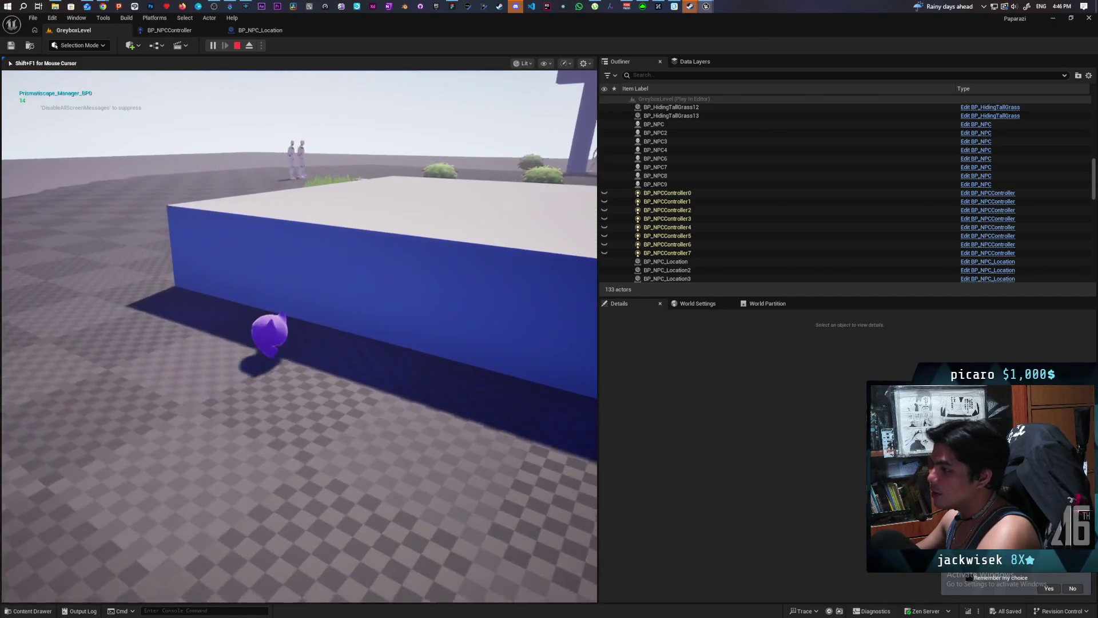
key("w")
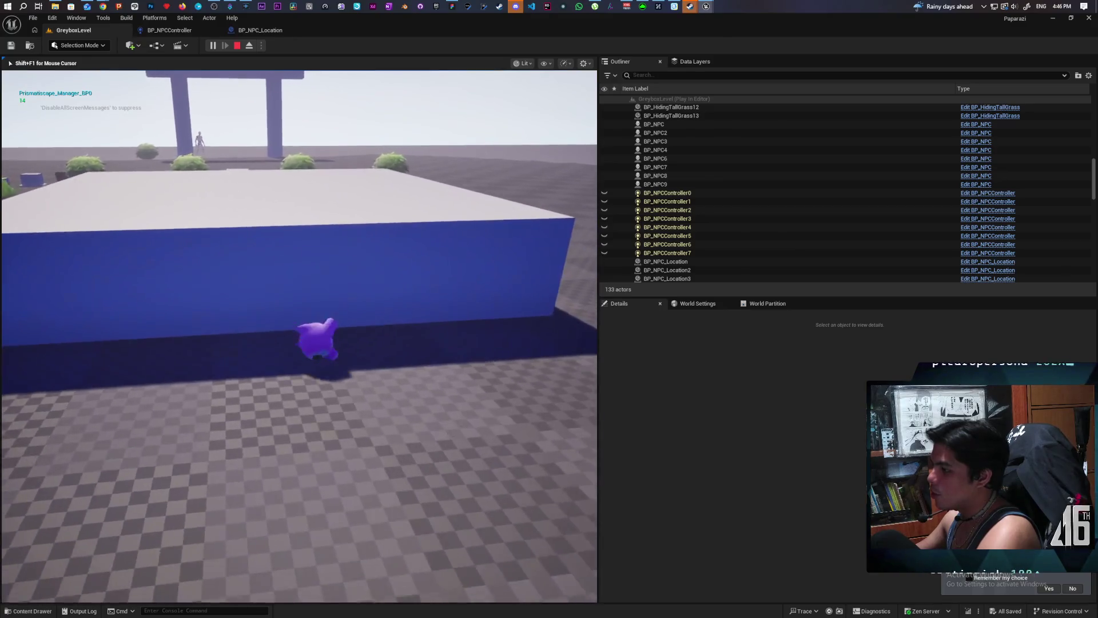
key("d")
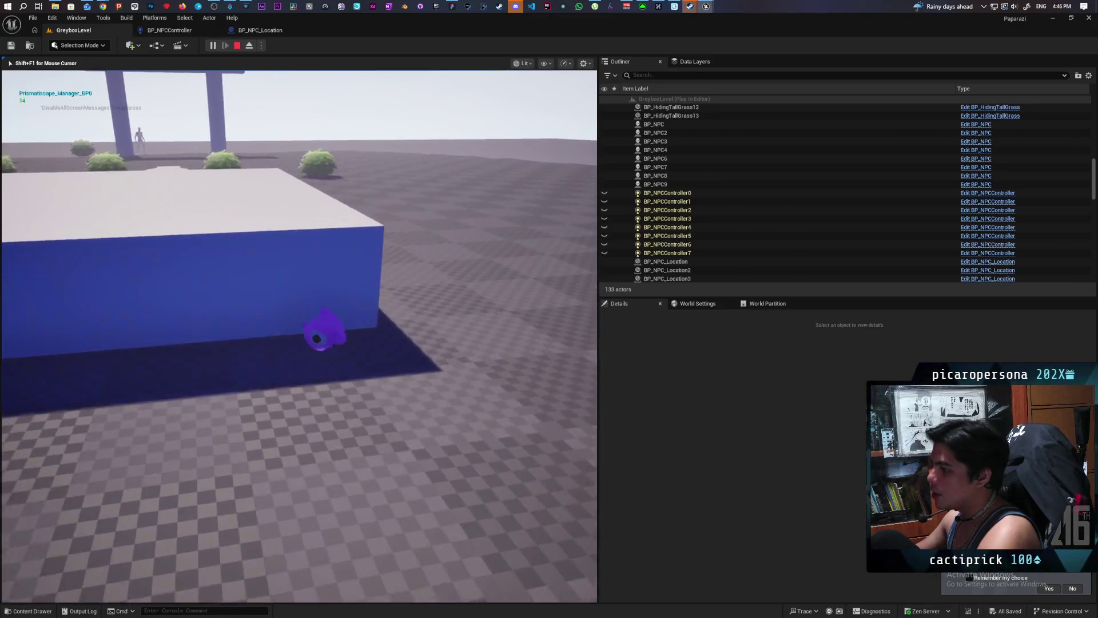
key("a")
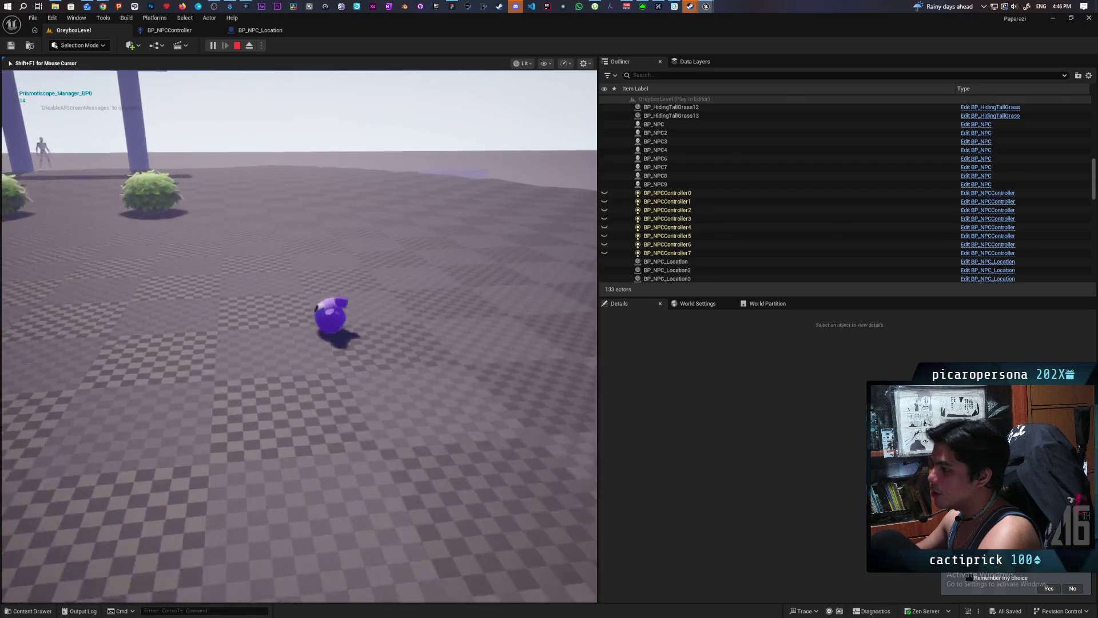
key("a")
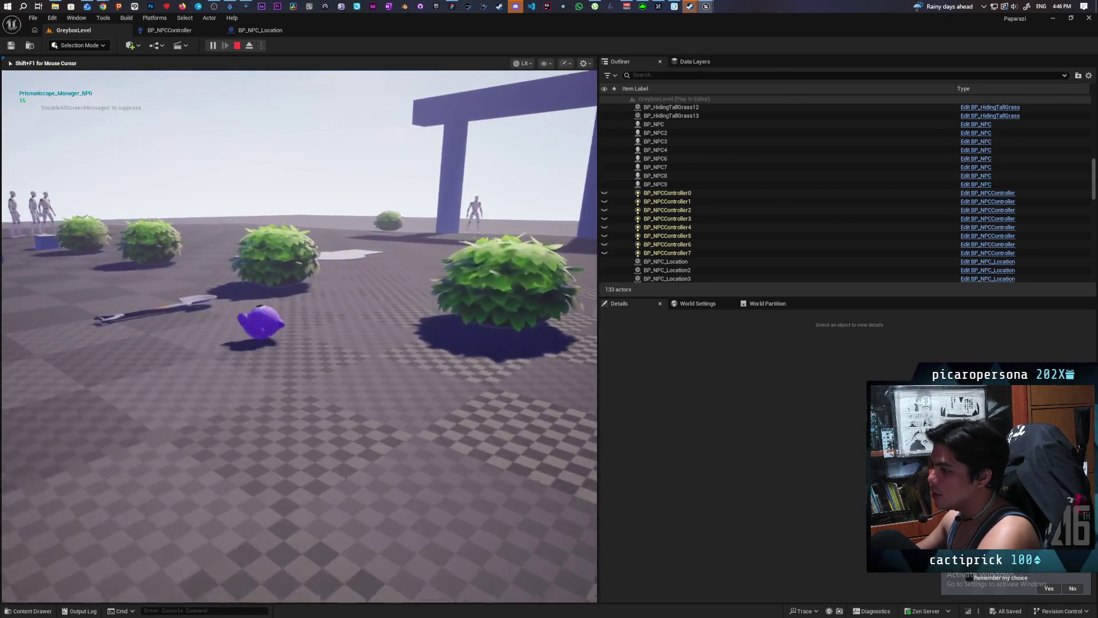
key("d")
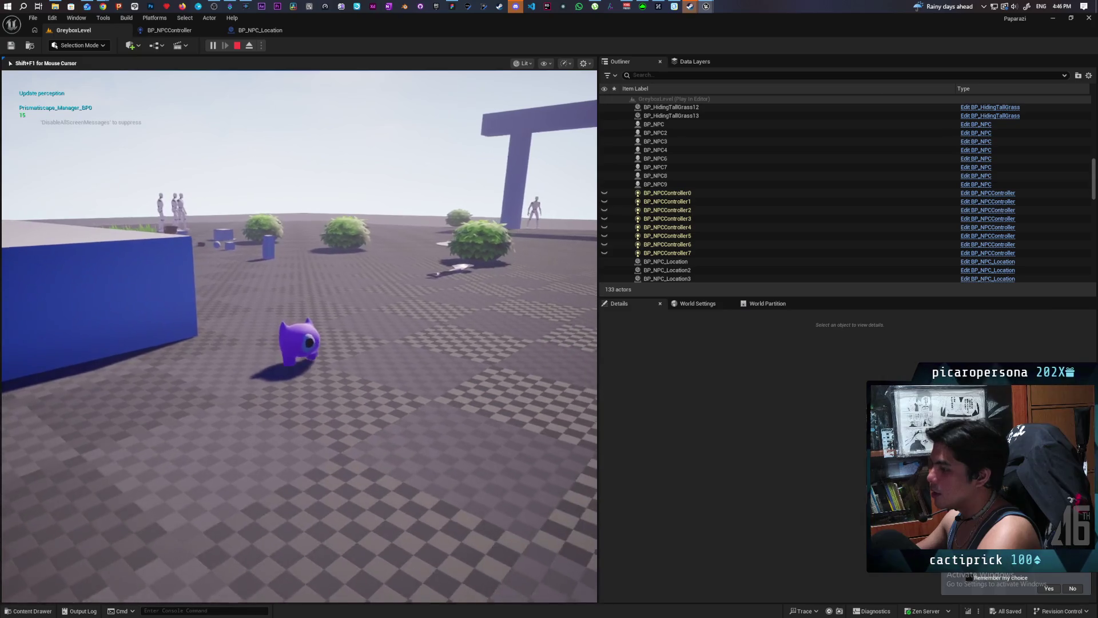
key("d")
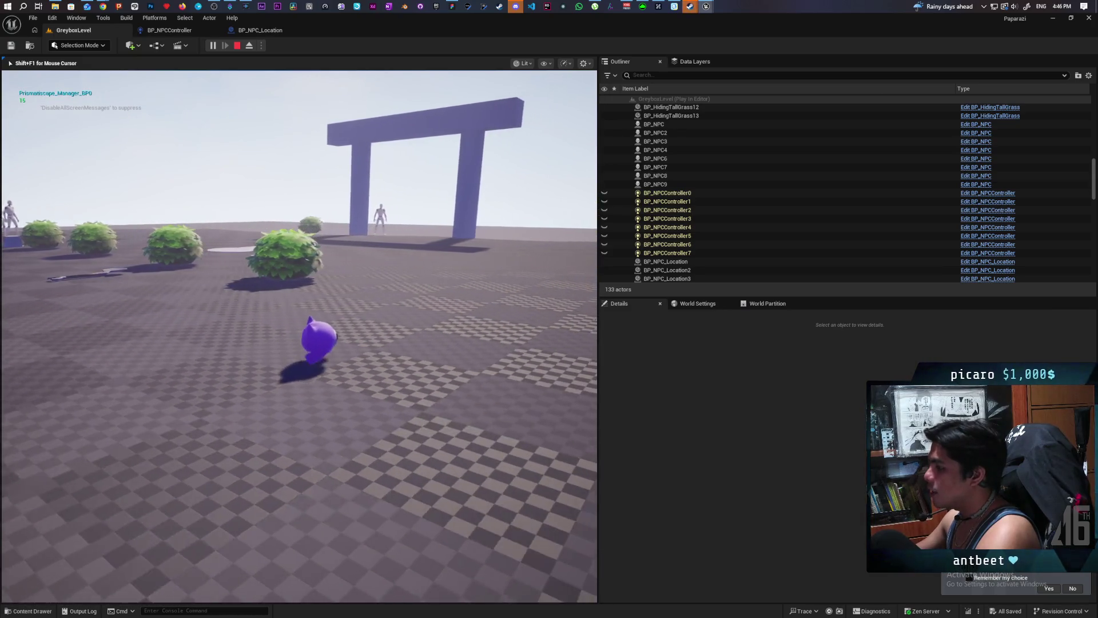
key("w")
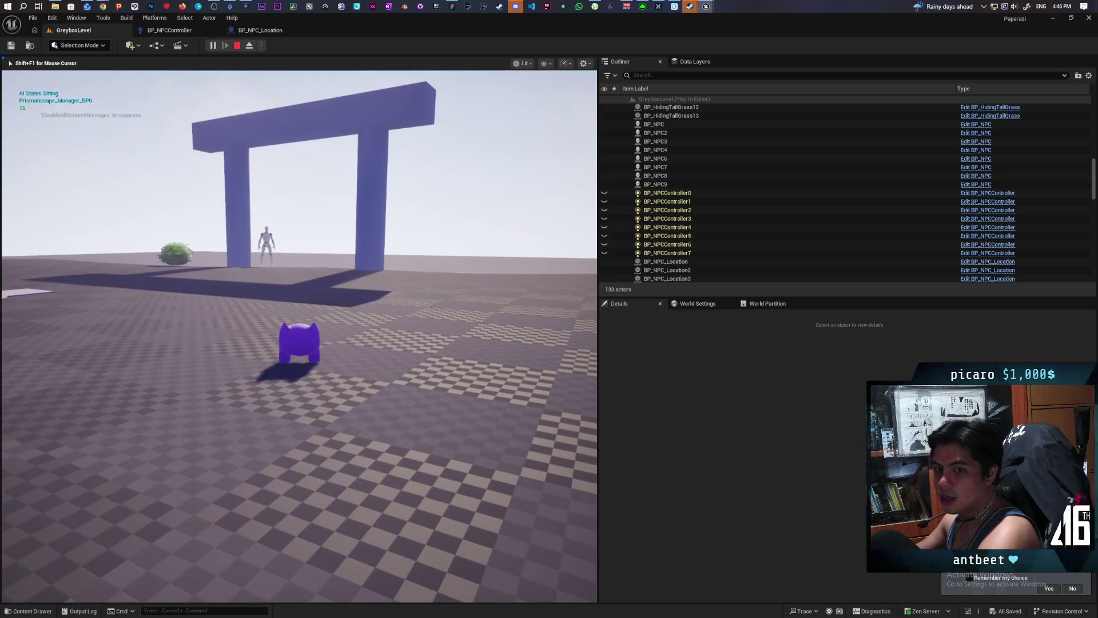
key("d")
- Reach the blue pillar, jump away from it, and run up the slope into the tall grass
key("w")
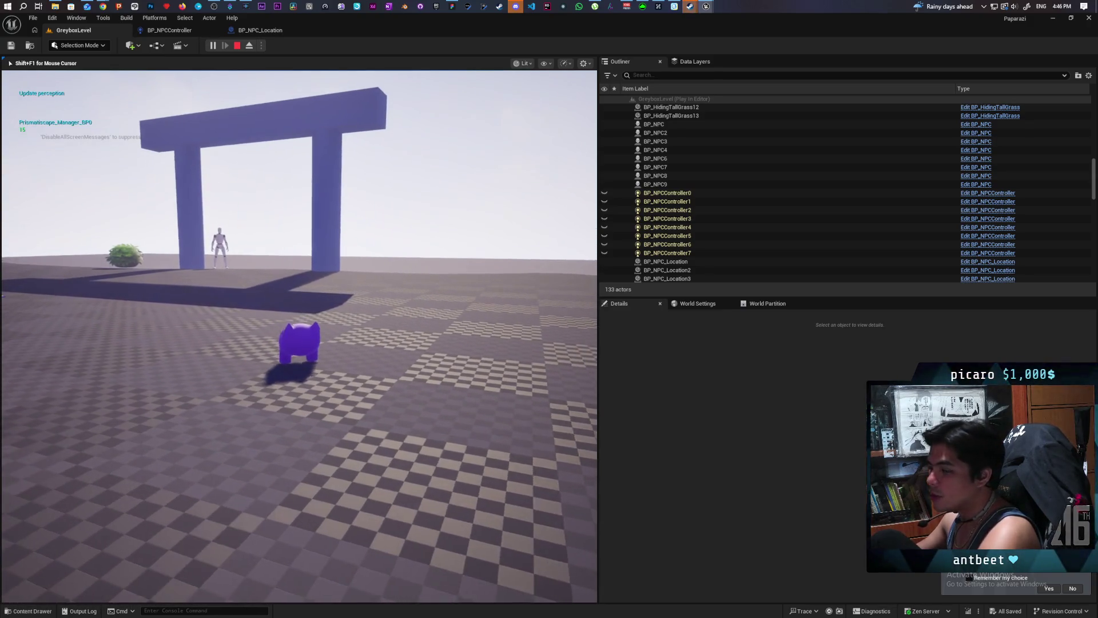
key("s")
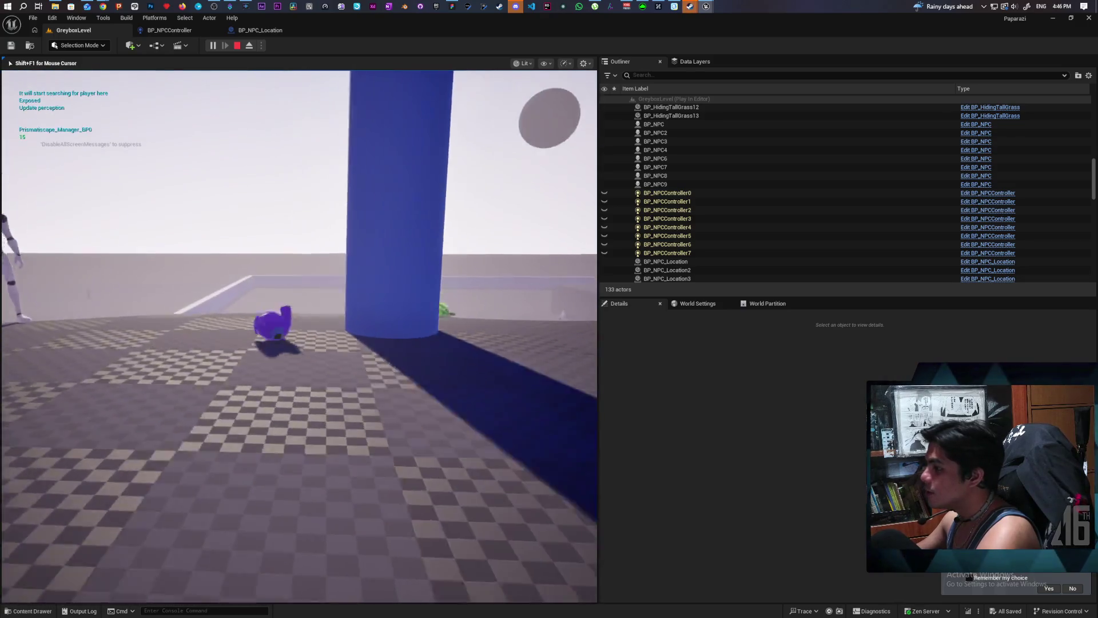
key("space")
key("s")
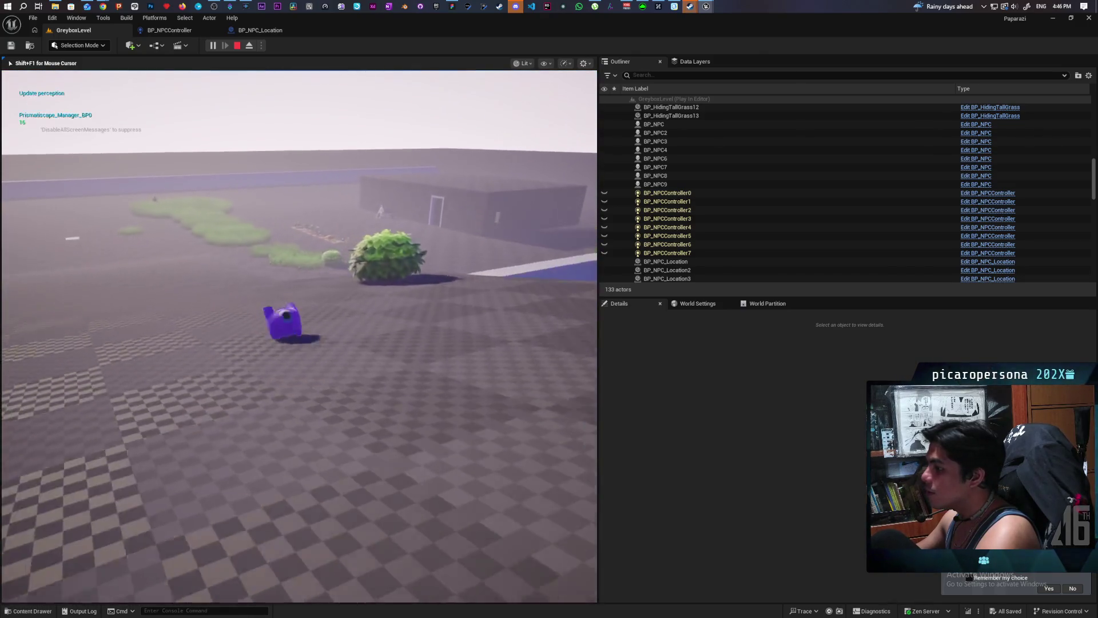
key("w")
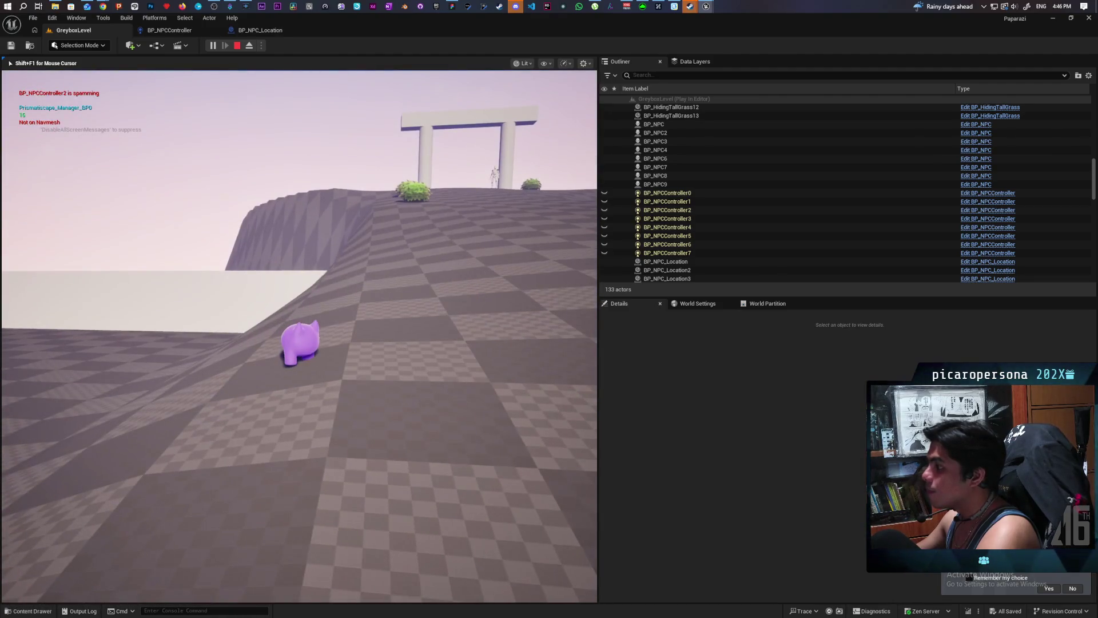
key("a")
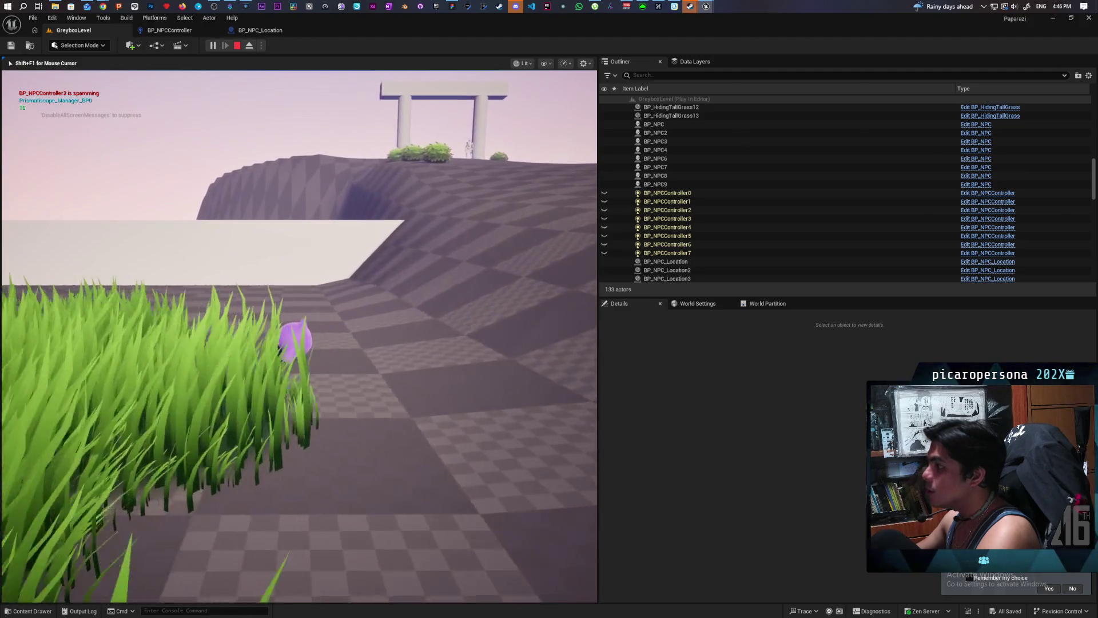
key("s")
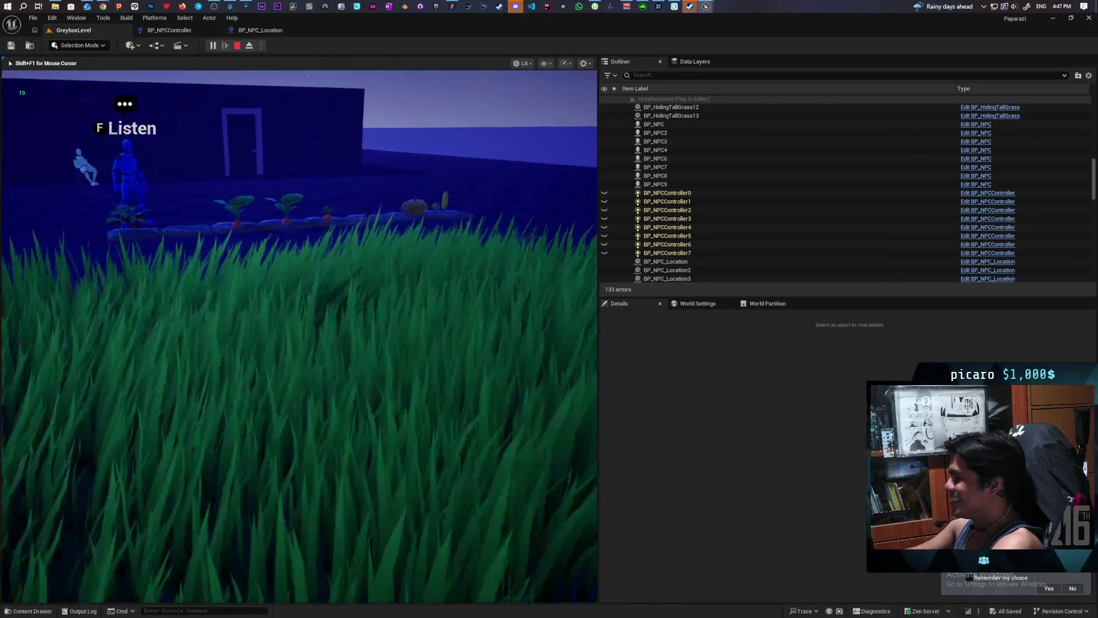
- Listen to the NPC's line, stop the play session, and close the Message Log showing the missing Bed errors
key("f")
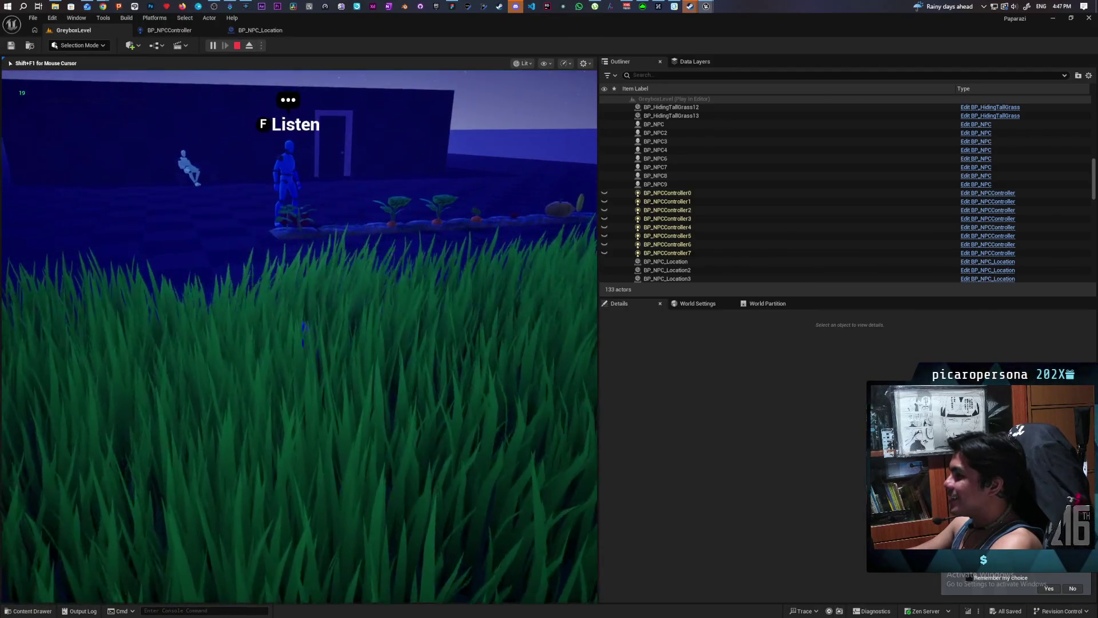
key("Escape")
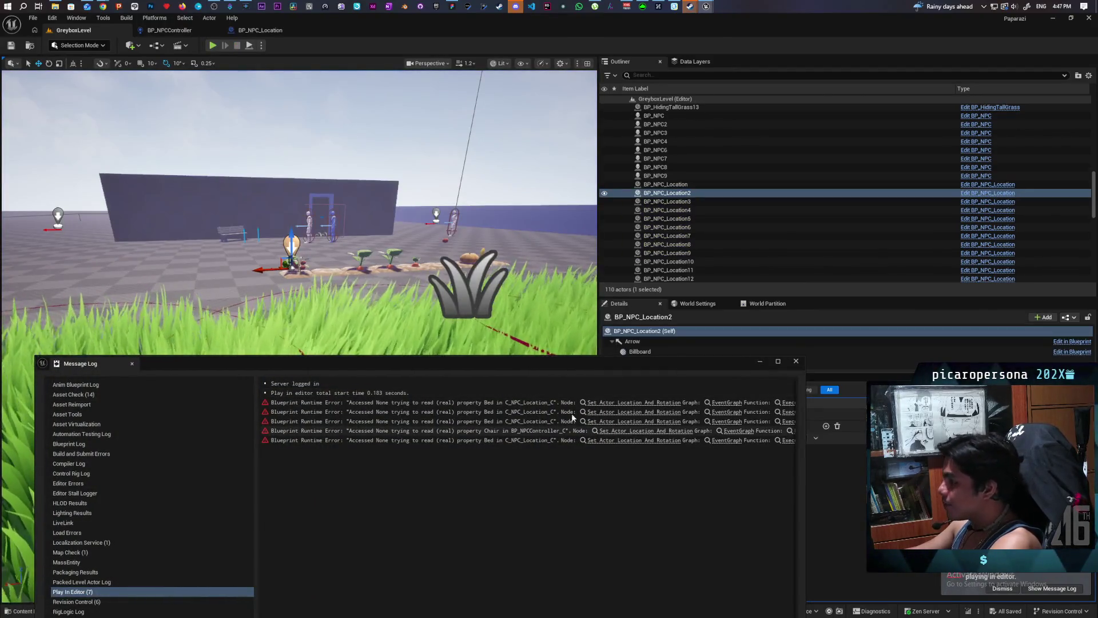
left_click(796, 361)
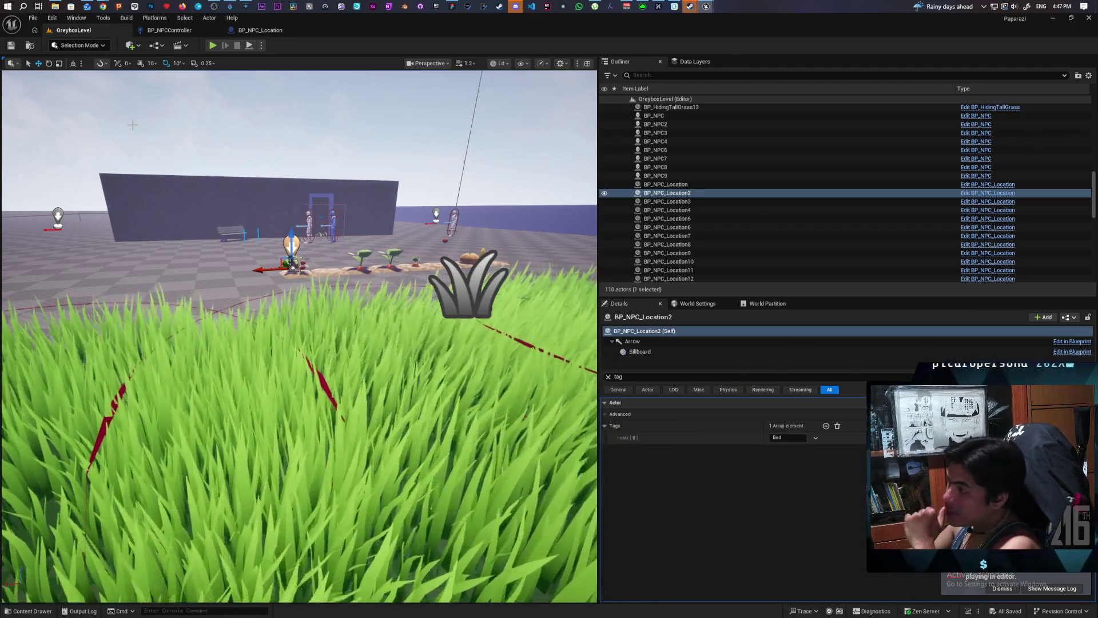
- View BP_NPC_Location's Complete Action function and its entry node, then go back to BP_NPCController
left_click(262, 30)
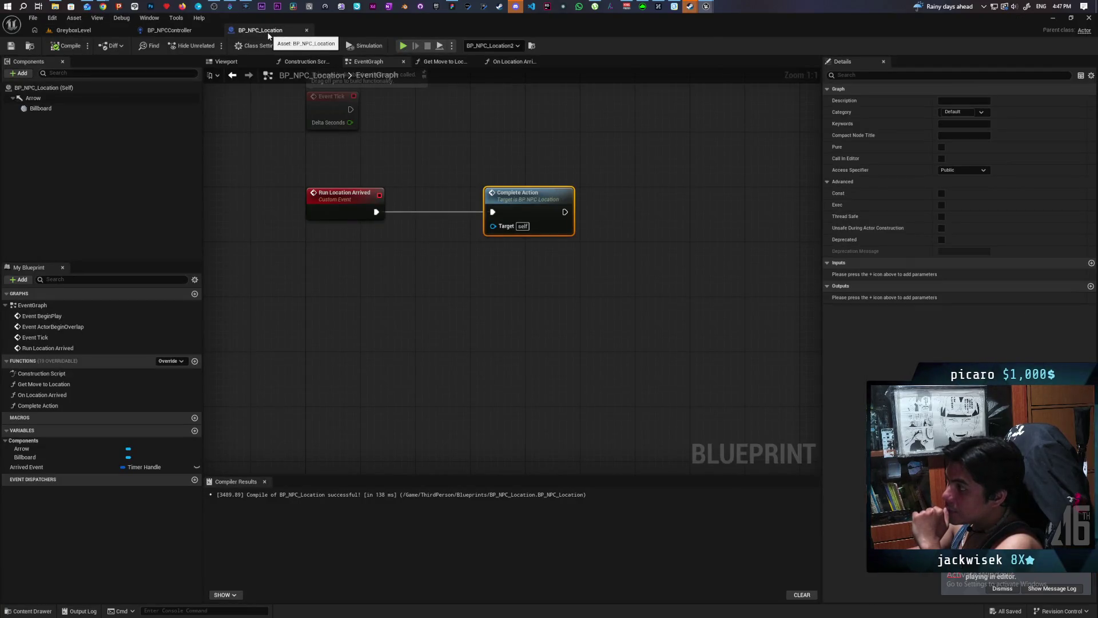
double_click(527, 205)
left_click(441, 253)
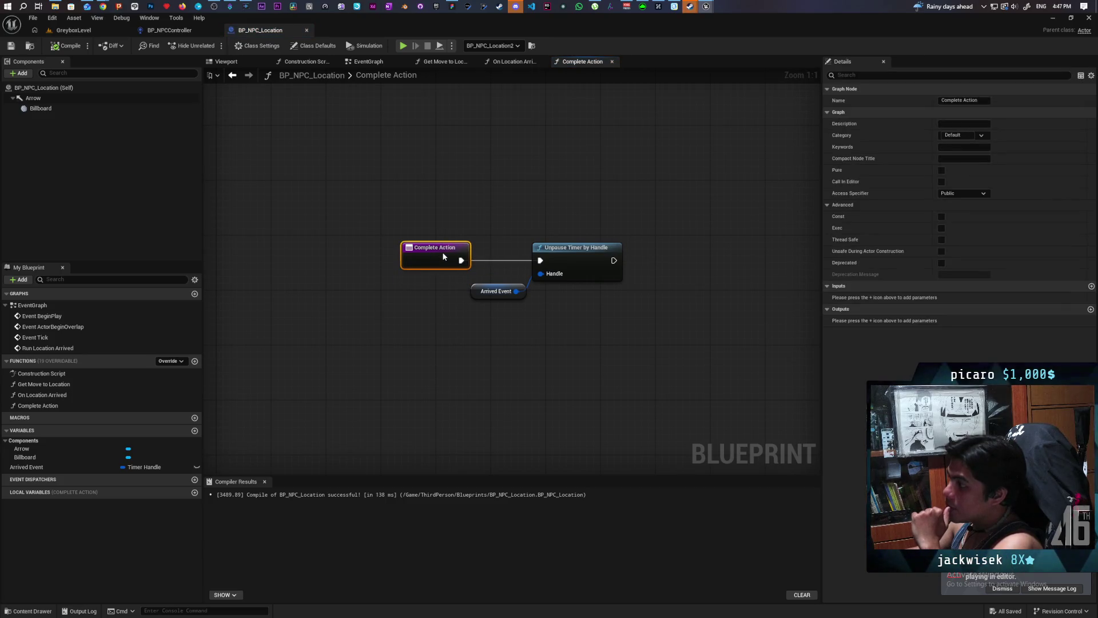
left_click(176, 32)
scroll(629, 325, "down", 8)
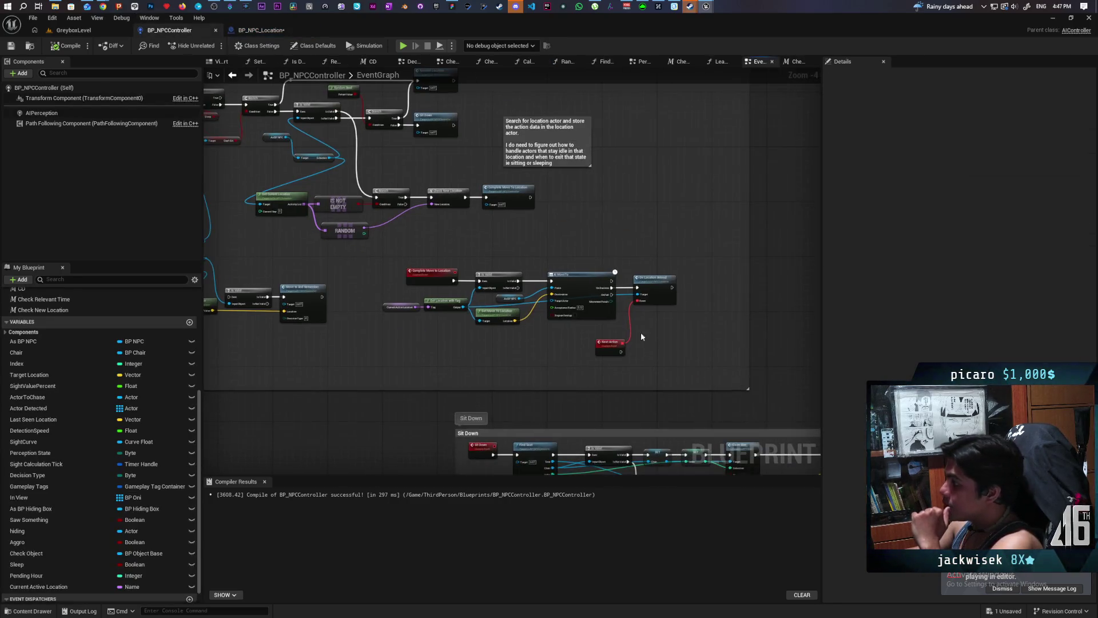
scroll(527, 325, "up", 12)
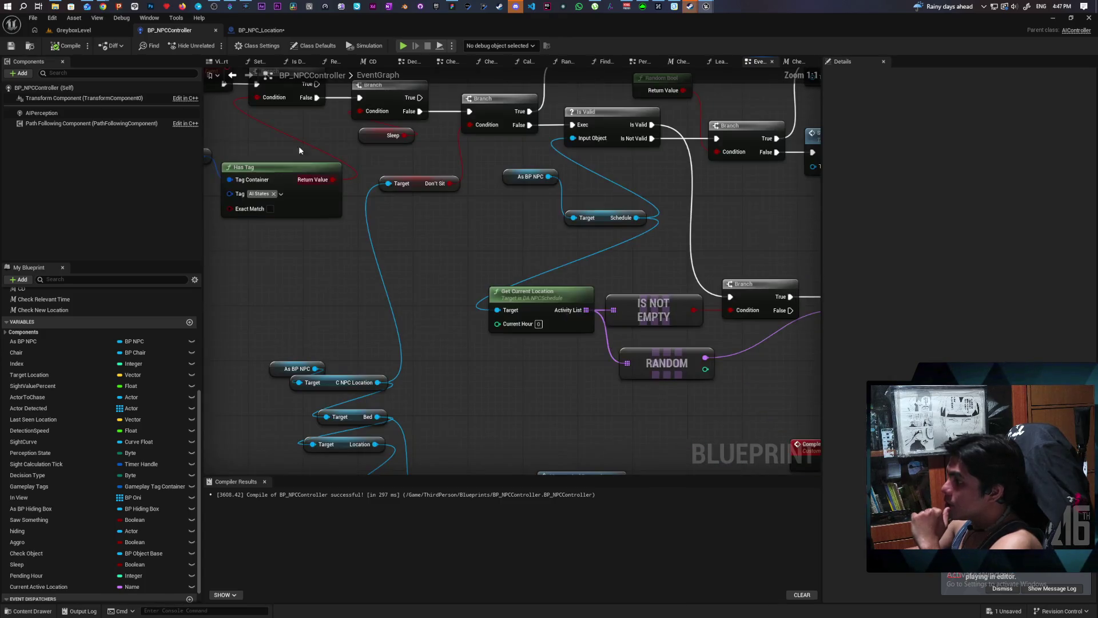
scroll(367, 170, "down", 5)
scroll(458, 308, "up", 4)
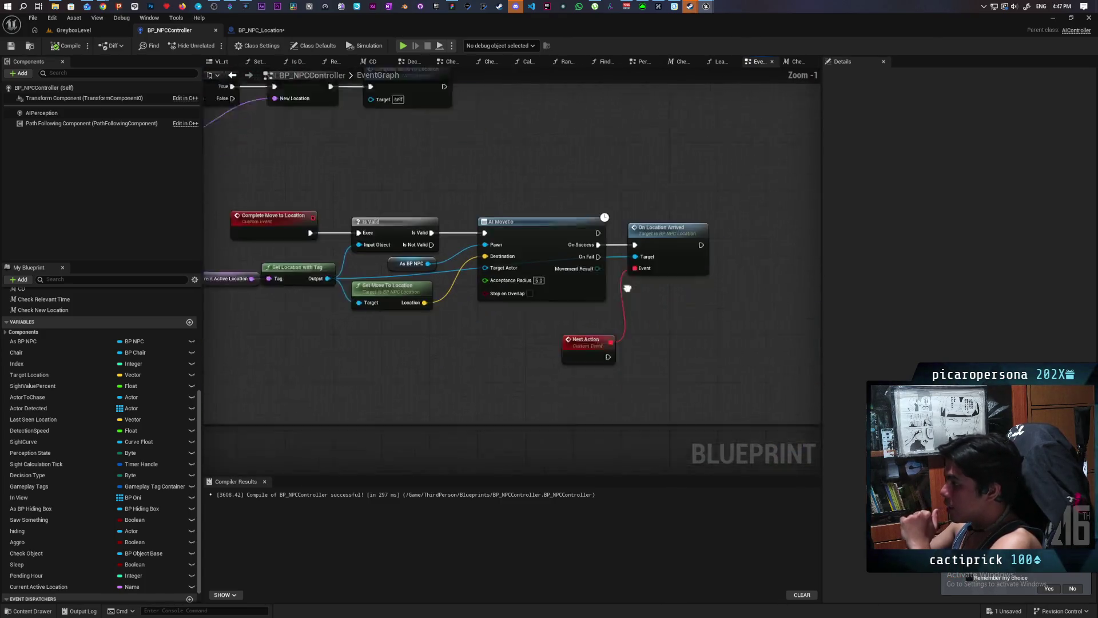
left_click_drag(446, 297, 490, 295)
type("decide")
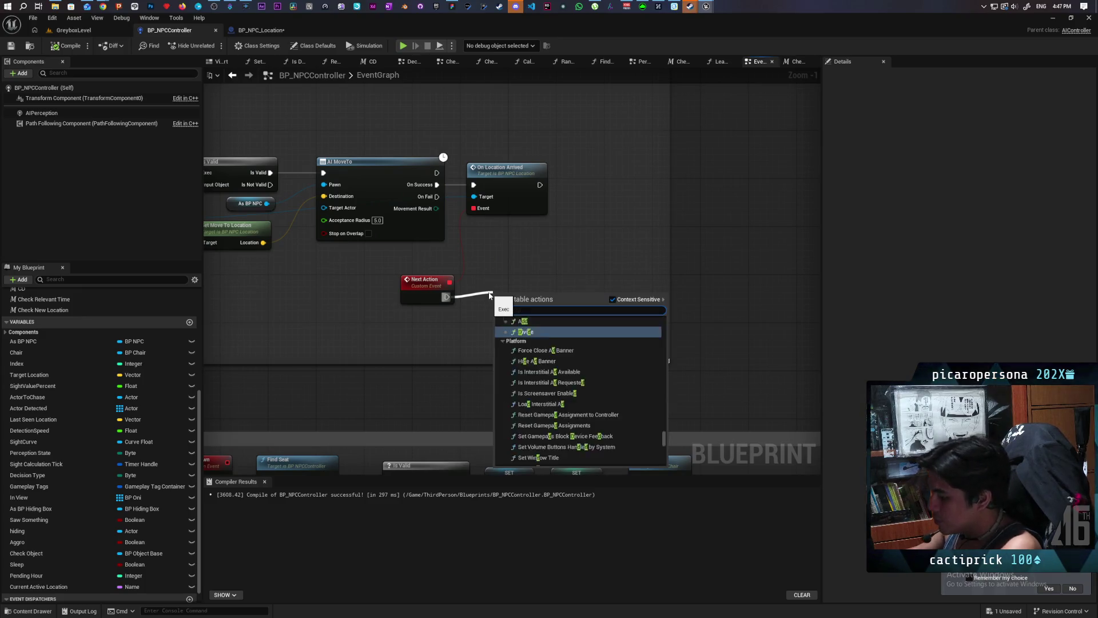
key("Return")
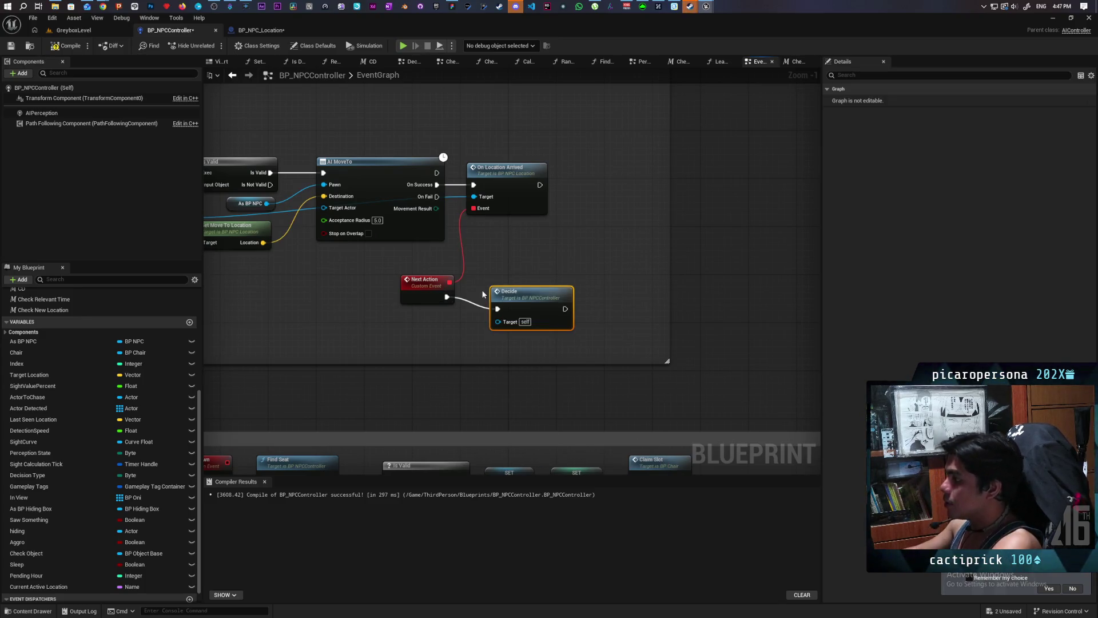
scroll(530, 283, "down", 3)
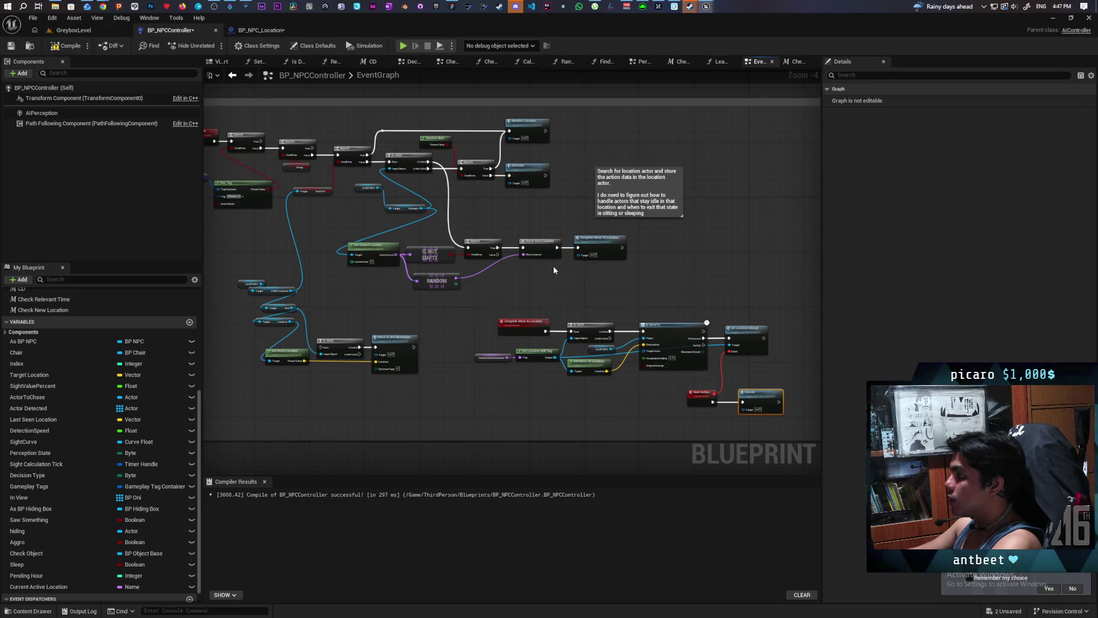
scroll(553, 268, "up", 1)
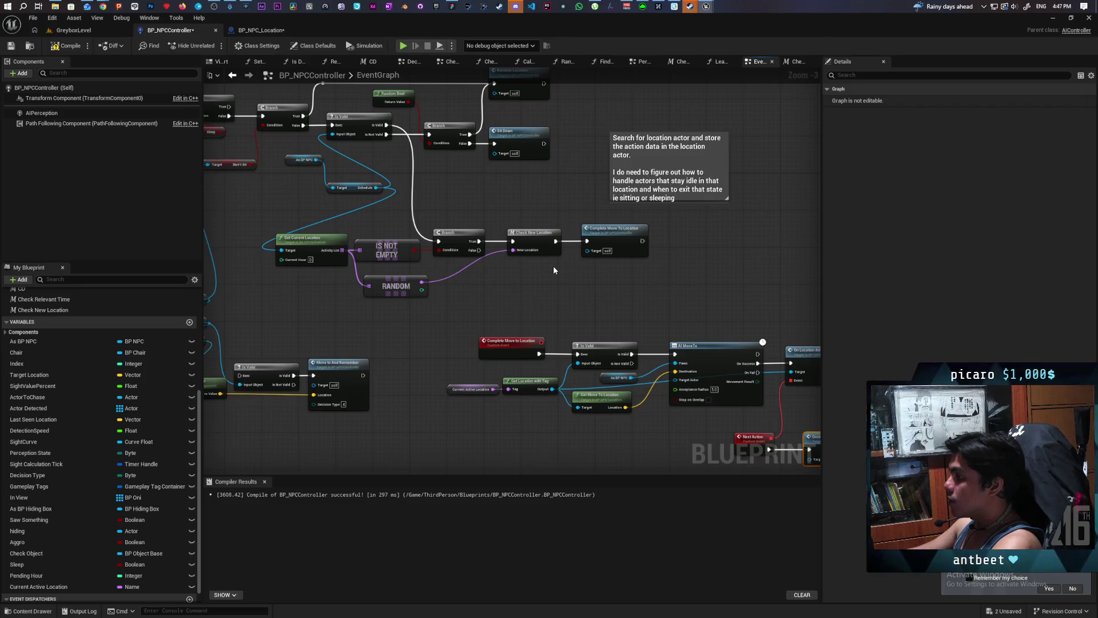
scroll(554, 265, "up", 1)
mouse_move(553, 266)
left_mouse_down()
mouse_move(432, 209)
mouse_move(502, 246)
left_mouse_up()
left_click_drag(312, 281, 301, 219)
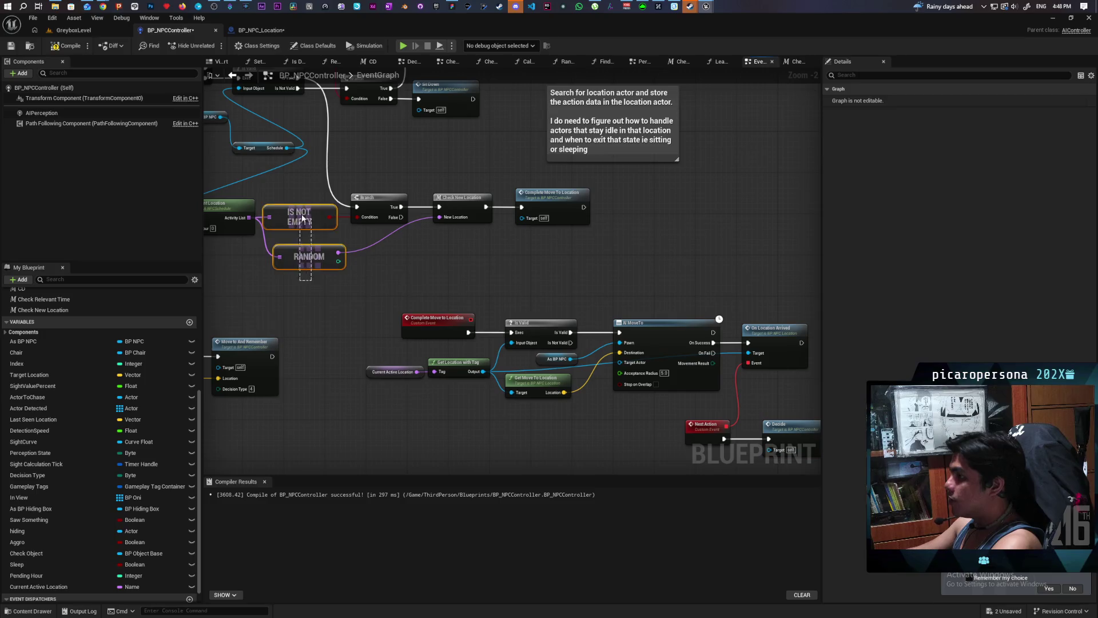
mouse_move(589, 278)
left_mouse_down()
mouse_move(531, 243)
mouse_move(453, 219)
mouse_move(547, 206)
left_mouse_up()
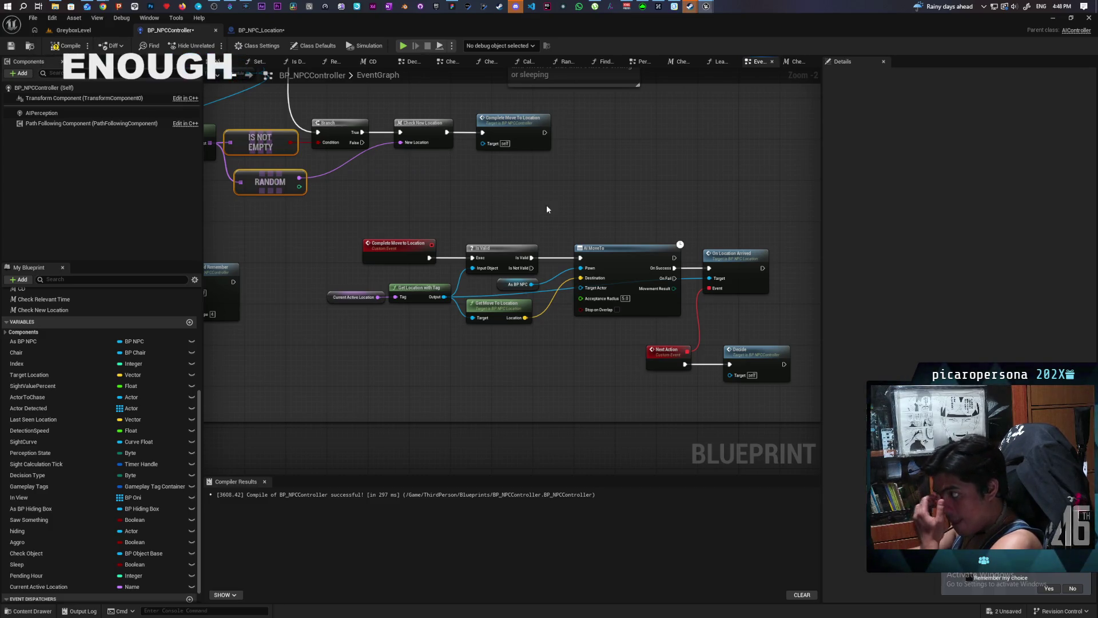
mouse_move(547, 209)
left_mouse_down()
mouse_move(469, 185)
mouse_move(539, 315)
mouse_move(586, 321)
left_mouse_up()
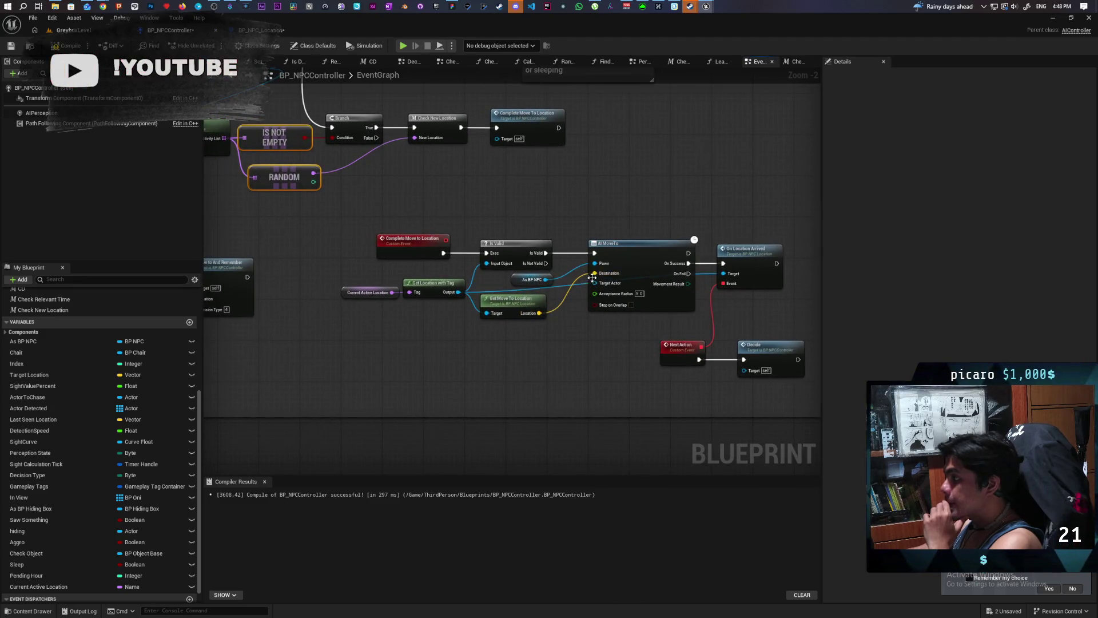
- Wire Check New Location's Branch False path to a new output pin named Same
double_click(440, 141)
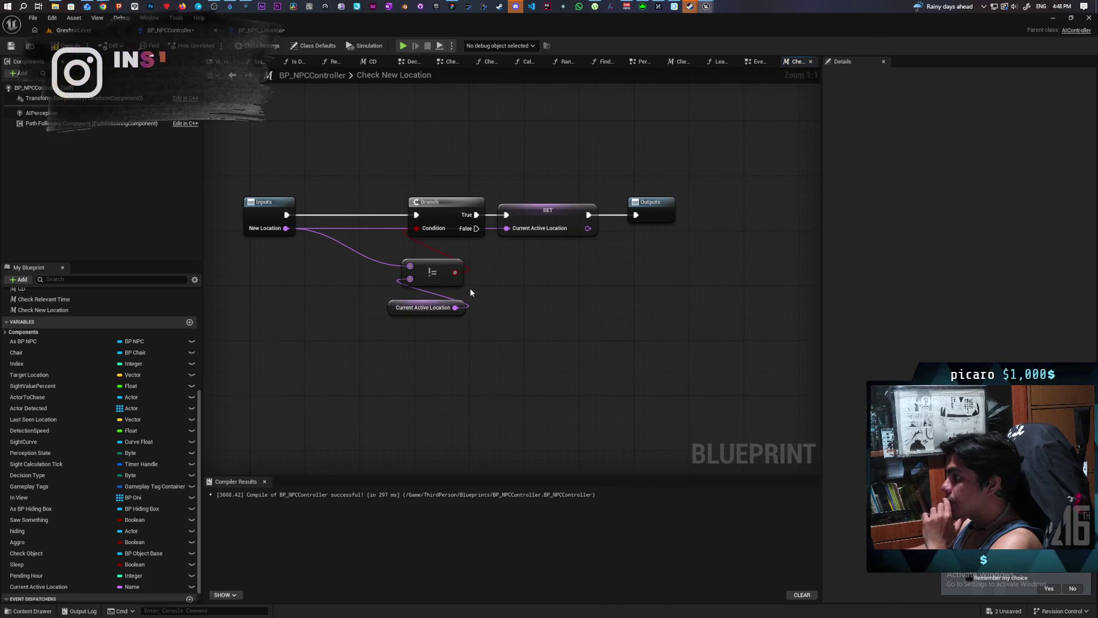
left_click_drag(476, 228, 640, 227)
left_click(662, 219)
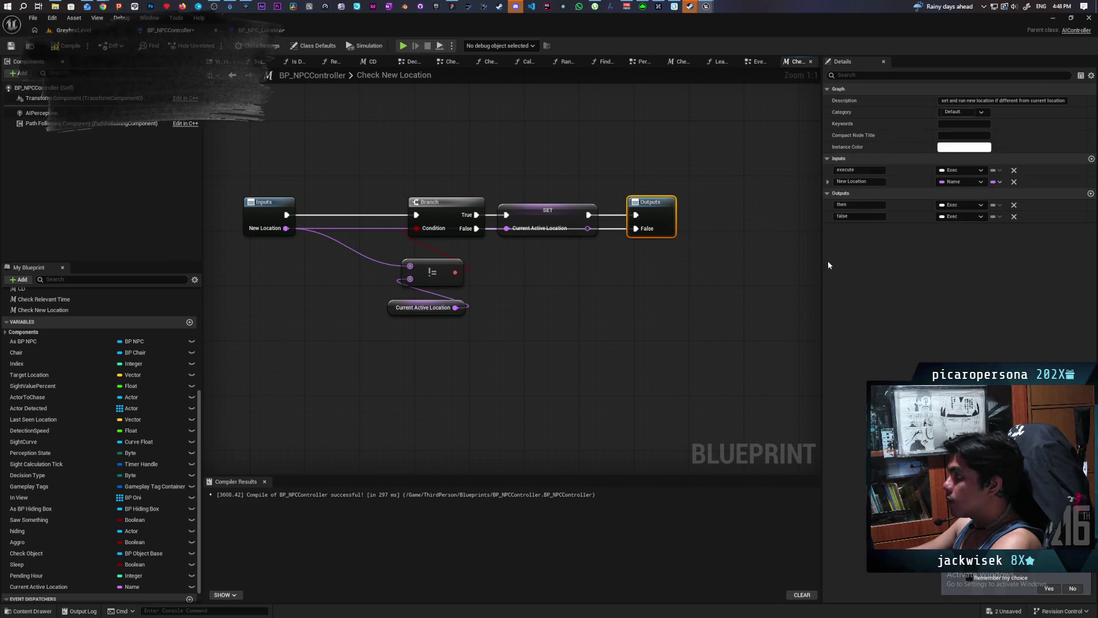
double_click(859, 217)
type("Same")
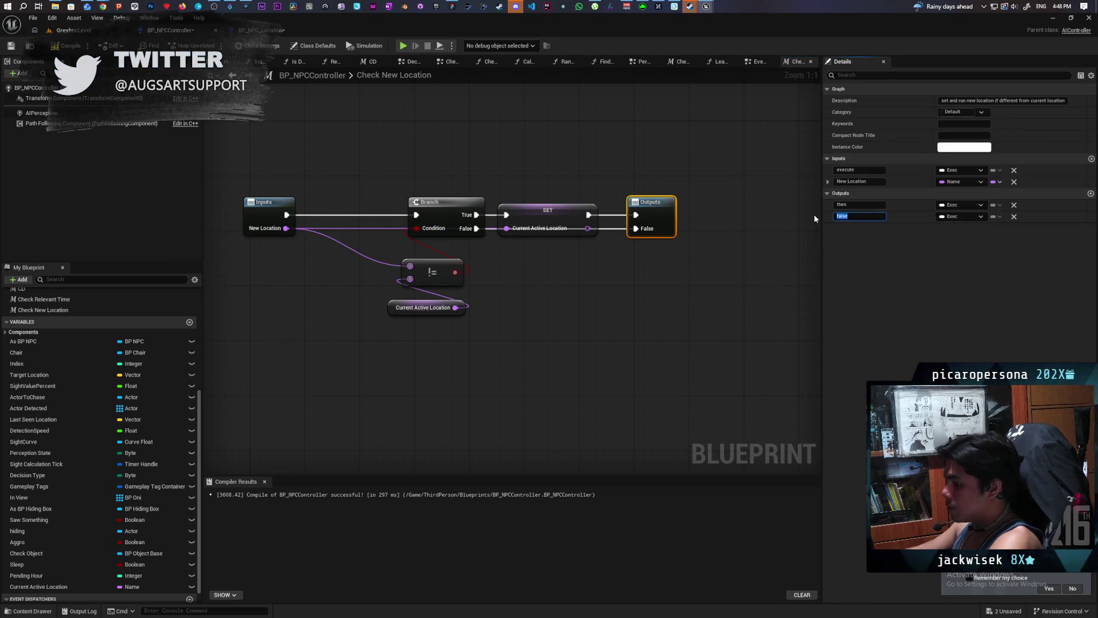
left_click(671, 338)
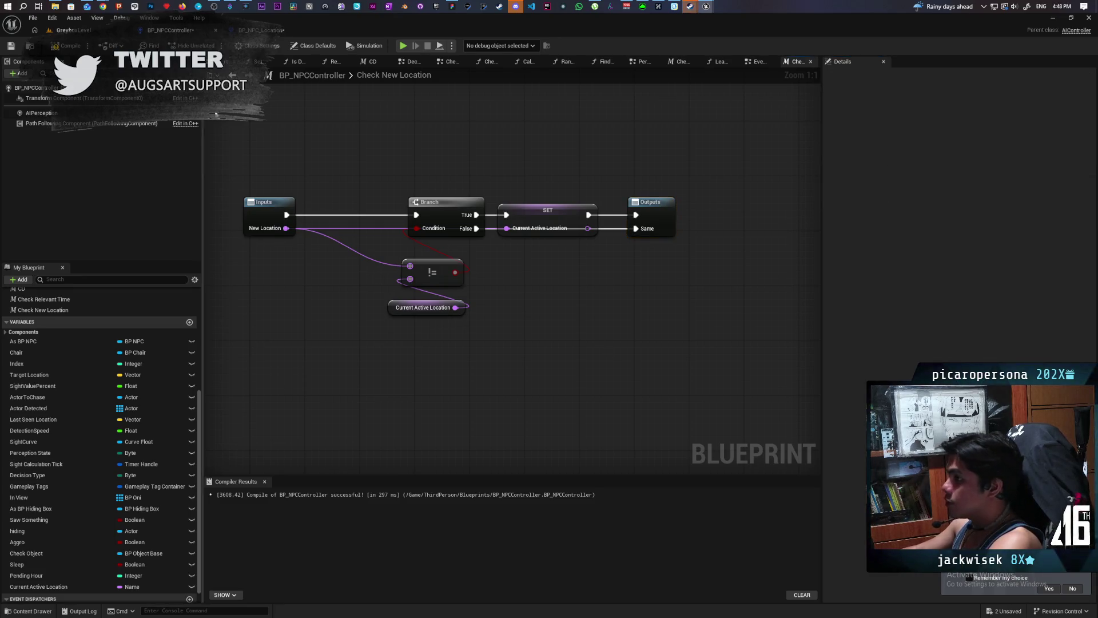
left_click(232, 75)
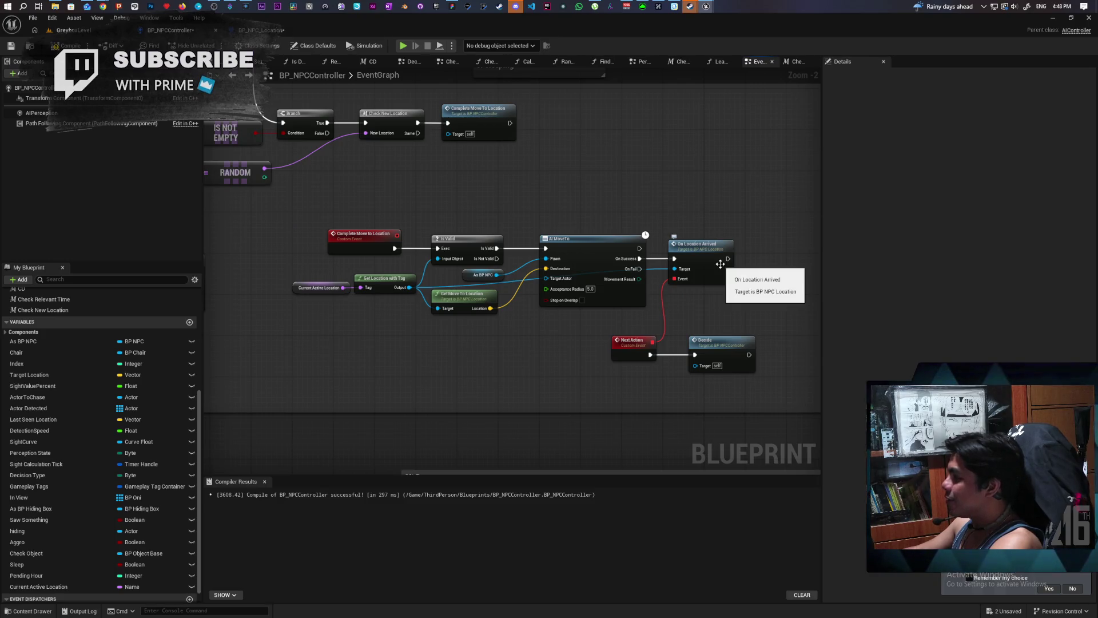
- Connect the Same exit to On Location Arrived through a repositioned reroute node
mouse_move(326, 134)
left_mouse_down()
mouse_move(349, 149)
mouse_move(611, 169)
mouse_move(674, 259)
left_mouse_up()
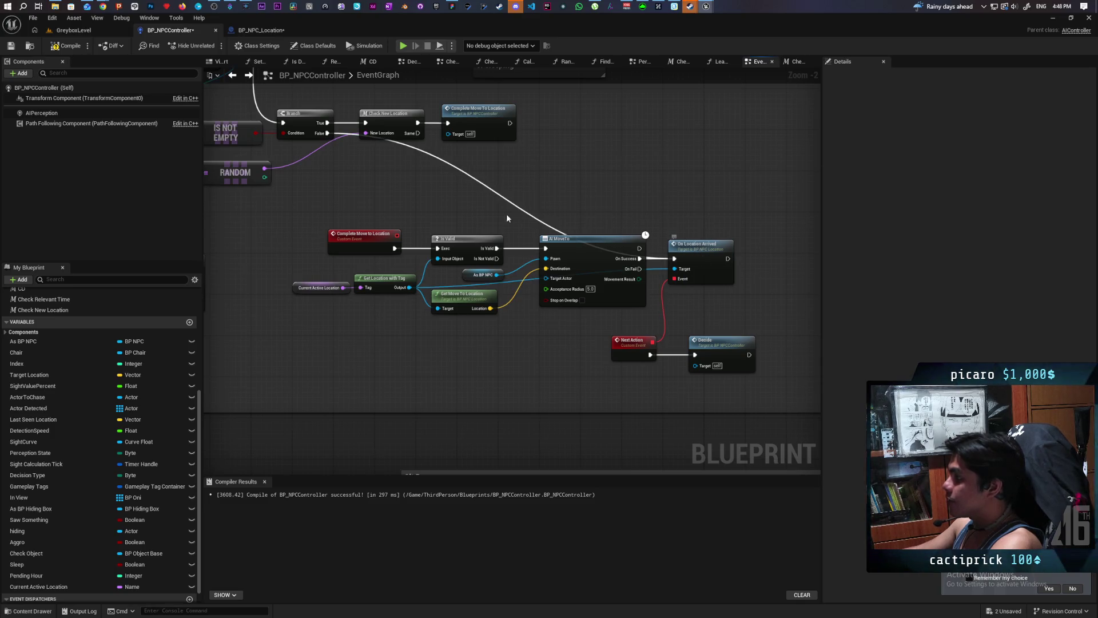
double_click(536, 215)
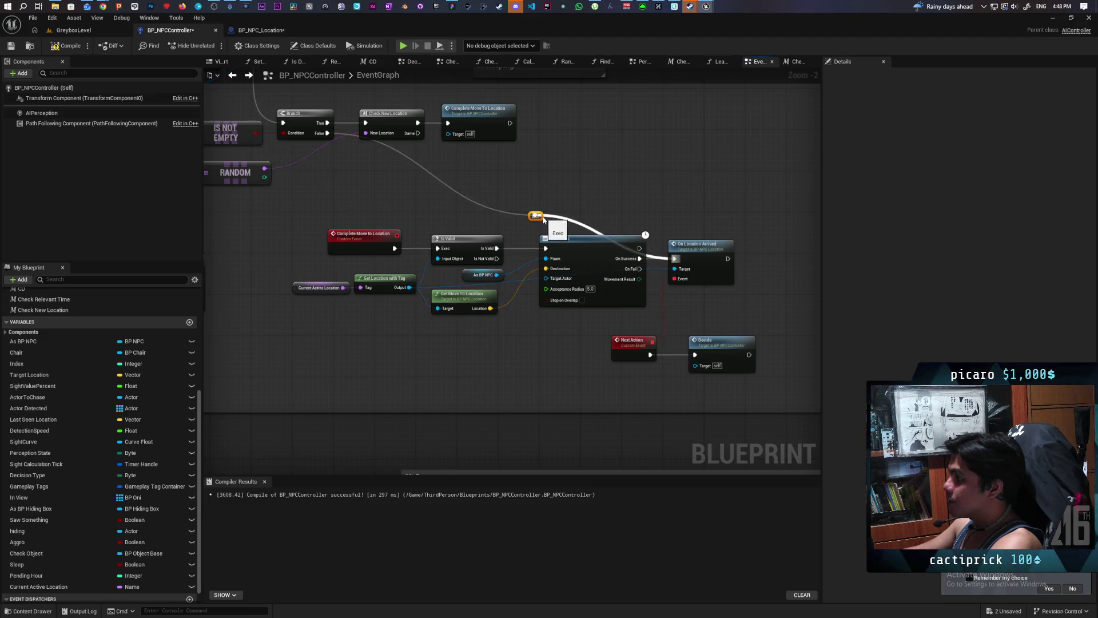
mouse_move(543, 219)
left_mouse_down()
mouse_move(650, 227)
mouse_move(652, 211)
left_mouse_up()
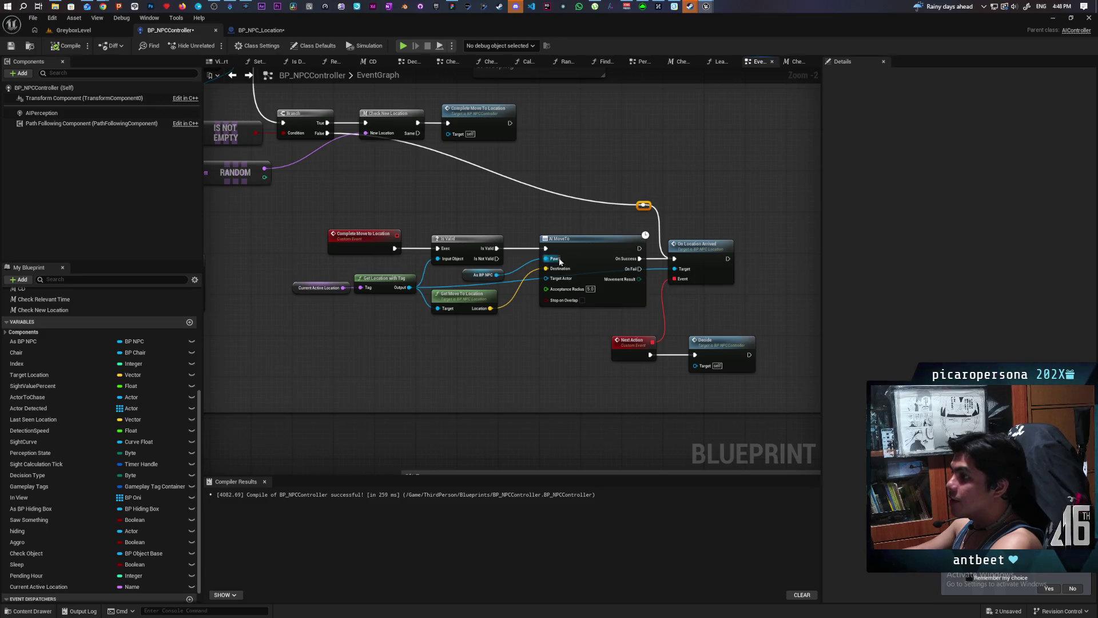
scroll(737, 365, "down", 2)
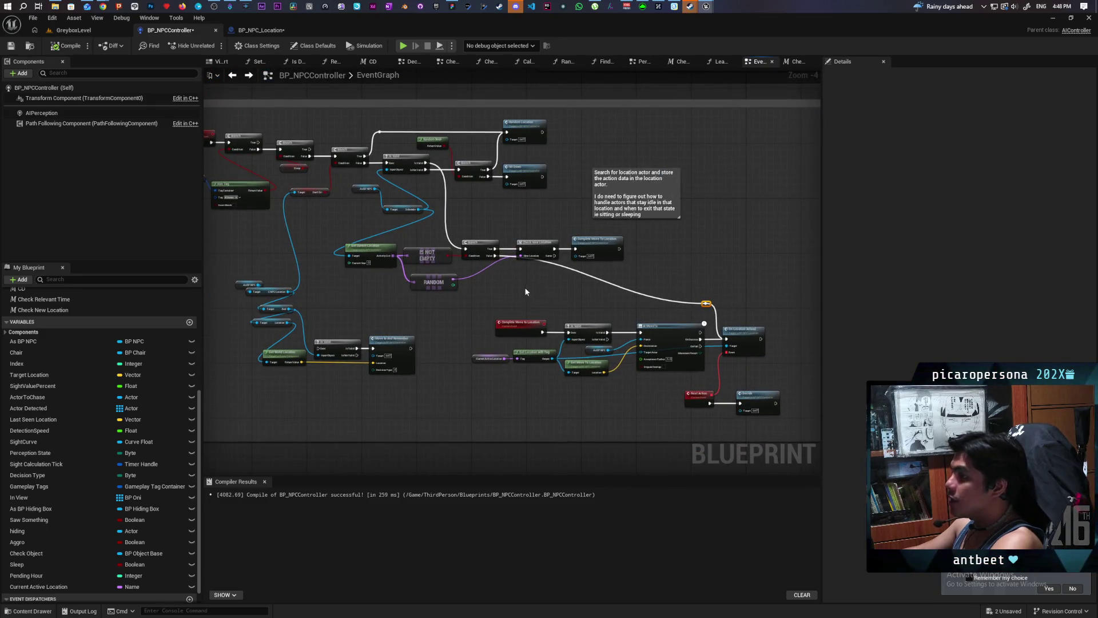
scroll(478, 262, "up", 4)
left_click(498, 247)
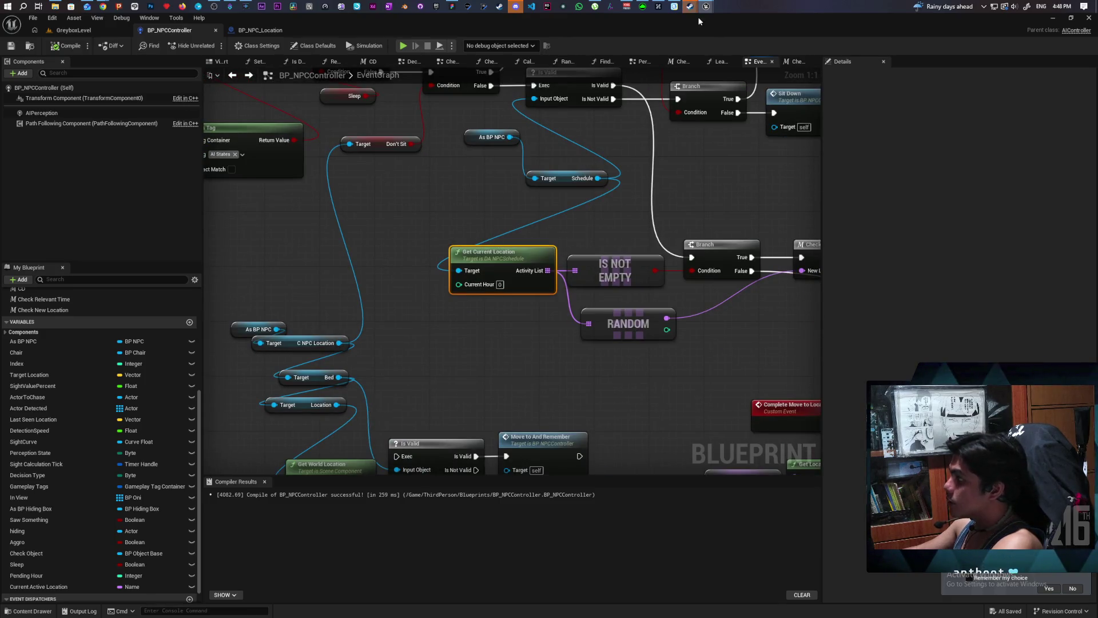
- Rename BFL_GameCLock's Get Time function to Get Current Hour and save the library
mouse_move(706, 6)
left_click(734, 57)
left_click_drag(448, 211, 523, 110)
left_click(393, 126)
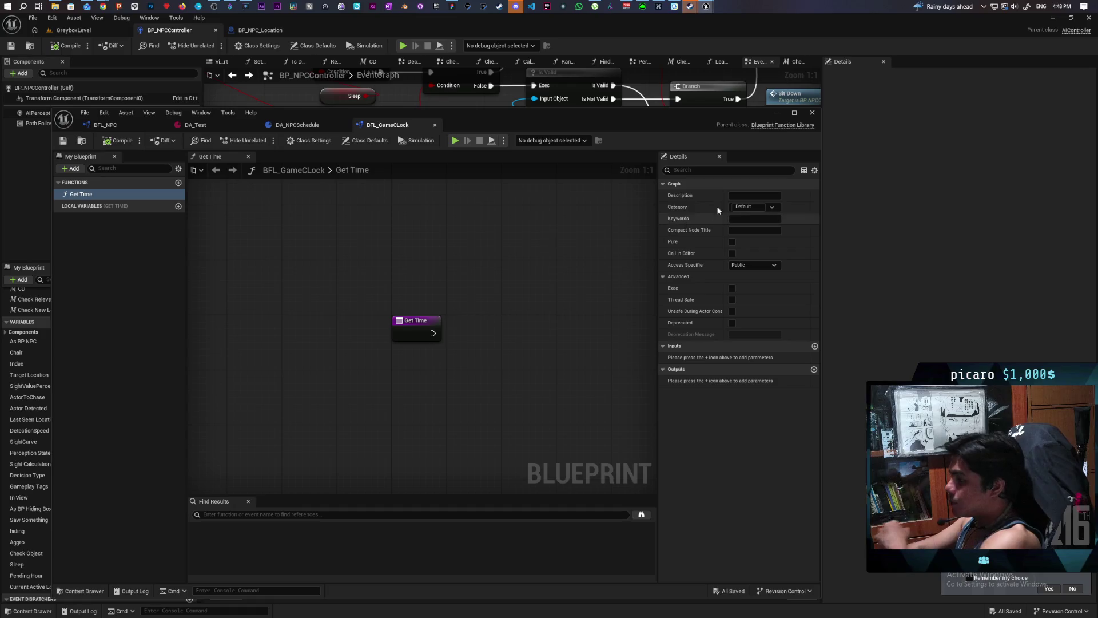
left_click(431, 324)
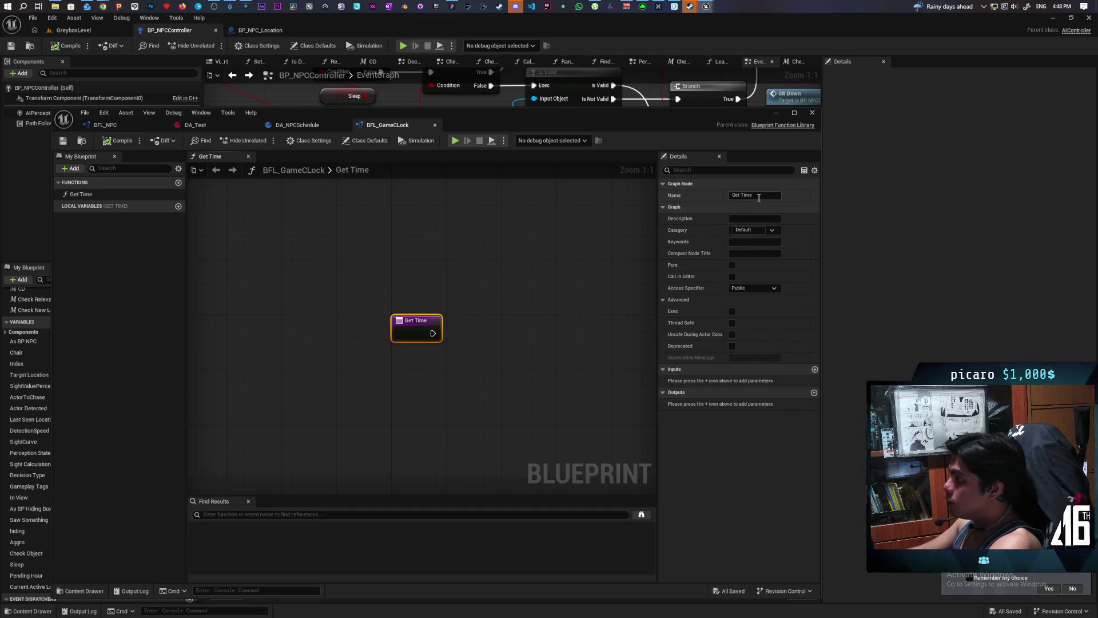
type("Hour")
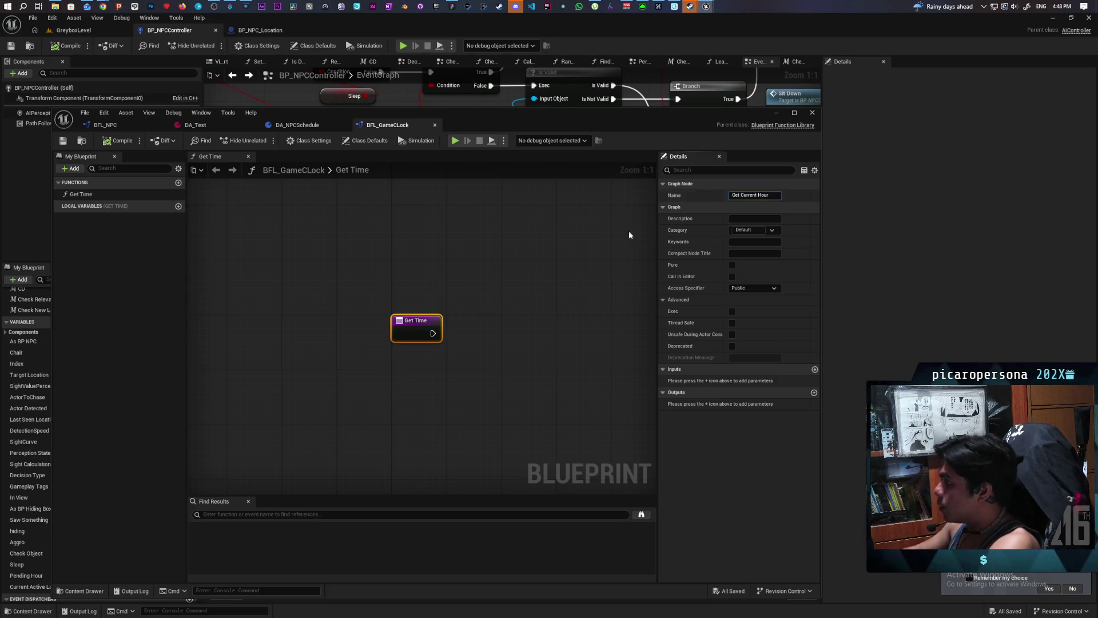
left_click(522, 252)
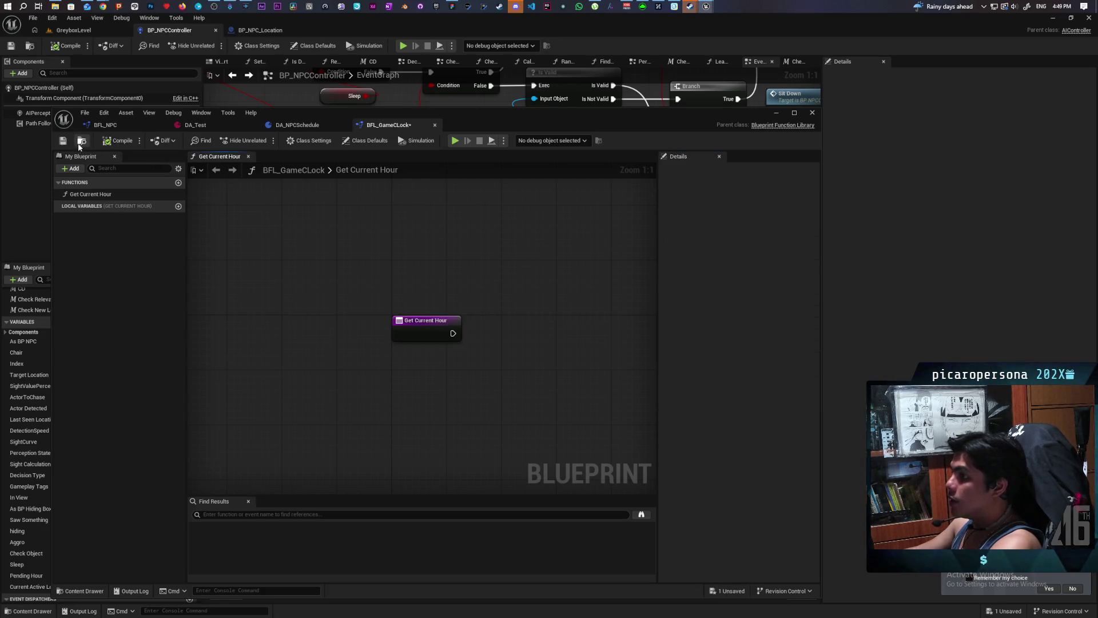
key("ctrl+s")
- Add a Get Actor Of Class node and connect it after the Get Current Hour entry
scroll(432, 253, "down", 2)
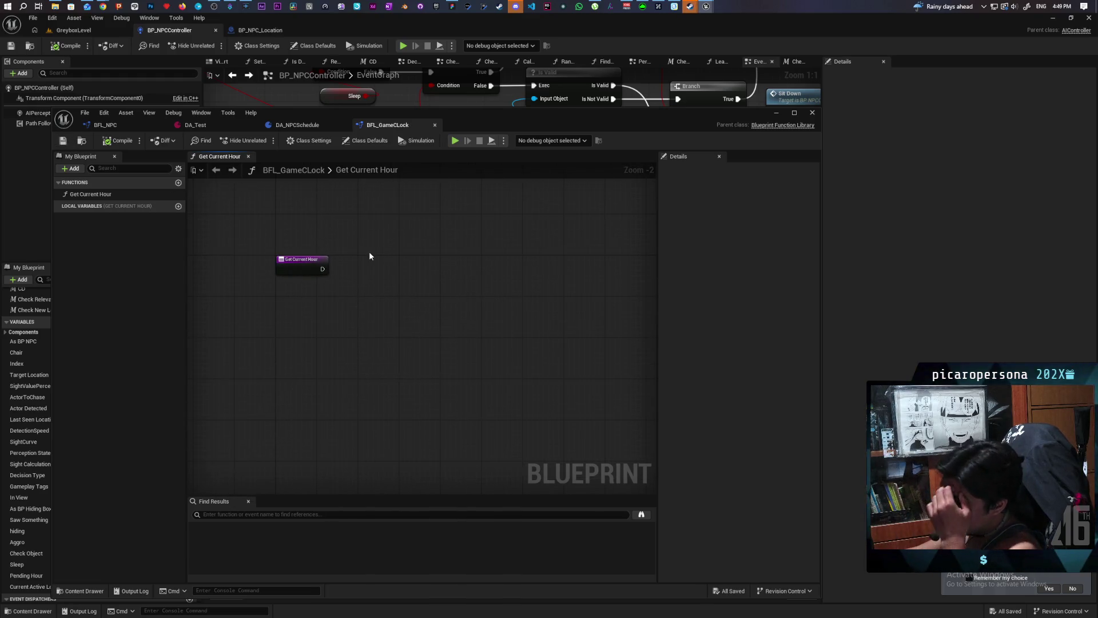
right_click(325, 316)
type("get act")
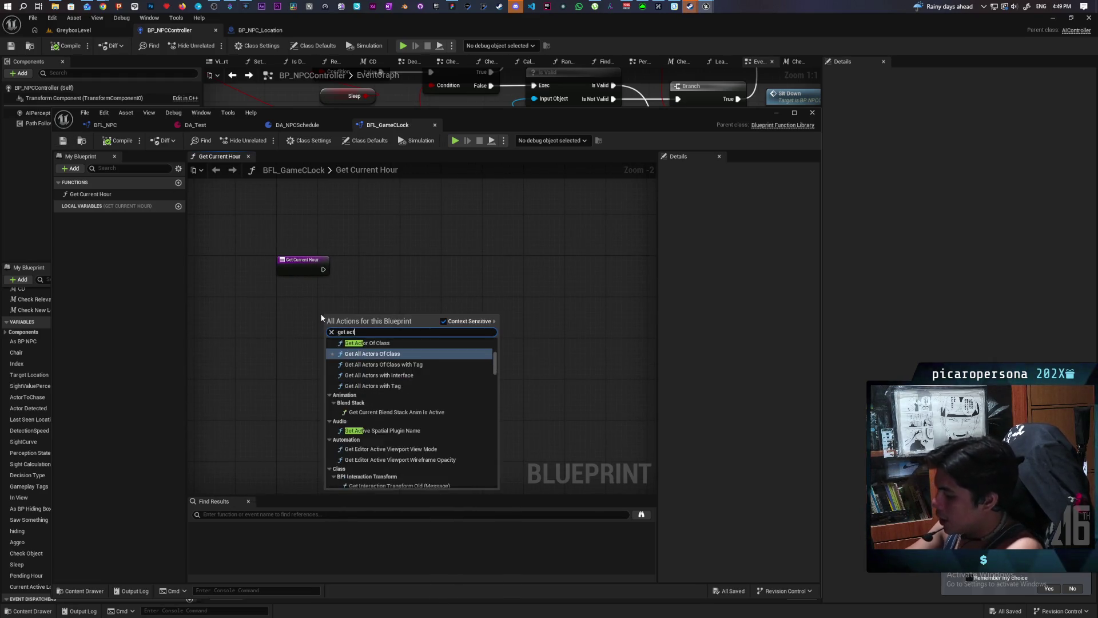
type("or of class")
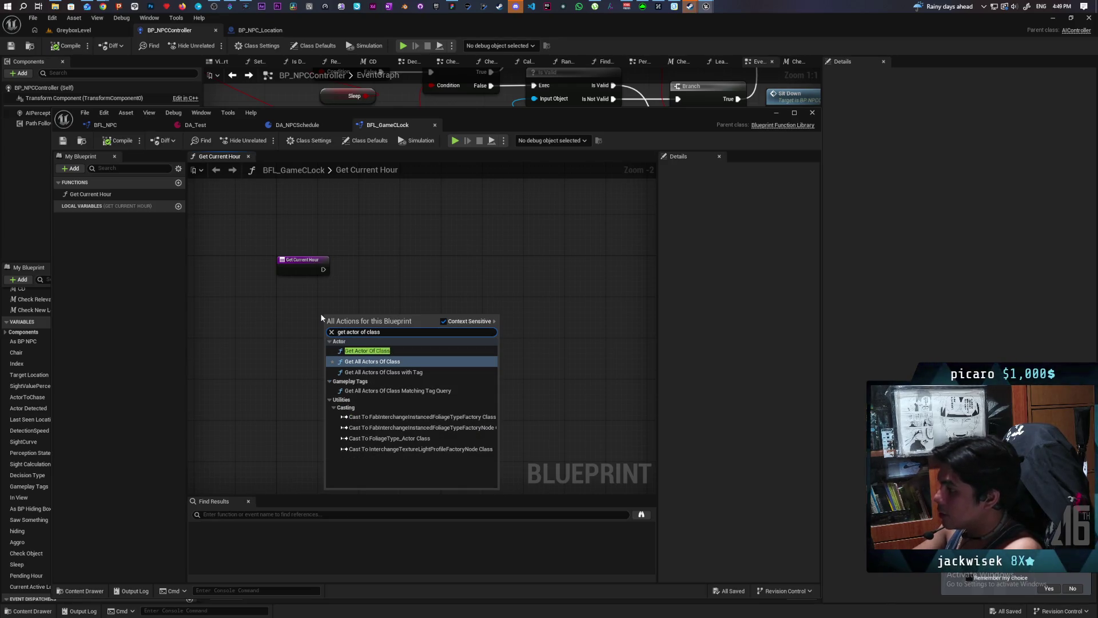
left_click(367, 351)
scroll(329, 275, "up", 2)
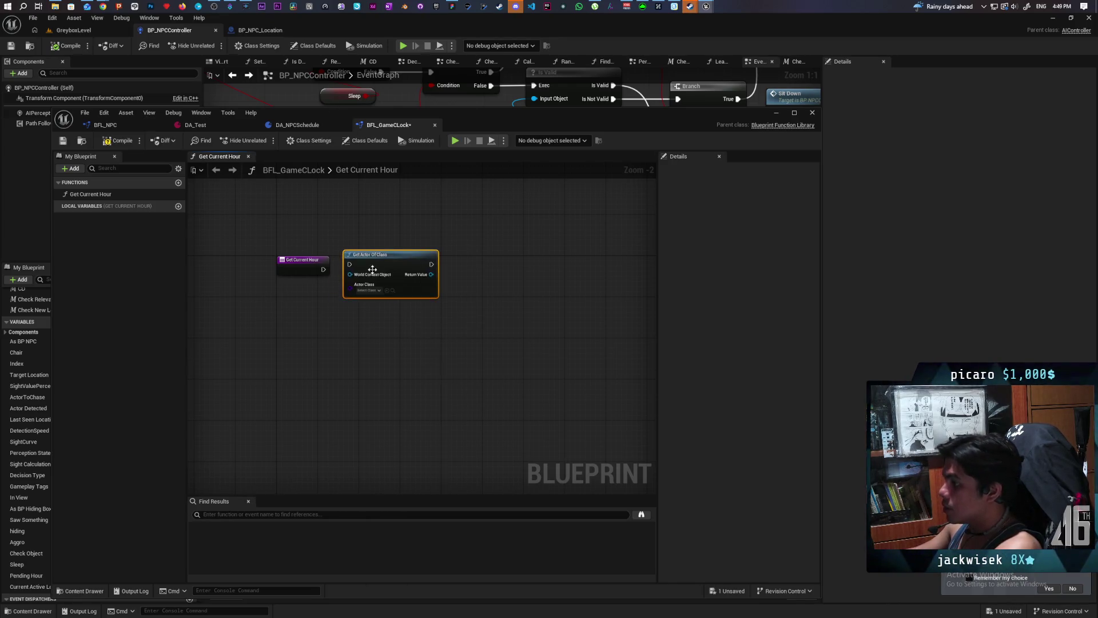
left_click_drag(313, 269, 381, 255)
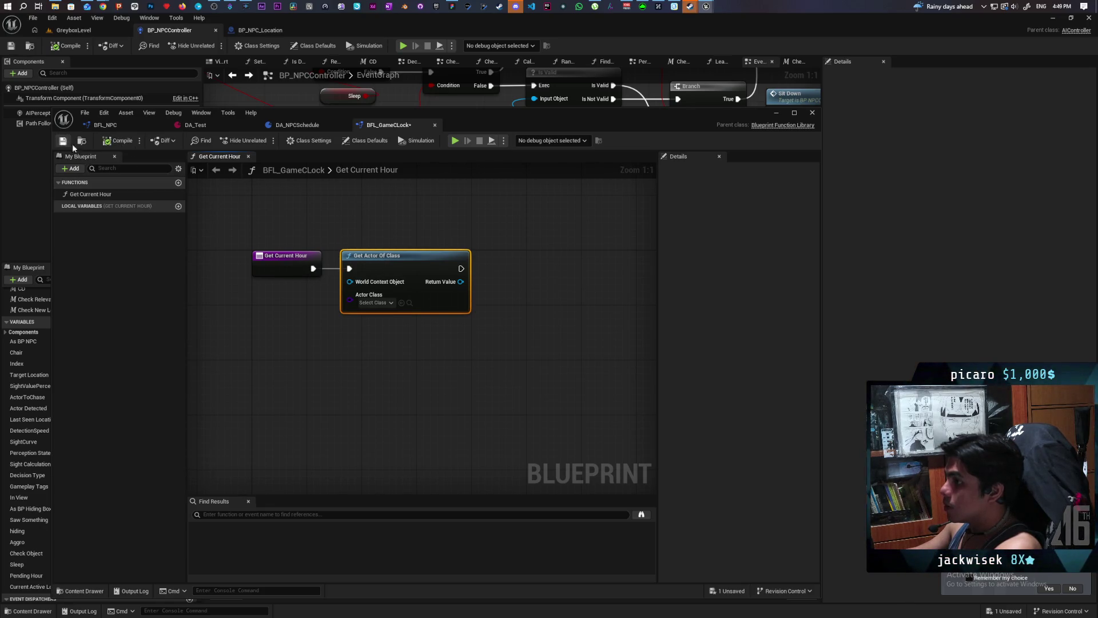
left_click_drag(367, 239, 513, 240)
left_click_drag(506, 288, 432, 298)
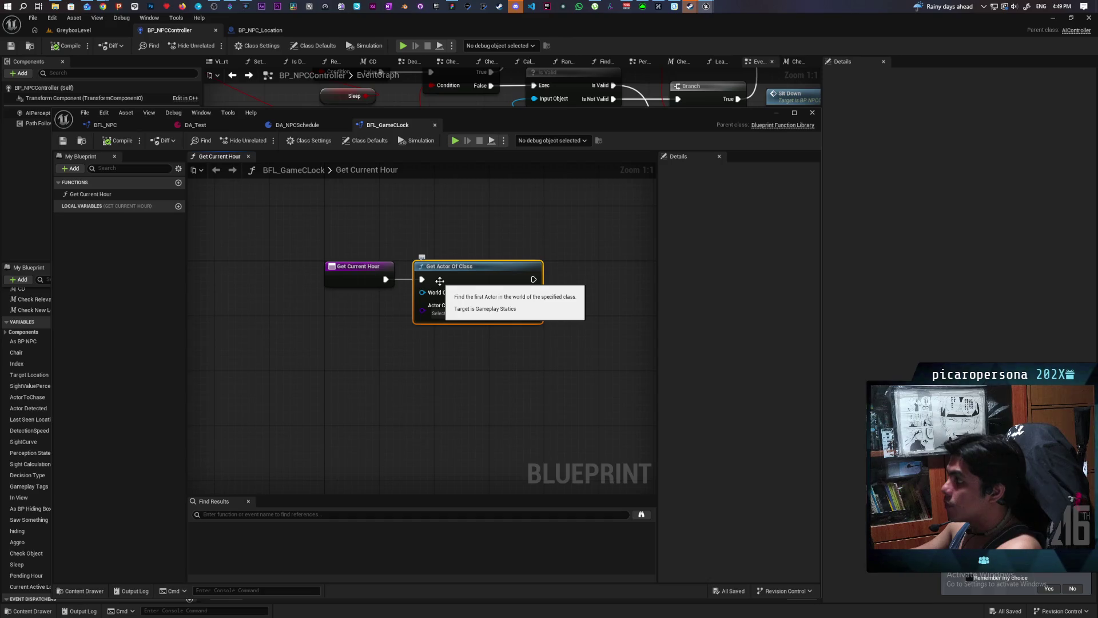
- Set the Get Actor Of Class node's Actor Class to BP_Daynight
left_click(448, 313)
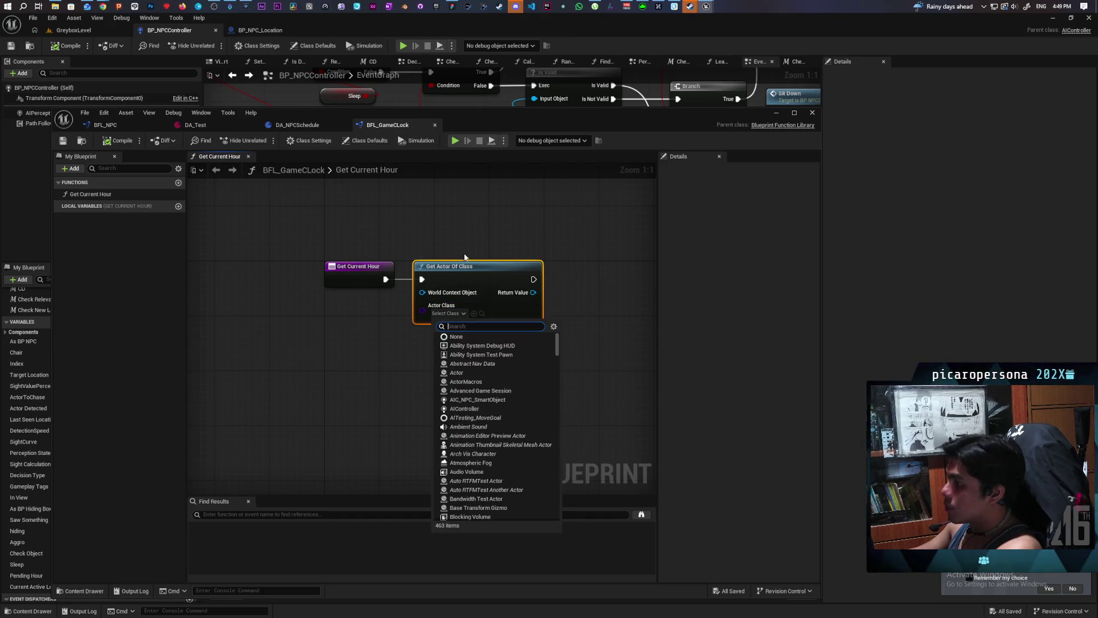
type("day ni")
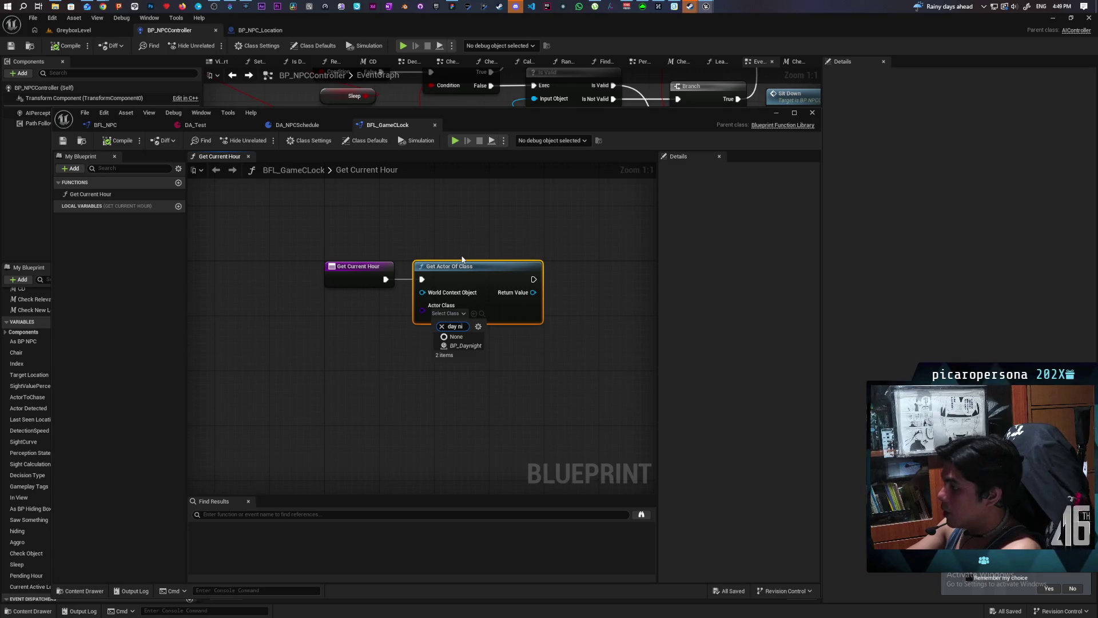
key("Down")
key("Down")
key("Return")
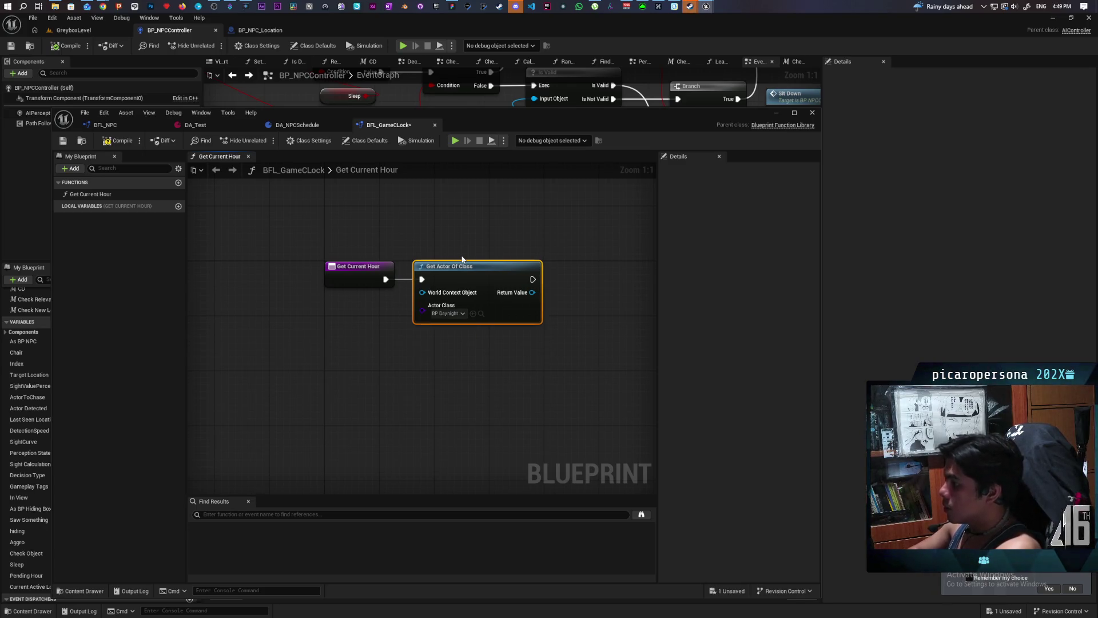
- Add getters for the actor's C in Game Clock component and its Time (Seconds) value
left_click_drag(499, 239, 342, 199)
left_click_drag(374, 253, 407, 297)
type("get c t")
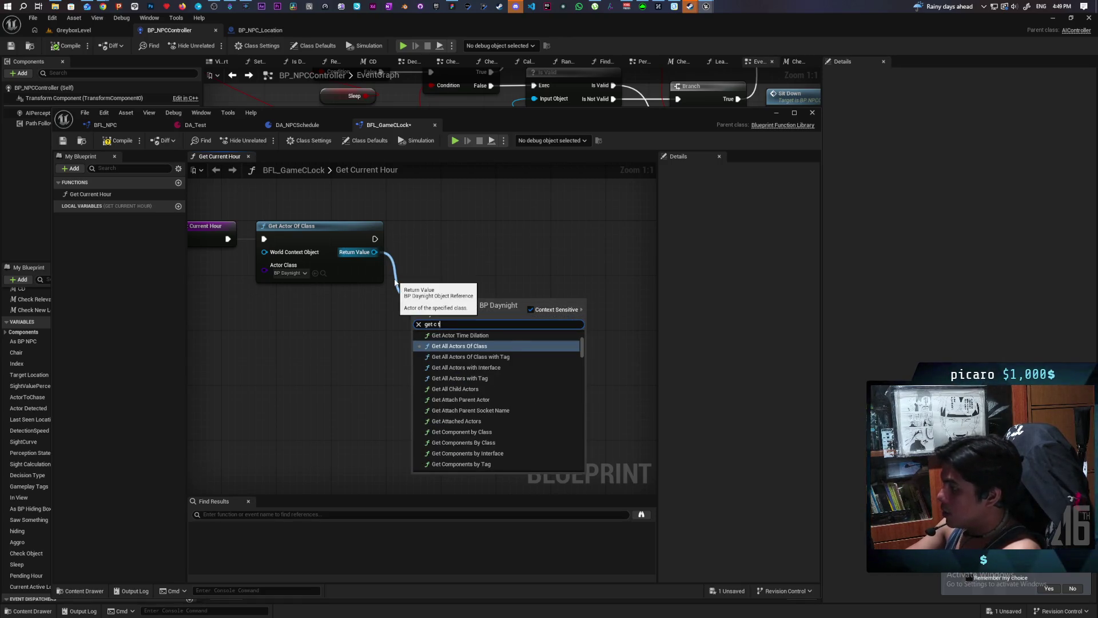
type("im")
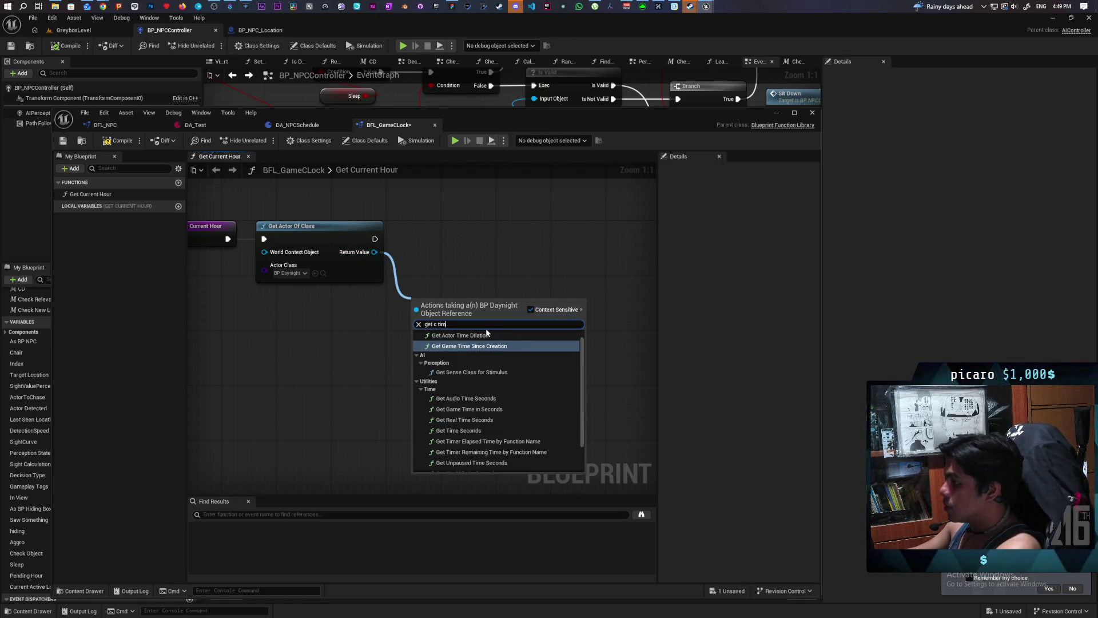
key("BackSpace")
key("BackSpace")
key("BackSpace")
type("inga")
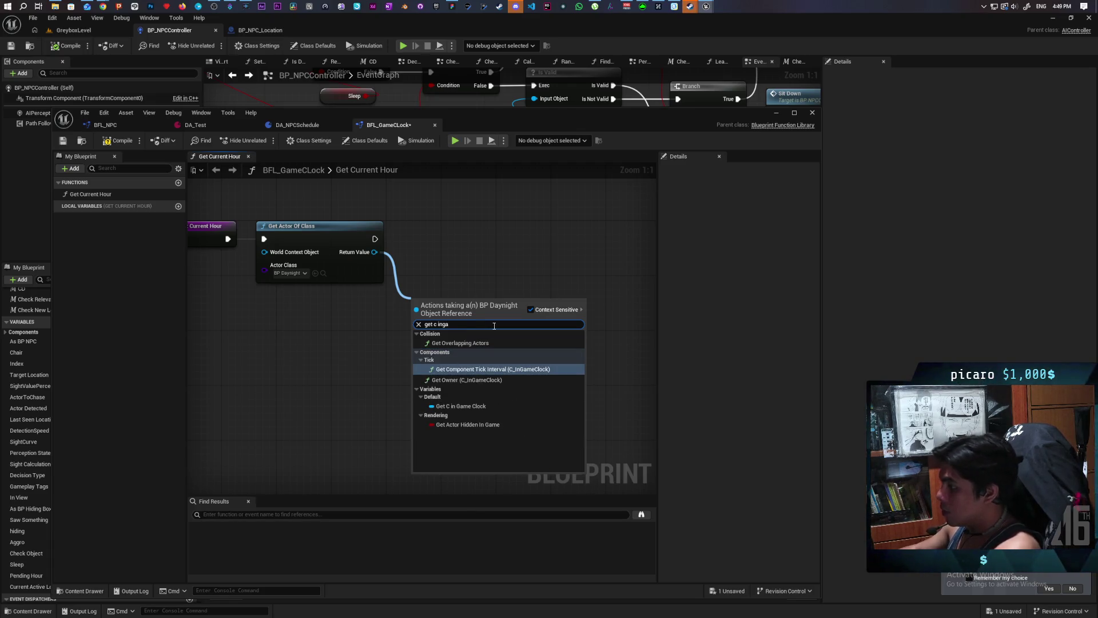
left_click(485, 404)
mouse_move(439, 299)
left_mouse_down()
mouse_move(414, 313)
mouse_move(502, 292)
left_mouse_up()
type("get time")
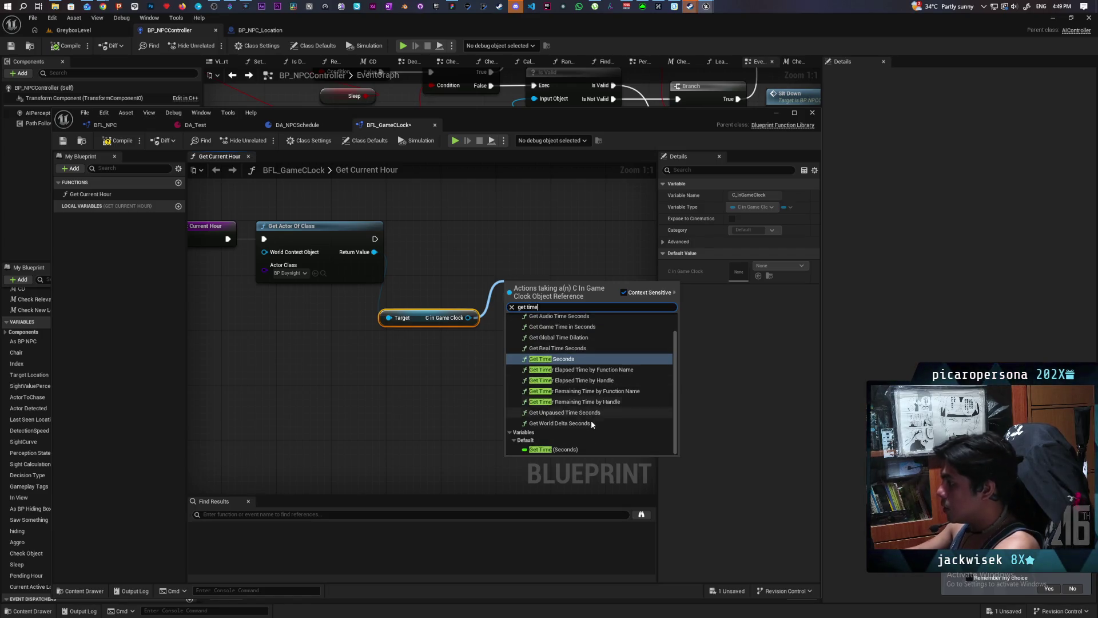
left_click(574, 450)
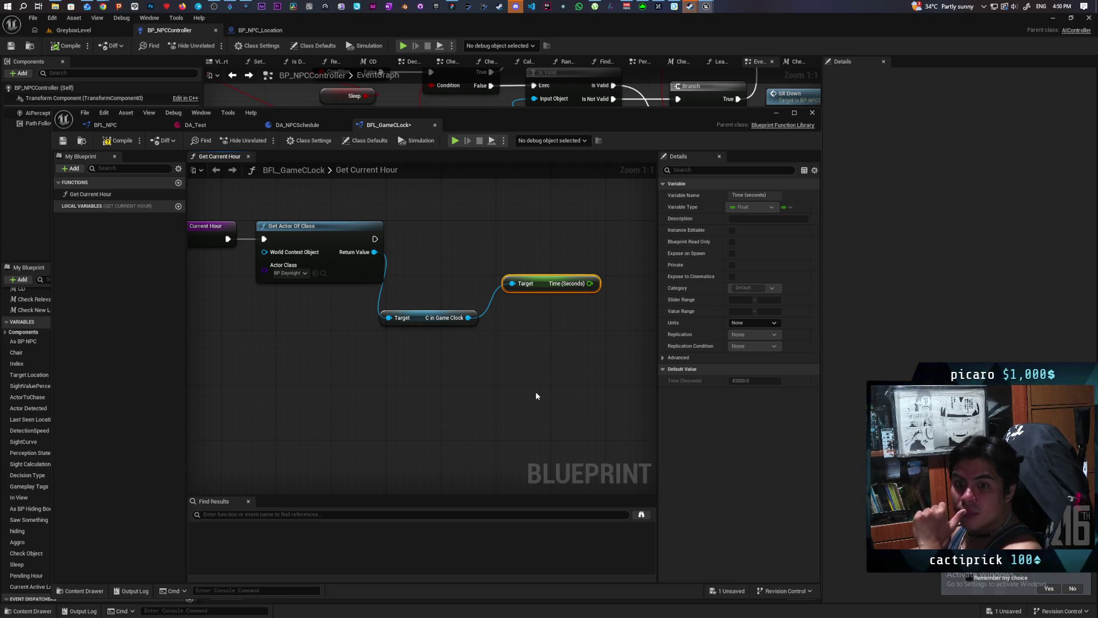
left_click_drag(535, 391, 439, 383)
mouse_move(446, 276)
left_mouse_down()
mouse_move(413, 291)
mouse_move(393, 284)
left_mouse_up()
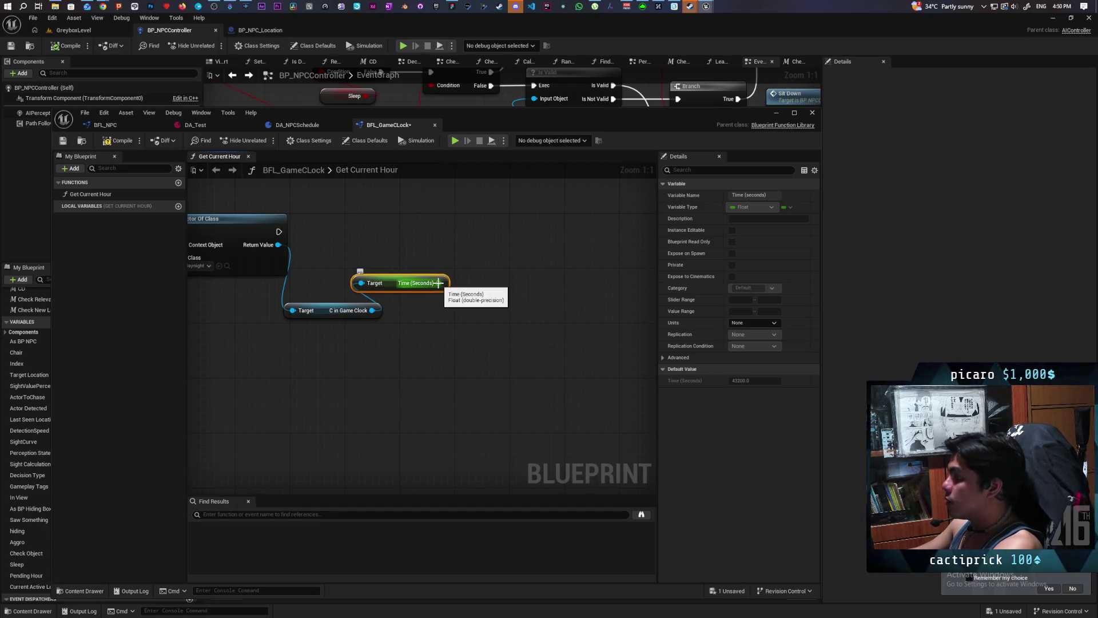
- Convert Time (Seconds) with a From Seconds node and split its result into days, hours, minutes
left_click_drag(438, 282, 481, 290)
type("se")
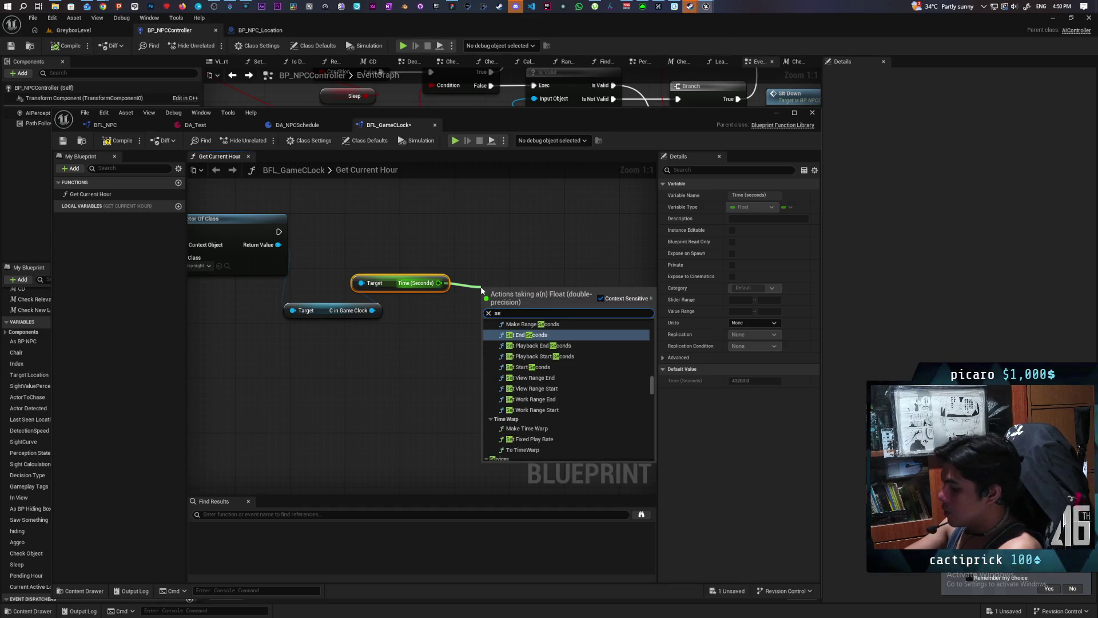
type("conds t")
key("BackSpace")
key("BackSpace")
key("BackSpace")
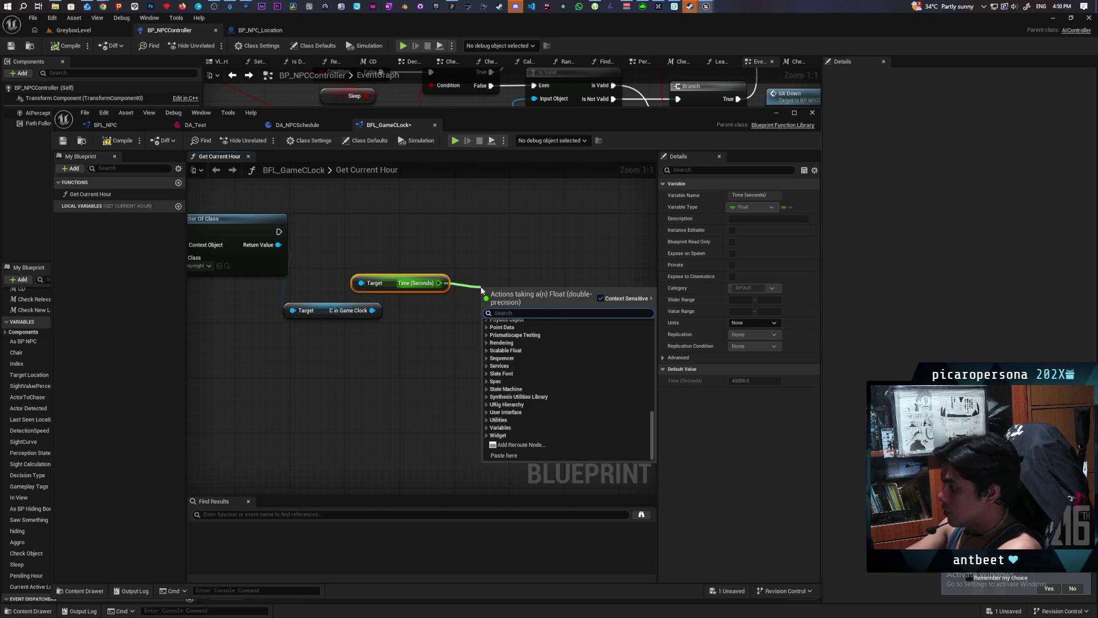
type("from secon")
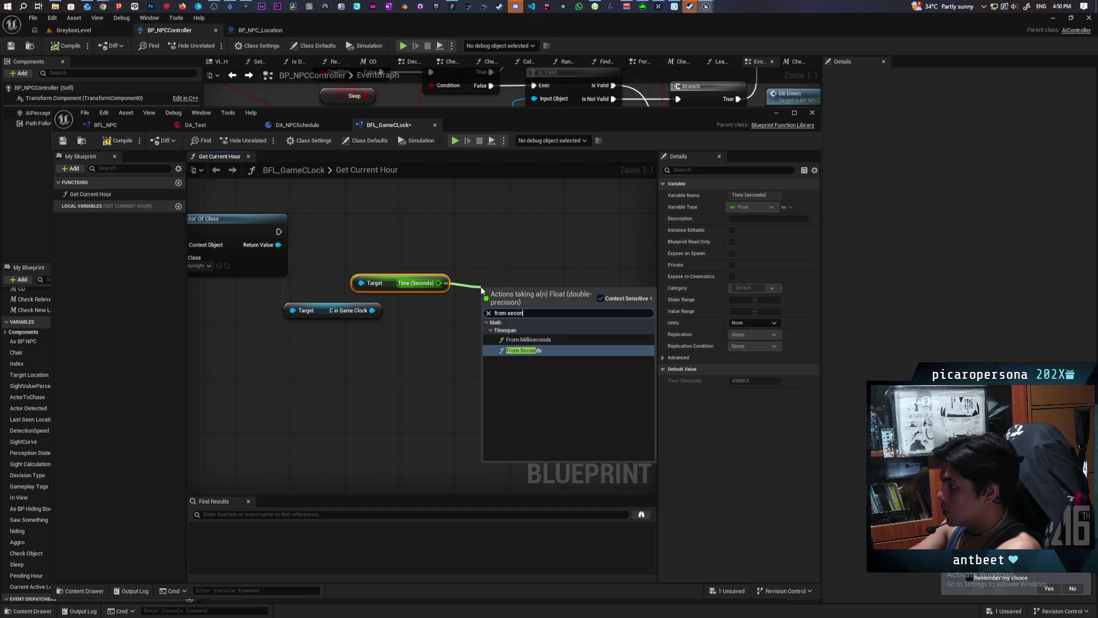
key("Return")
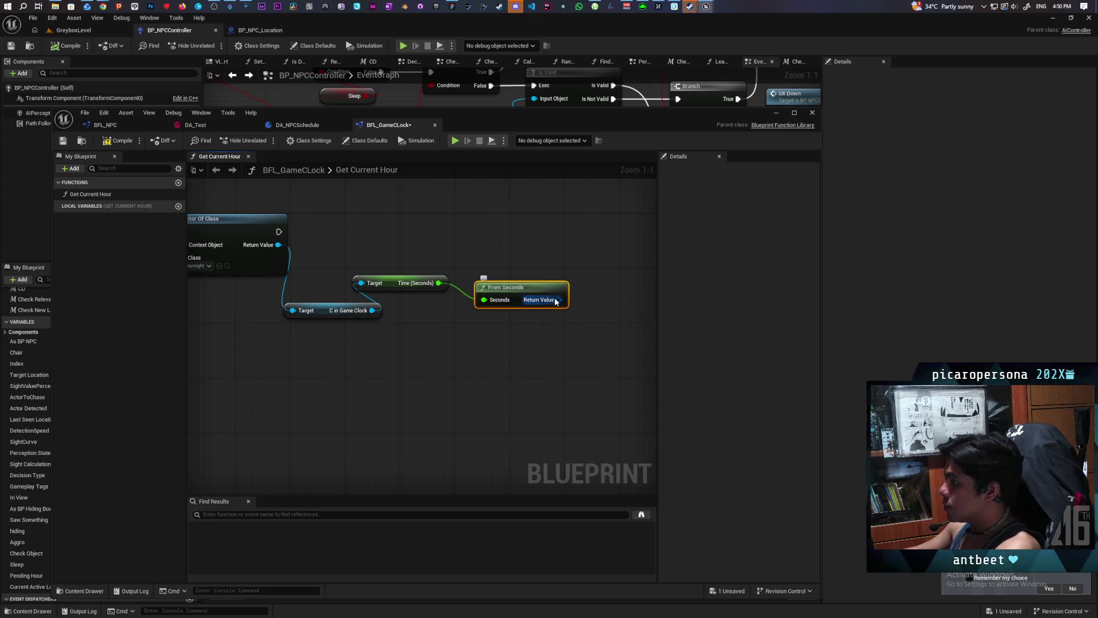
right_click(555, 301)
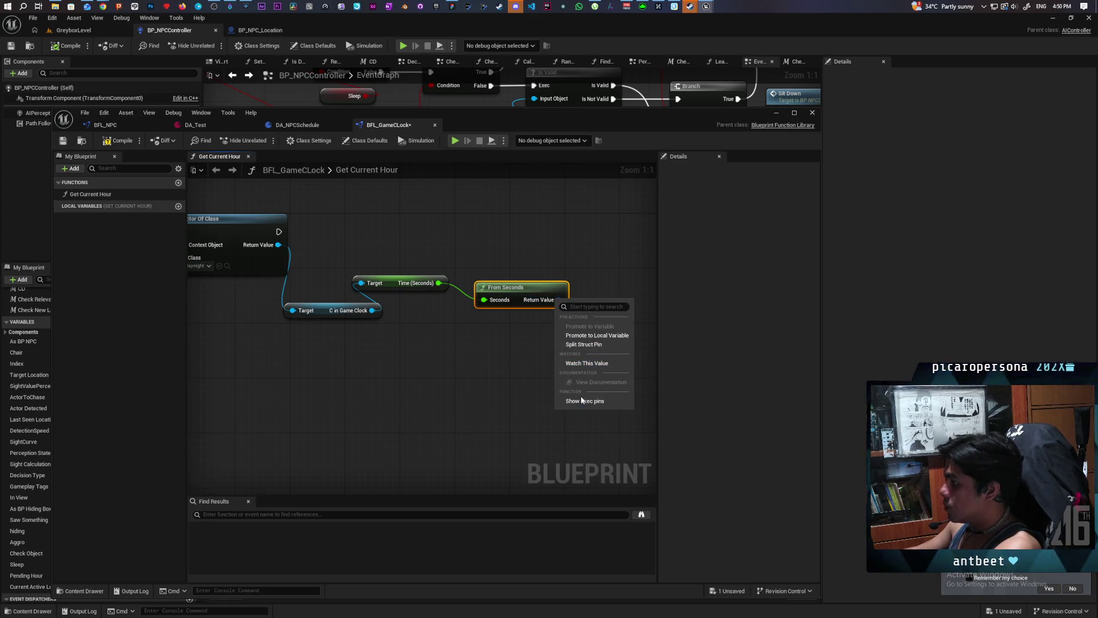
left_click(588, 348)
mouse_move(516, 323)
left_mouse_down()
mouse_move(492, 362)
mouse_move(432, 346)
left_mouse_up()
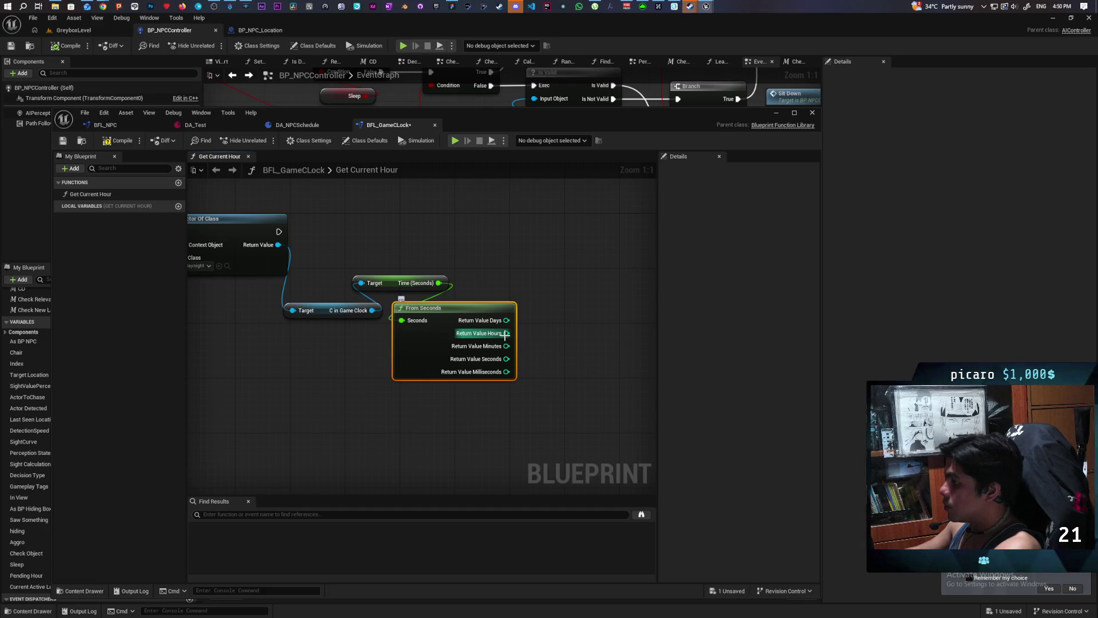
- Add a Return Node fed by the Hours output and the execution flow, then save
right_click(521, 235)
type("return")
key("Return")
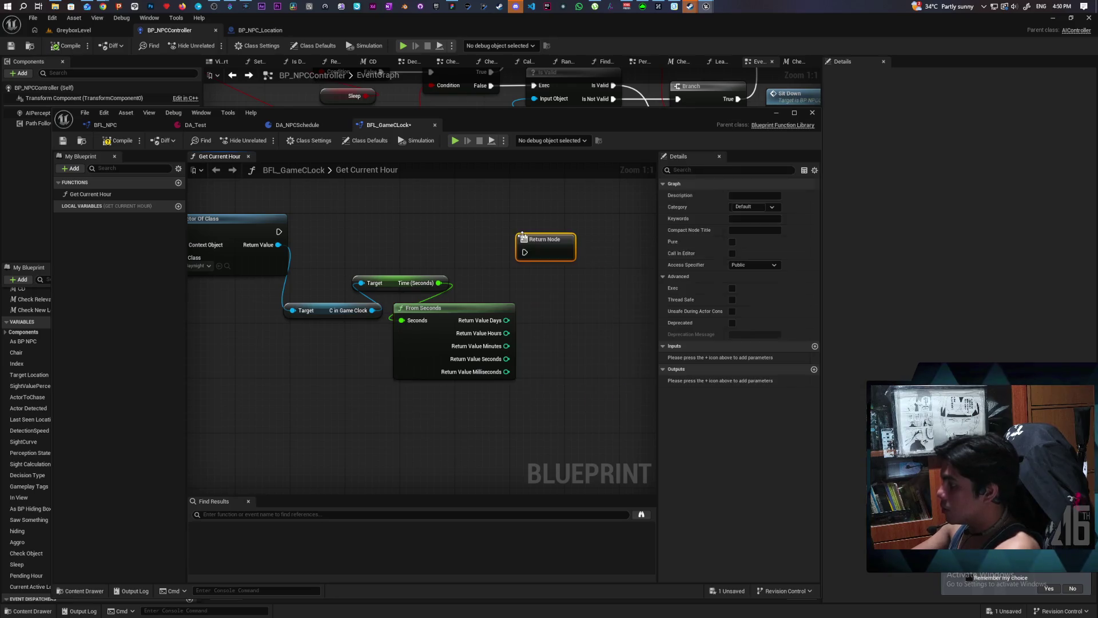
mouse_move(506, 333)
left_mouse_down()
mouse_move(531, 325)
mouse_move(542, 255)
left_mouse_up()
mouse_move(279, 231)
left_mouse_down()
mouse_move(523, 253)
mouse_move(550, 236)
left_mouse_up()
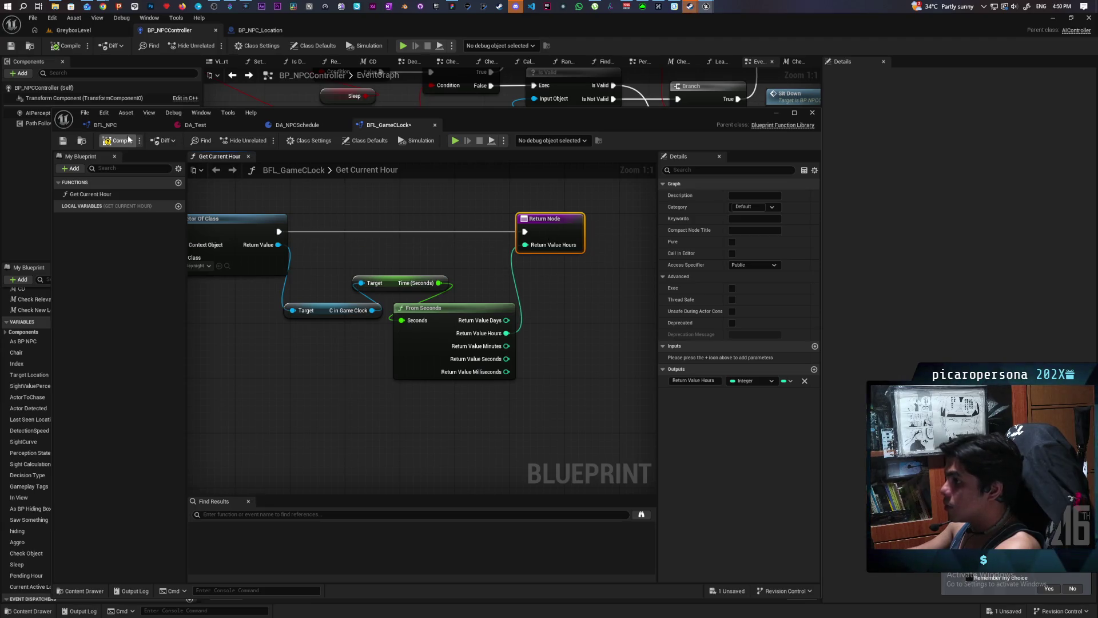
key("ctrl+s")
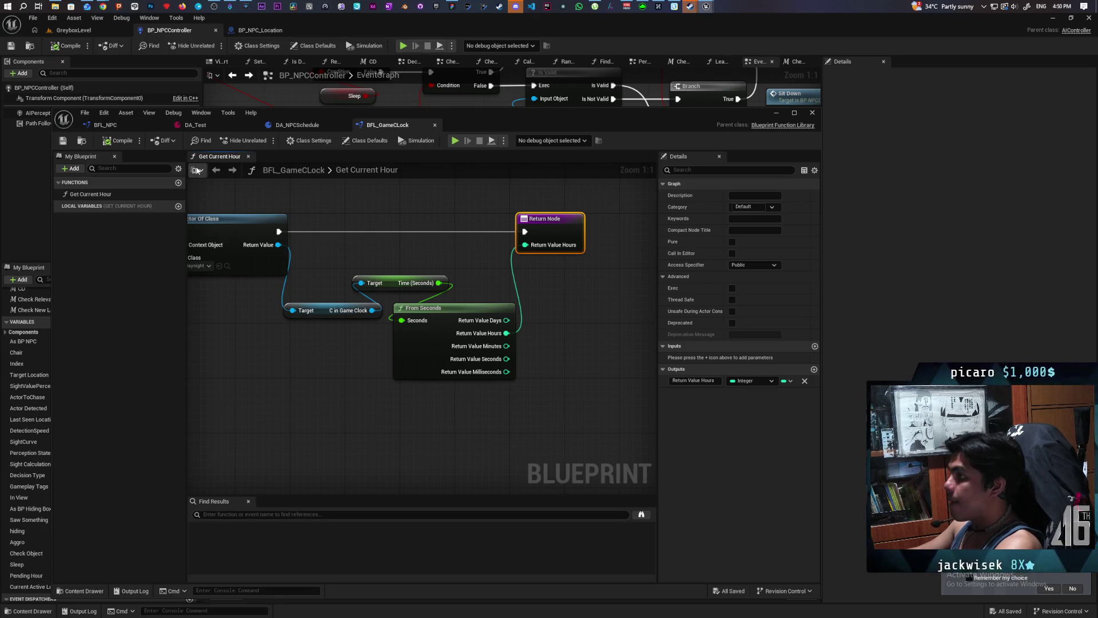
- Mark Get Current Hour as Pure, save, and switch to DA_NPCSchedule
scroll(379, 238, "down", 2)
left_click(338, 244)
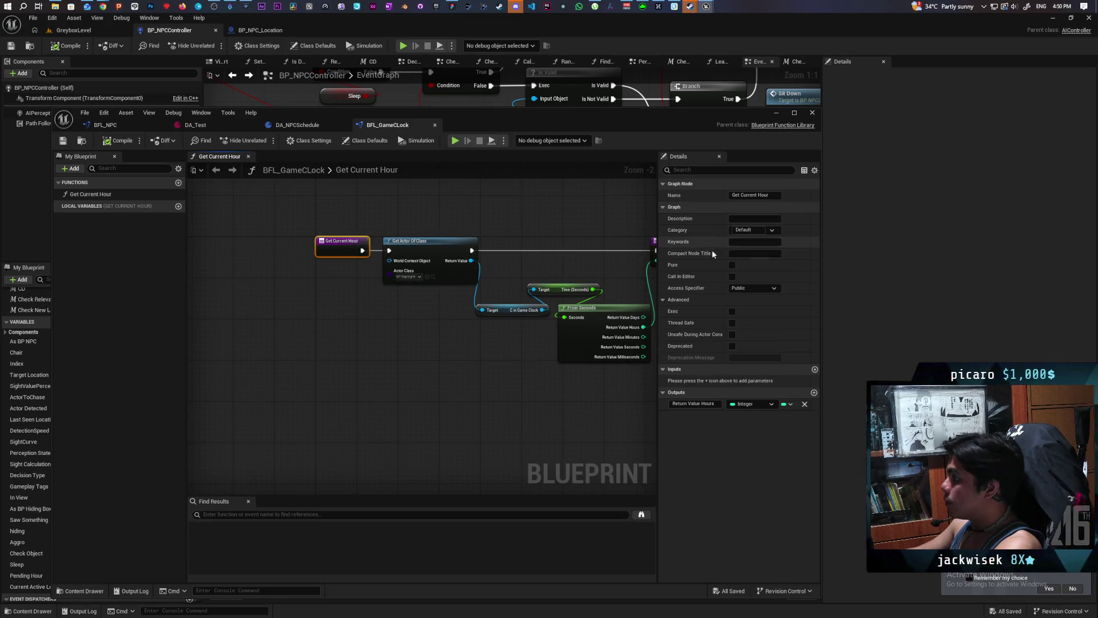
left_click(731, 265)
left_click(115, 140)
key("ctrl+s")
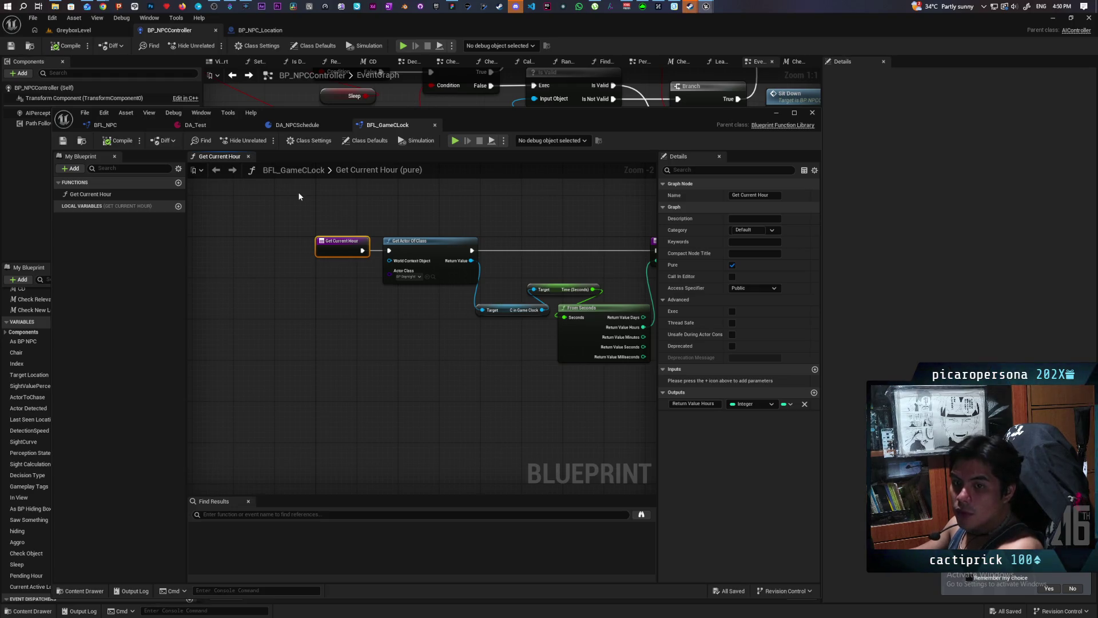
mouse_move(455, 230)
left_mouse_down()
mouse_move(363, 238)
mouse_move(387, 211)
left_mouse_up()
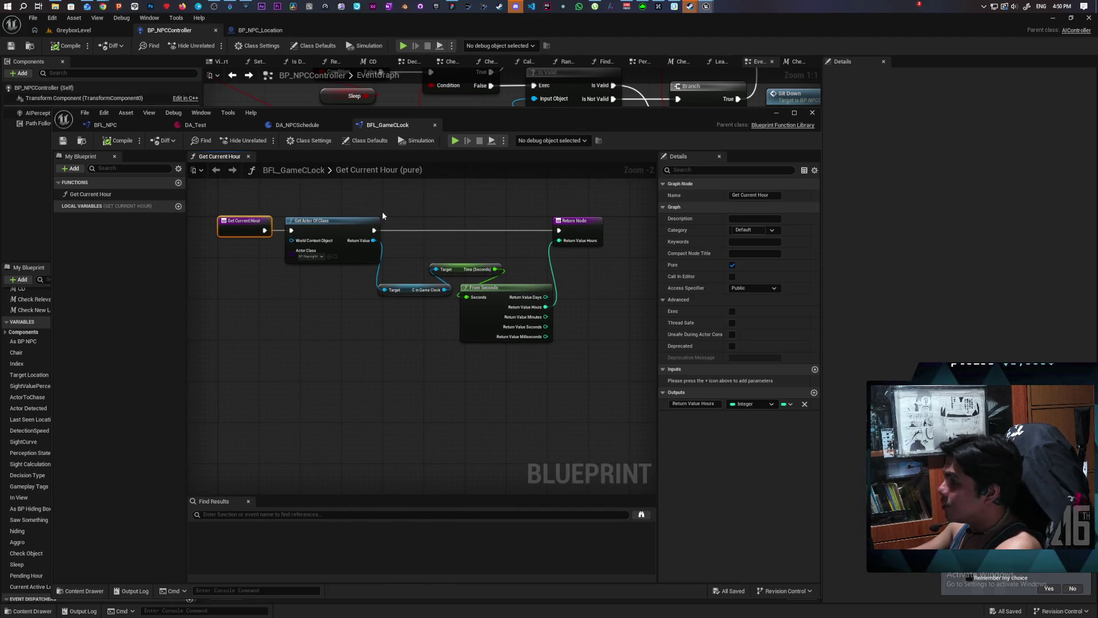
left_click(318, 126)
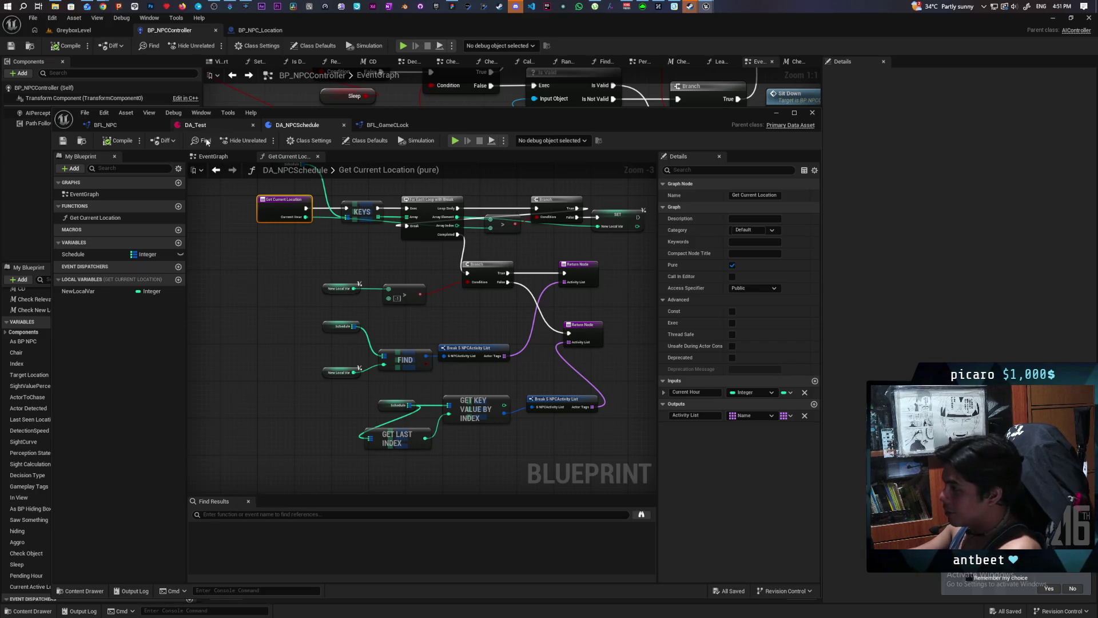
- Move the Schedule getter lower in DA_NPCSchedule's graph and return to its EventGraph
mouse_move(492, 268)
left_mouse_down()
mouse_move(446, 303)
mouse_move(457, 309)
mouse_move(457, 289)
mouse_move(463, 301)
left_mouse_up()
left_click_drag(248, 198, 274, 272)
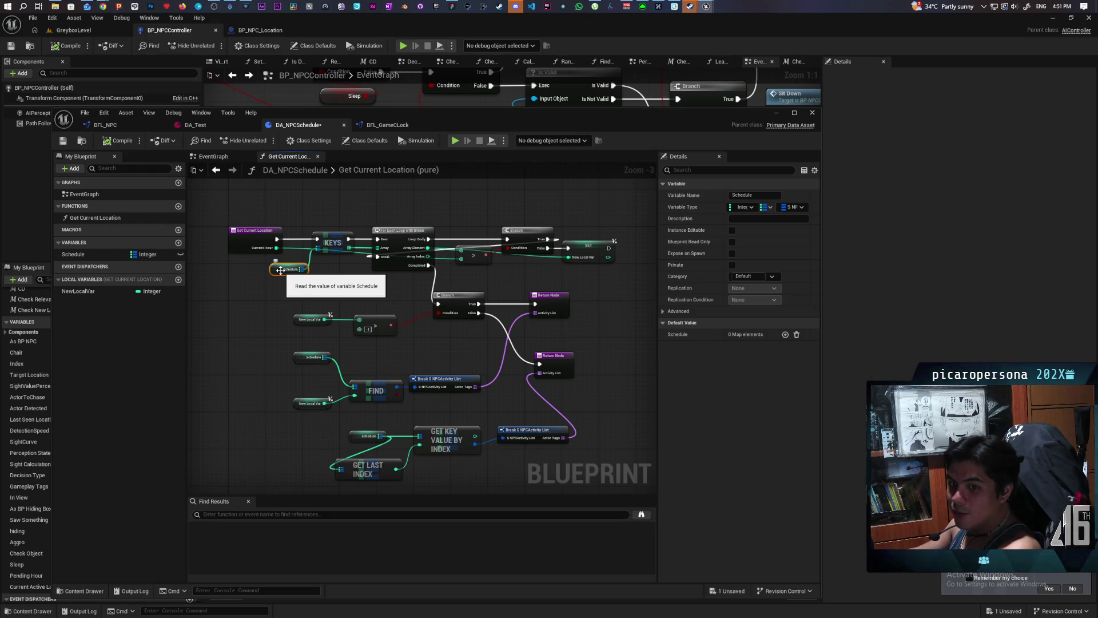
mouse_move(373, 247)
left_mouse_down()
mouse_move(390, 243)
mouse_move(373, 208)
left_mouse_up()
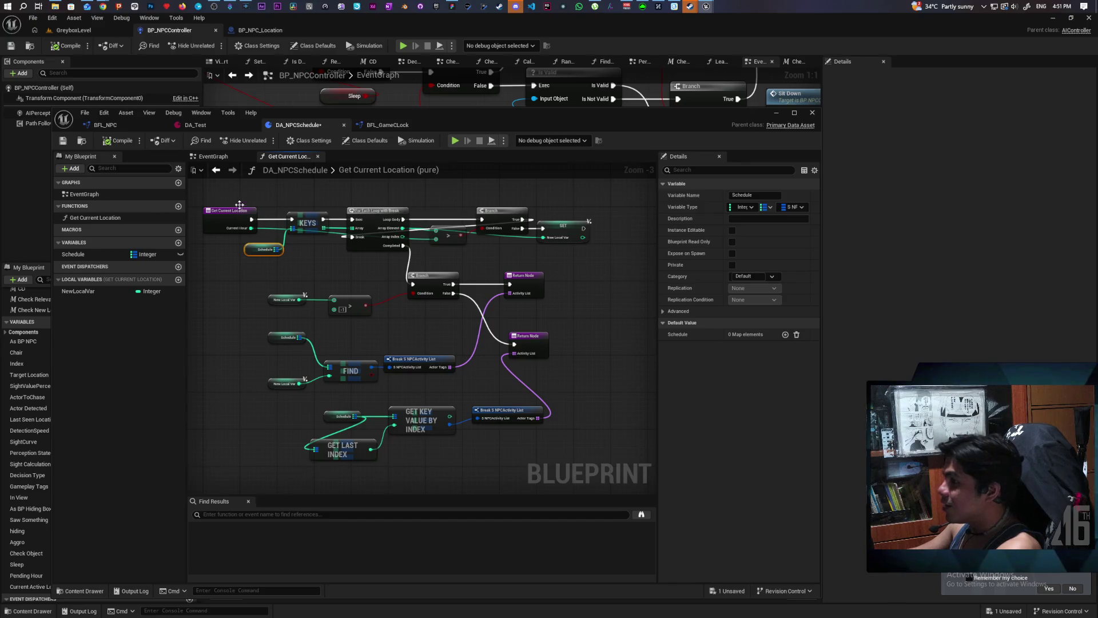
left_click(218, 170)
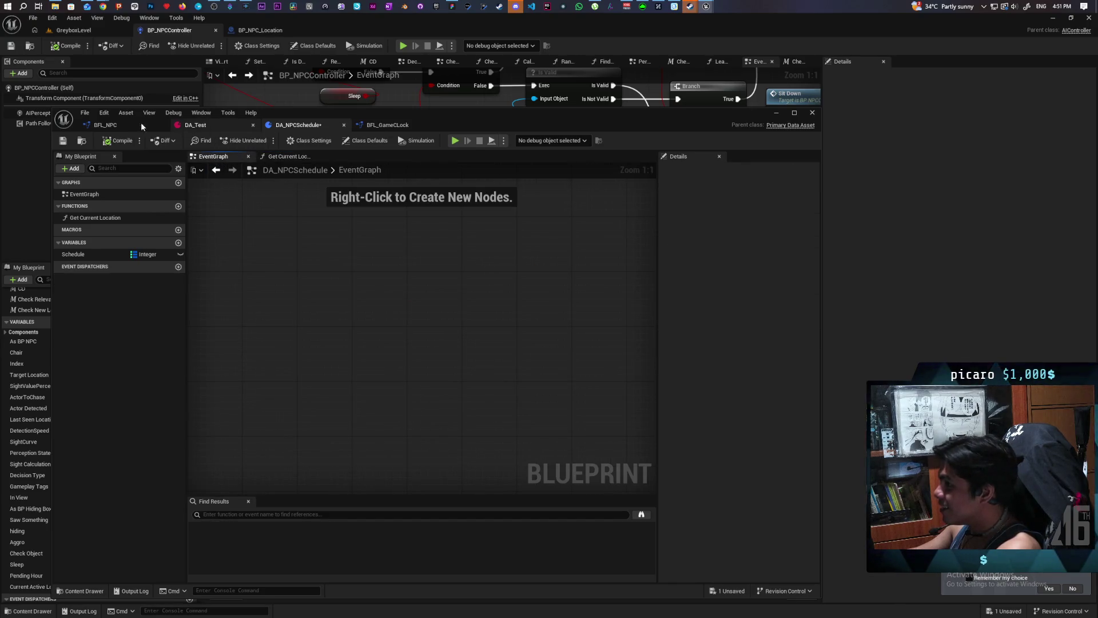
- In BP_NPCController, add Get Current Hour feeding Get Current Location's Current Hour, then return to GreyboxLevel
left_click(770, 114)
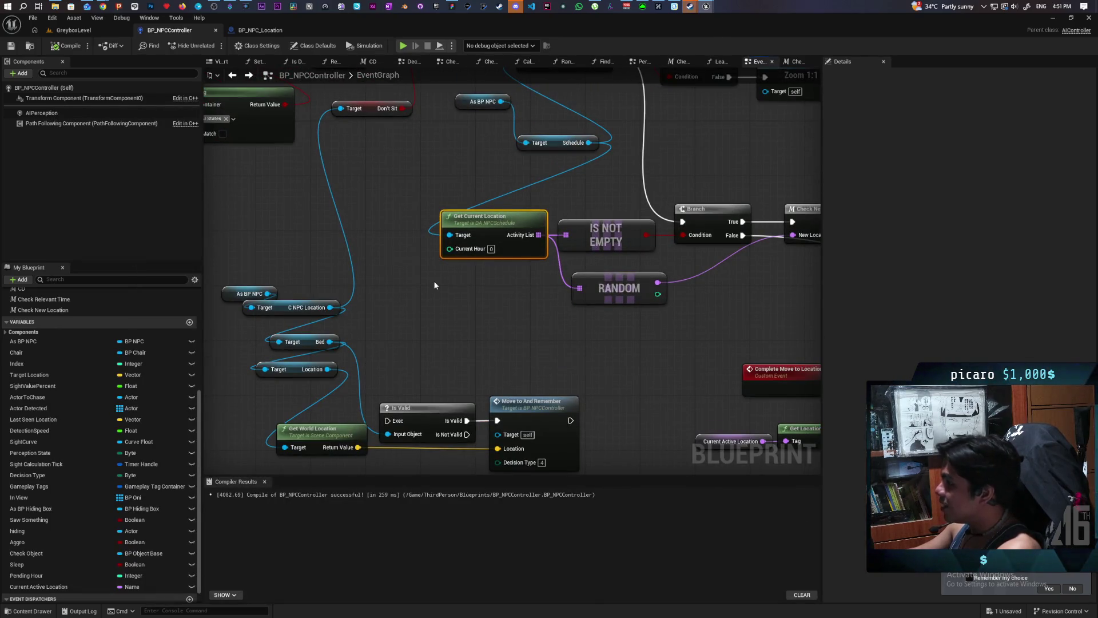
right_click(434, 282)
type("get")
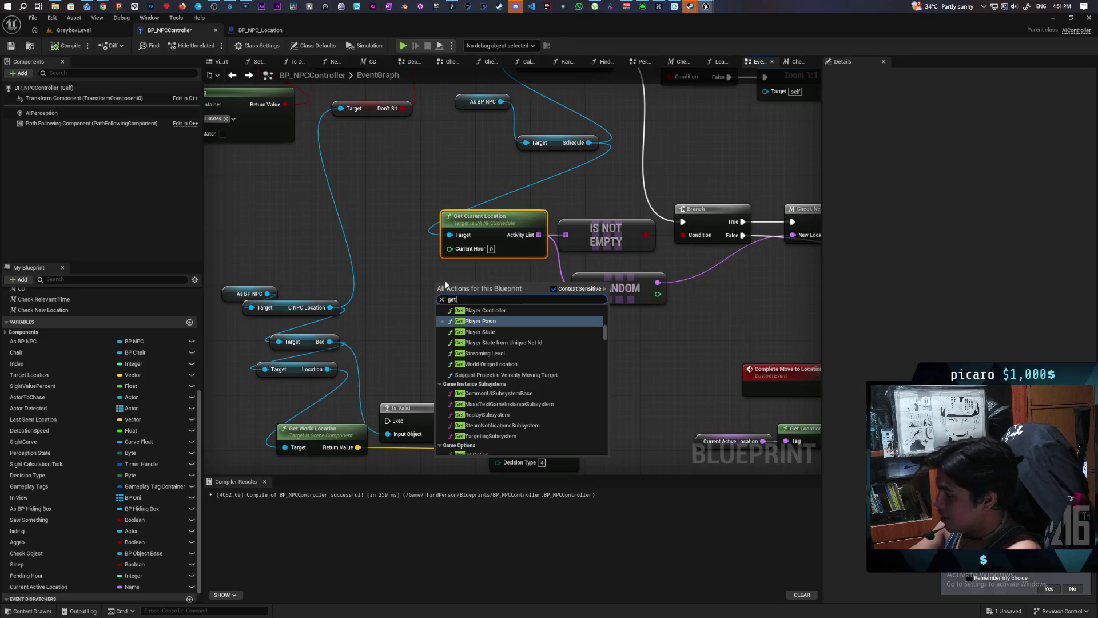
type(" current hour")
key("Return")
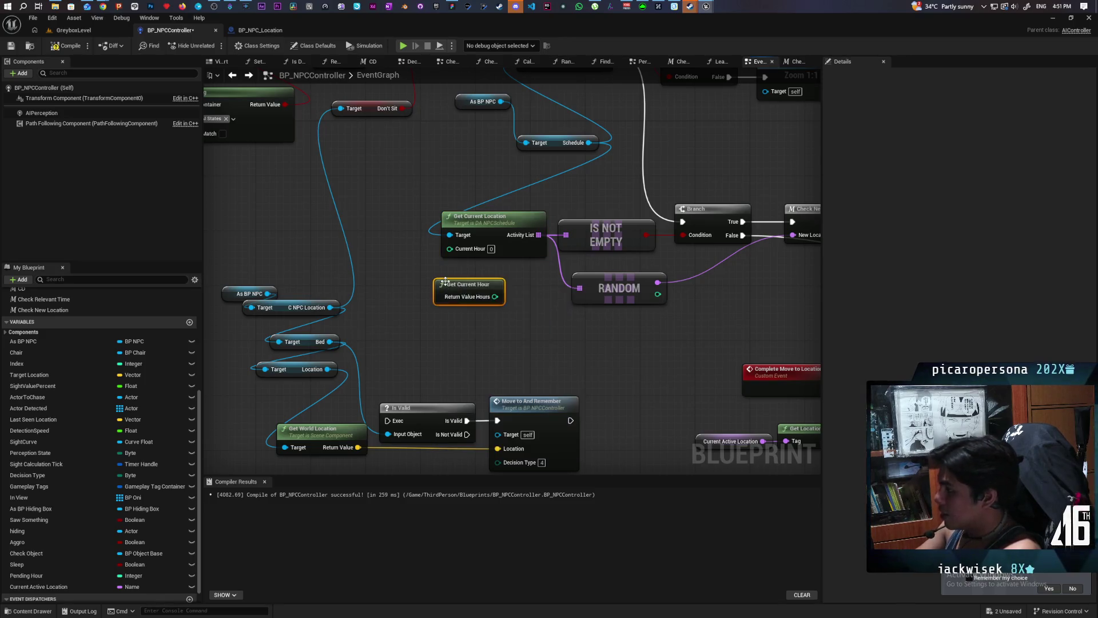
left_click_drag(495, 296, 450, 248)
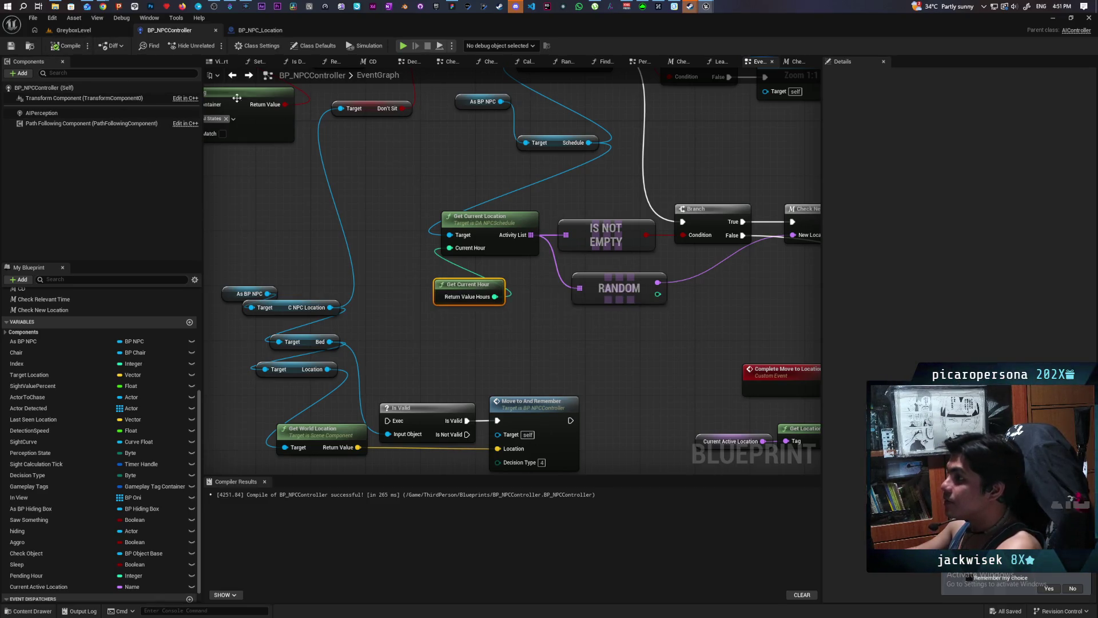
left_click(89, 33)
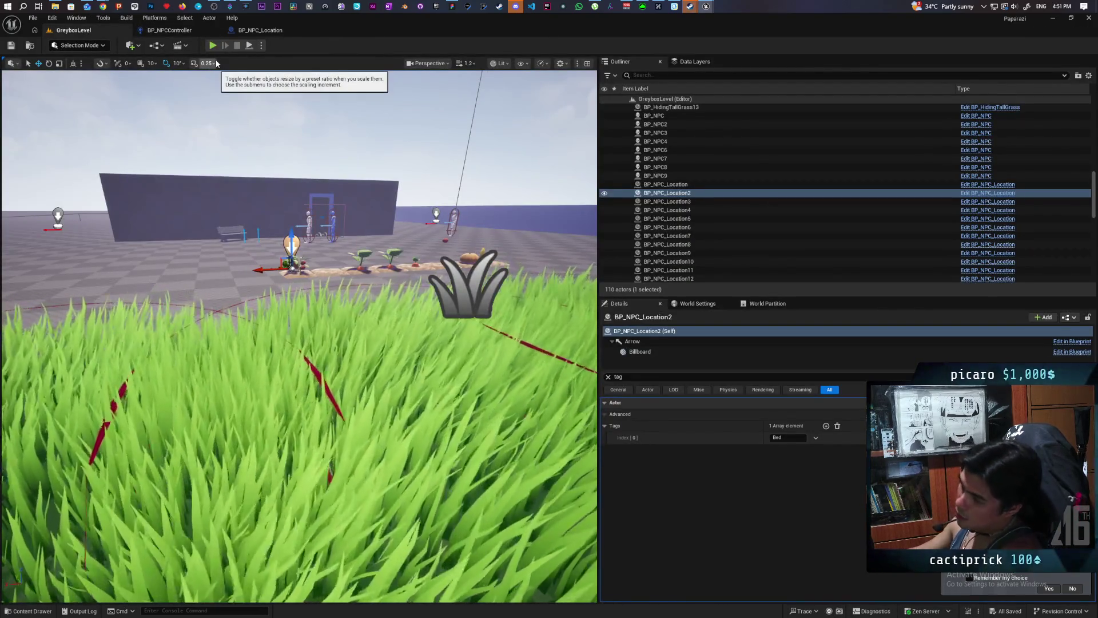
- Move the DA_Test schedule asset window aside so the level stays visible for reference
mouse_move(252, 112)
left_mouse_down()
mouse_move(252, 92)
mouse_move(252, 143)
left_mouse_up()
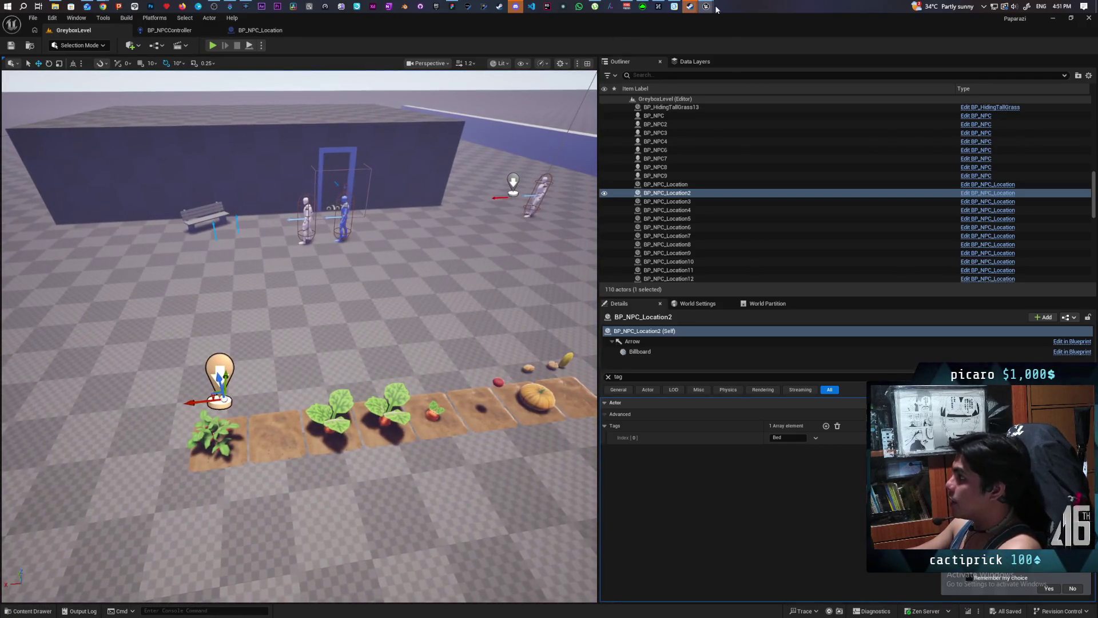
mouse_move(753, 51)
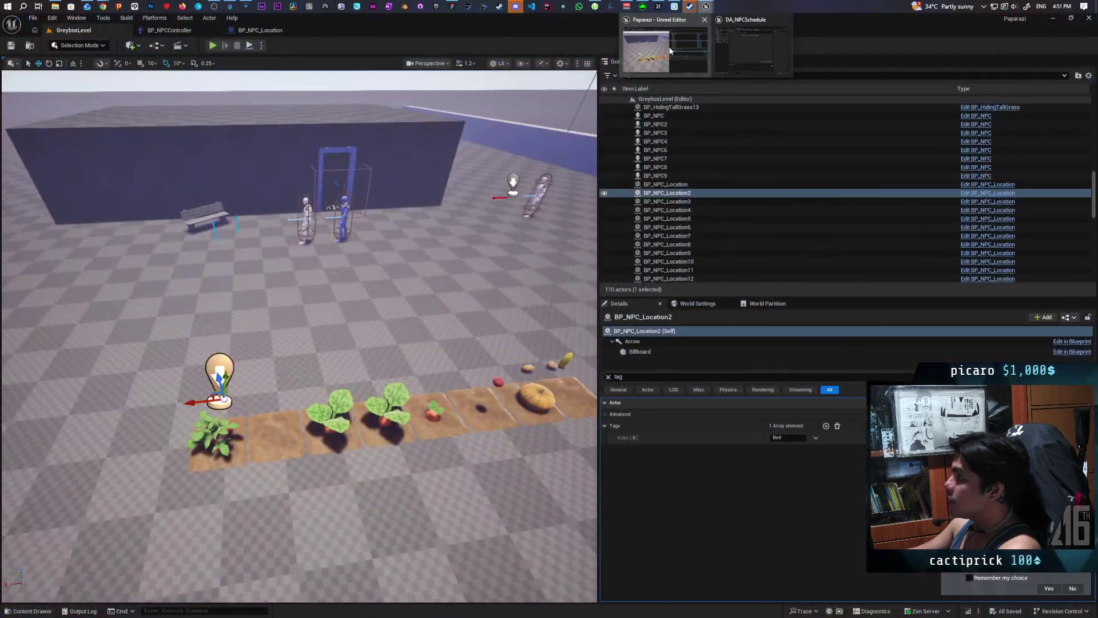
left_click(669, 50)
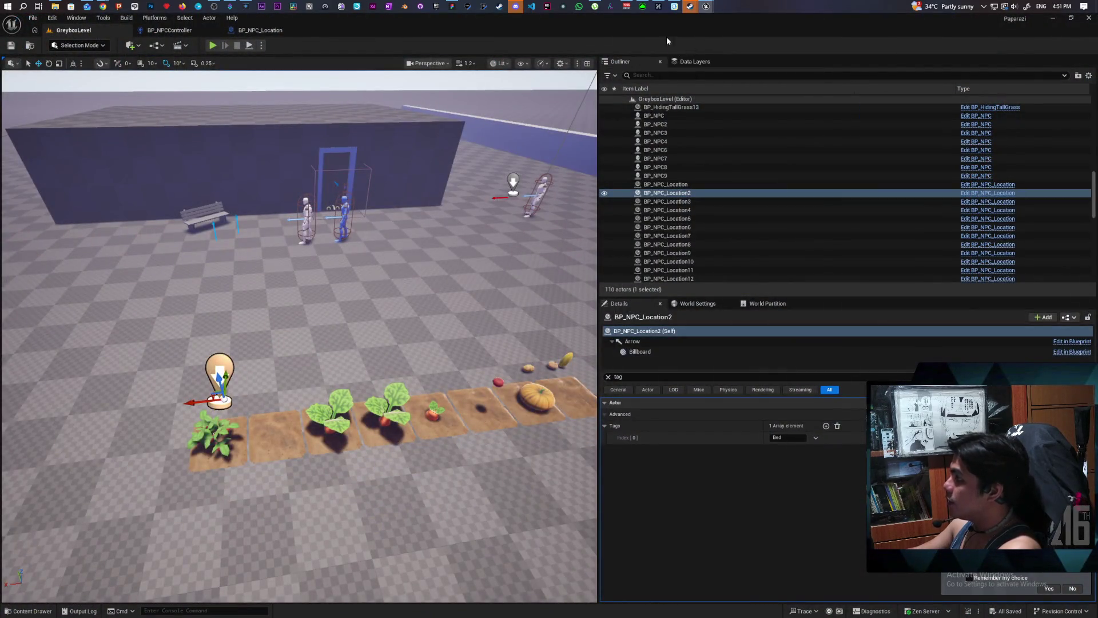
mouse_move(707, 6)
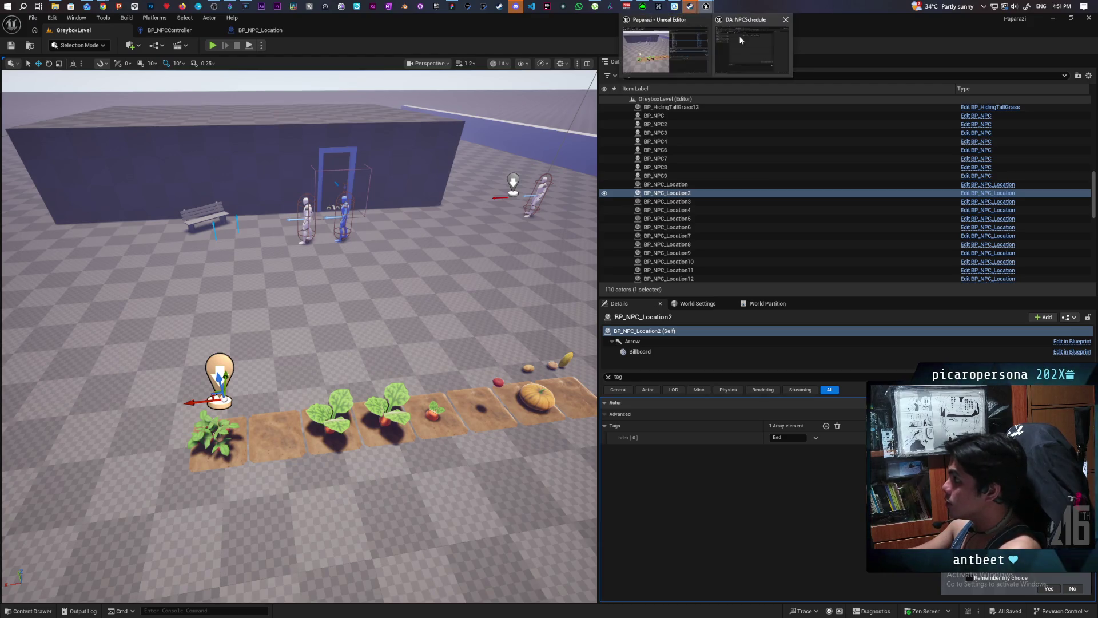
left_click(740, 46)
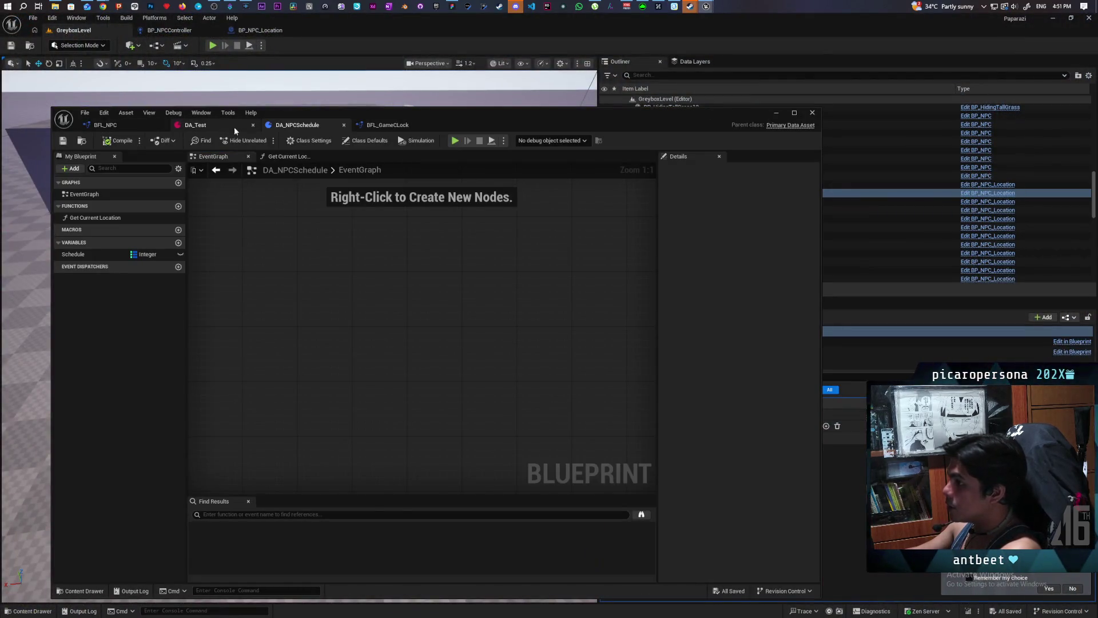
left_click(243, 128)
left_click_drag(462, 125, 742, 143)
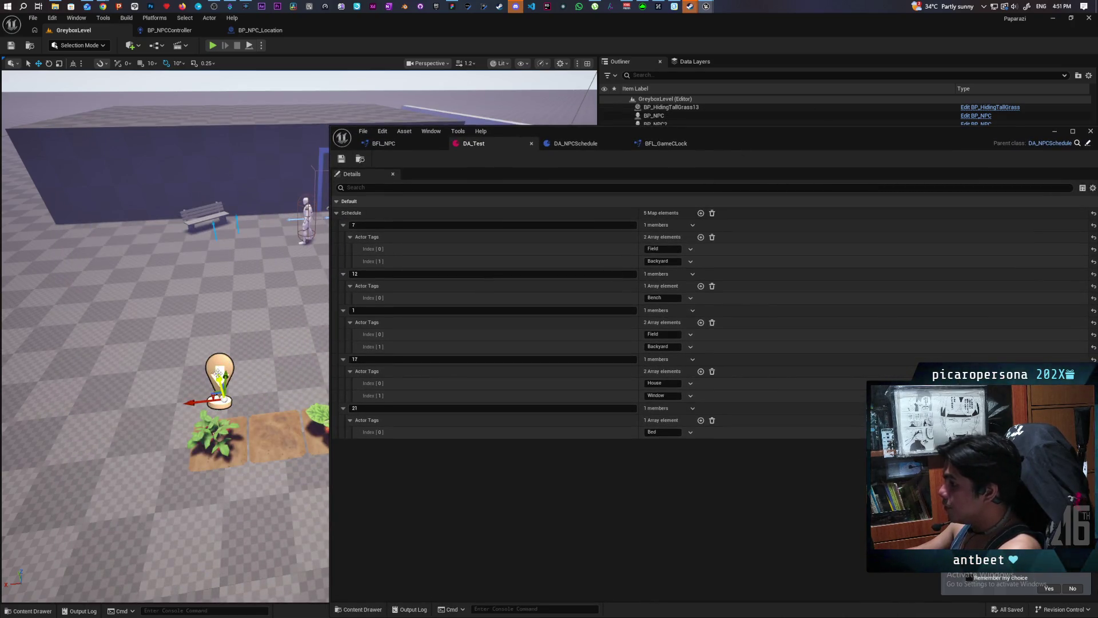
mouse_move(703, 143)
left_mouse_down()
mouse_move(709, 182)
mouse_move(331, 610)
left_mouse_up()
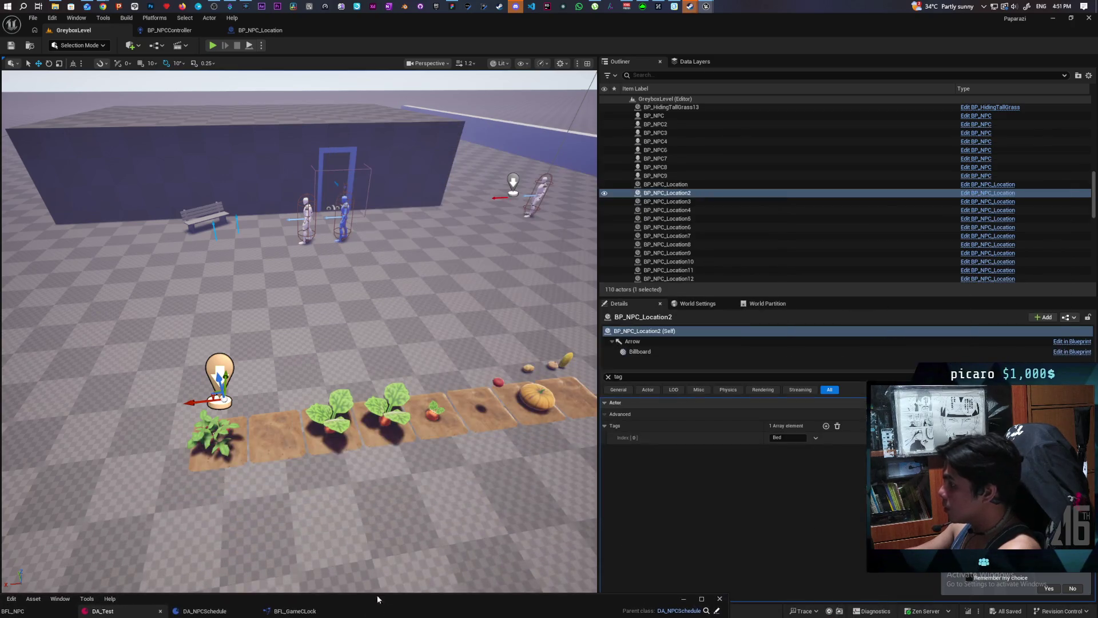
- Tag the marker near the wall, BP_NPC_Location3, as Backyard
left_click(789, 438)
type("Fiel")
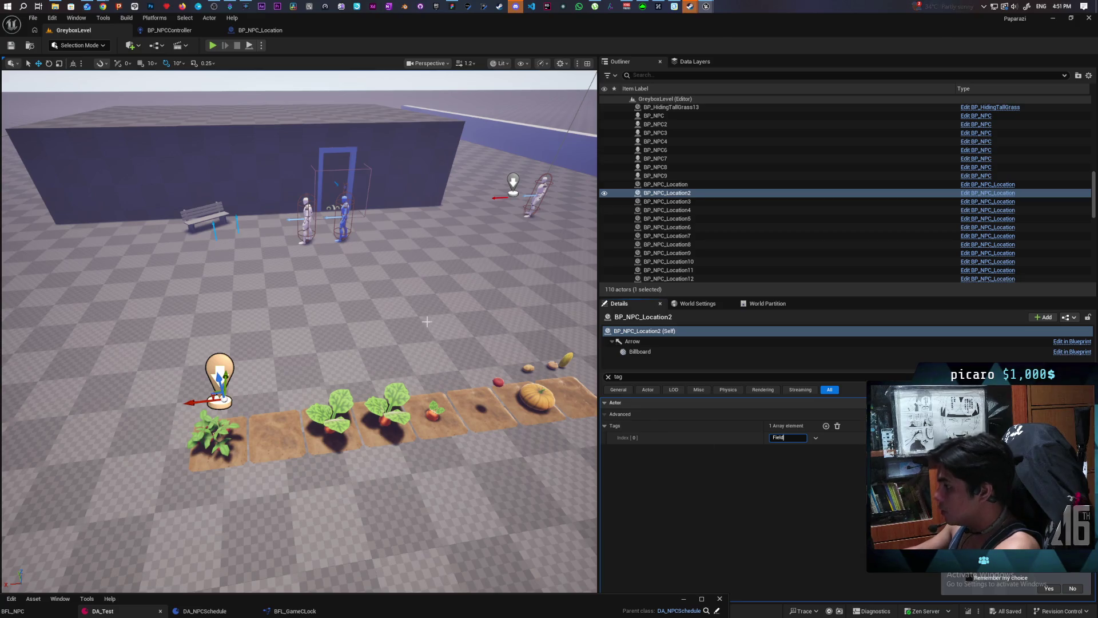
left_click(503, 492)
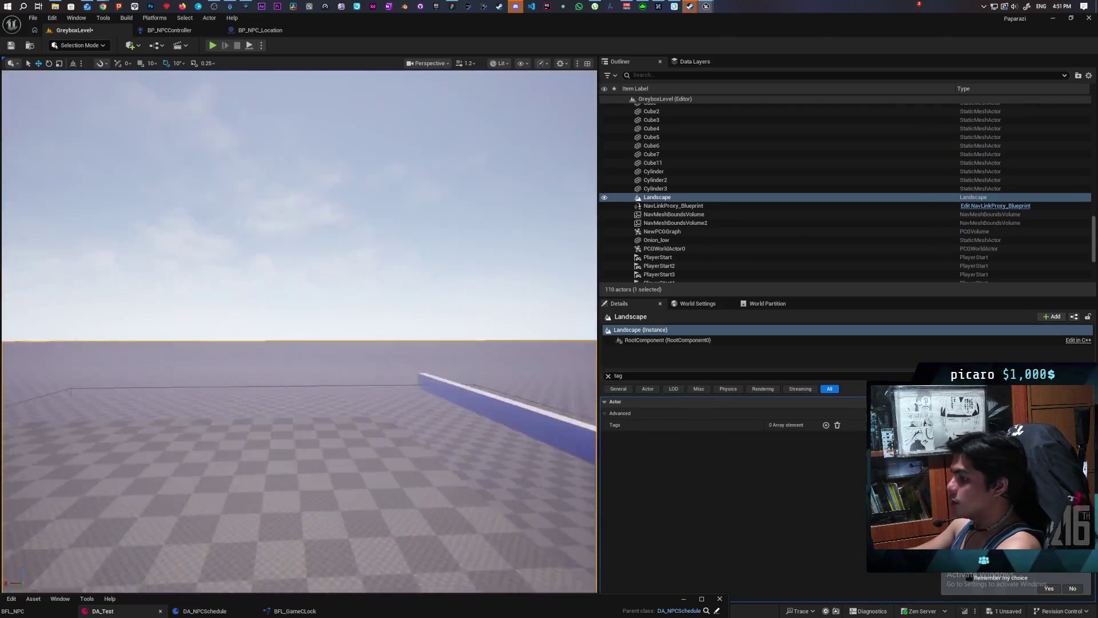
left_click_drag(173, 385, 174, 384)
left_click(207, 386)
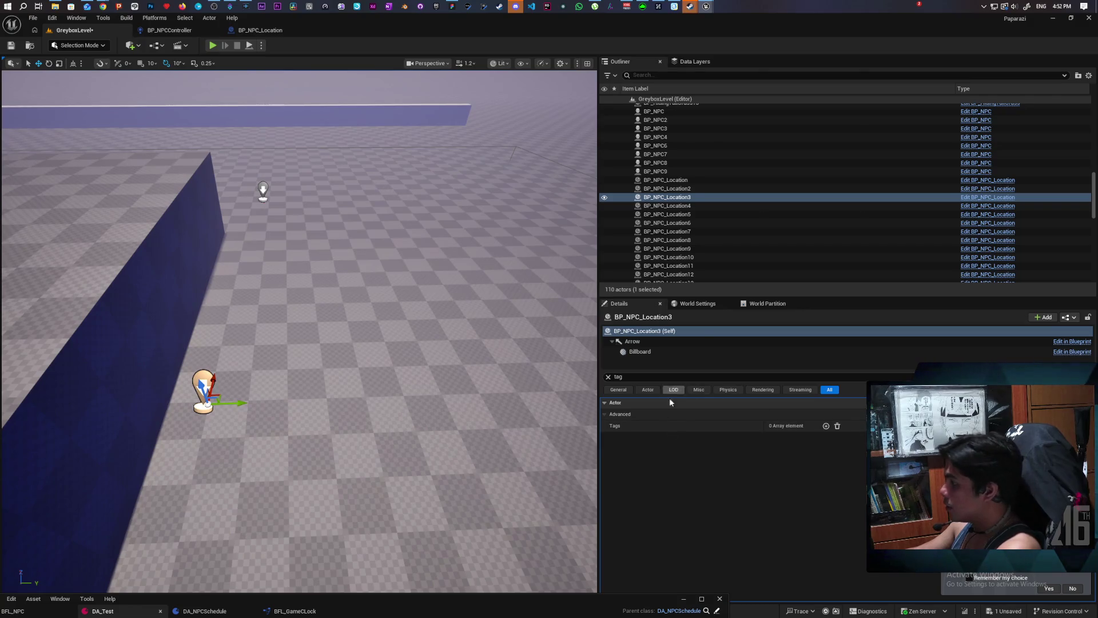
left_click(826, 425)
type("Backyard")
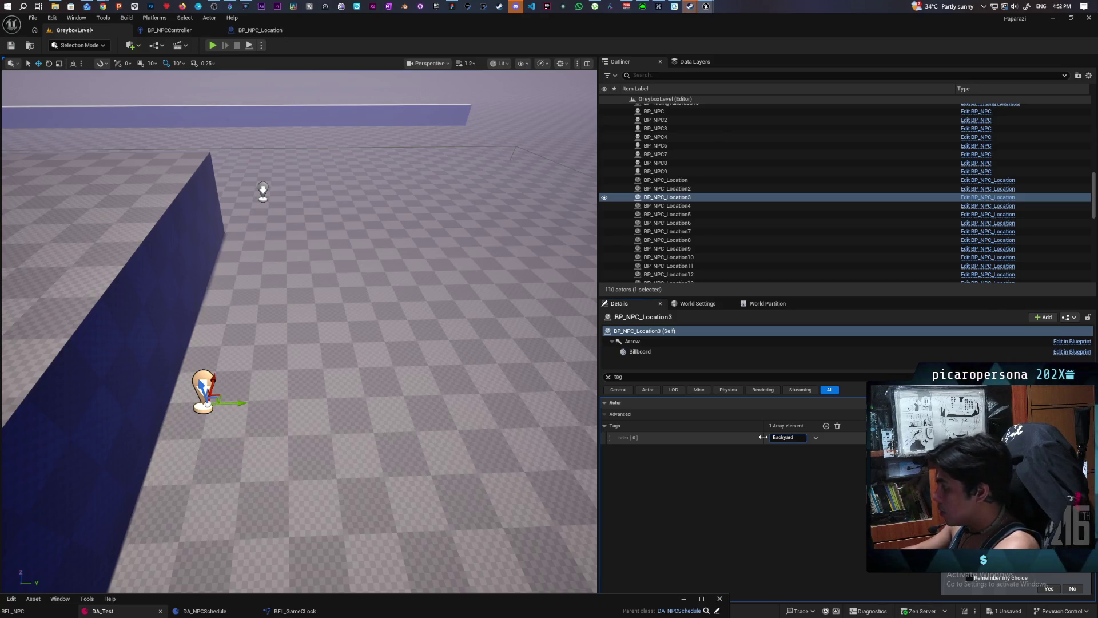
key("Return")
- Tag BP_NPC_Location4, the marker beside the bed, as House
mouse_move(477, 425)
left_mouse_down()
mouse_move(412, 403)
mouse_move(367, 454)
left_mouse_up()
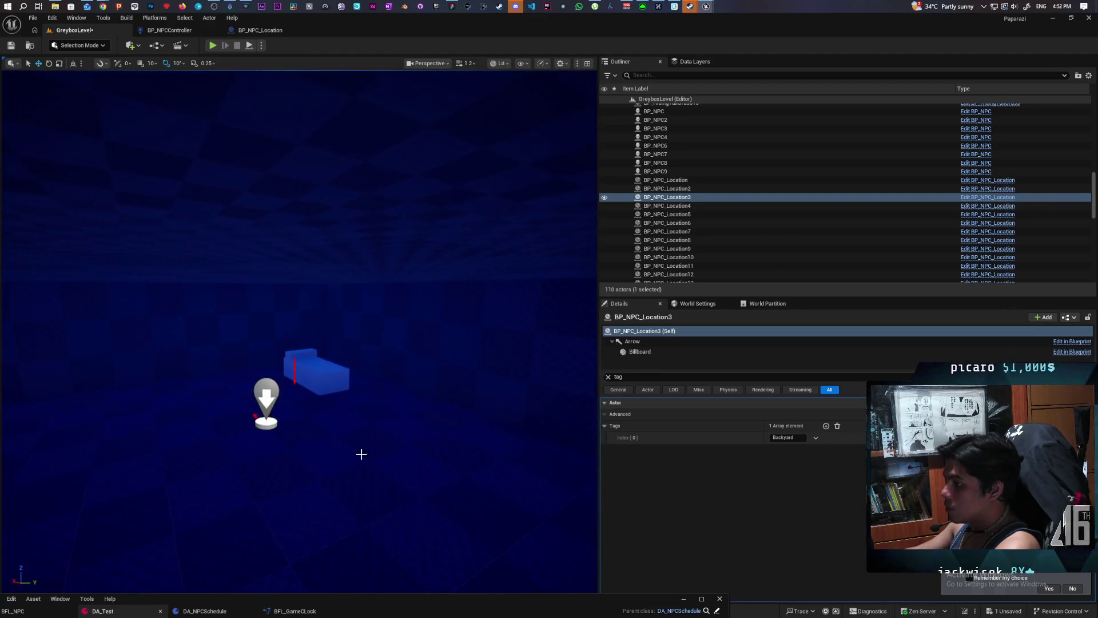
left_click(266, 398)
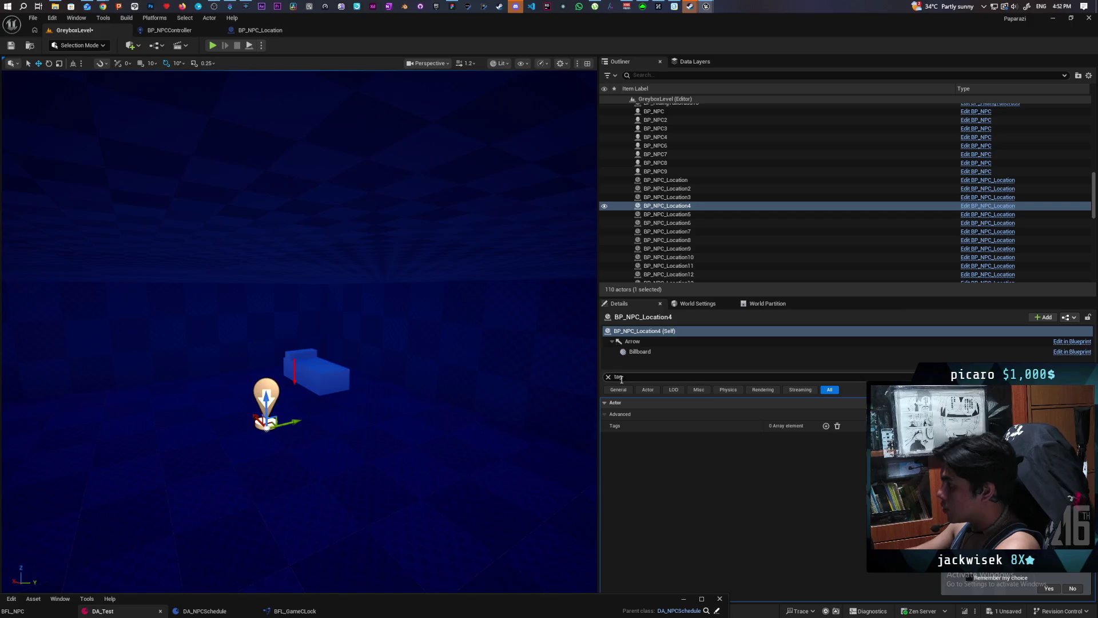
left_click(825, 425)
left_click(790, 435)
type("House")
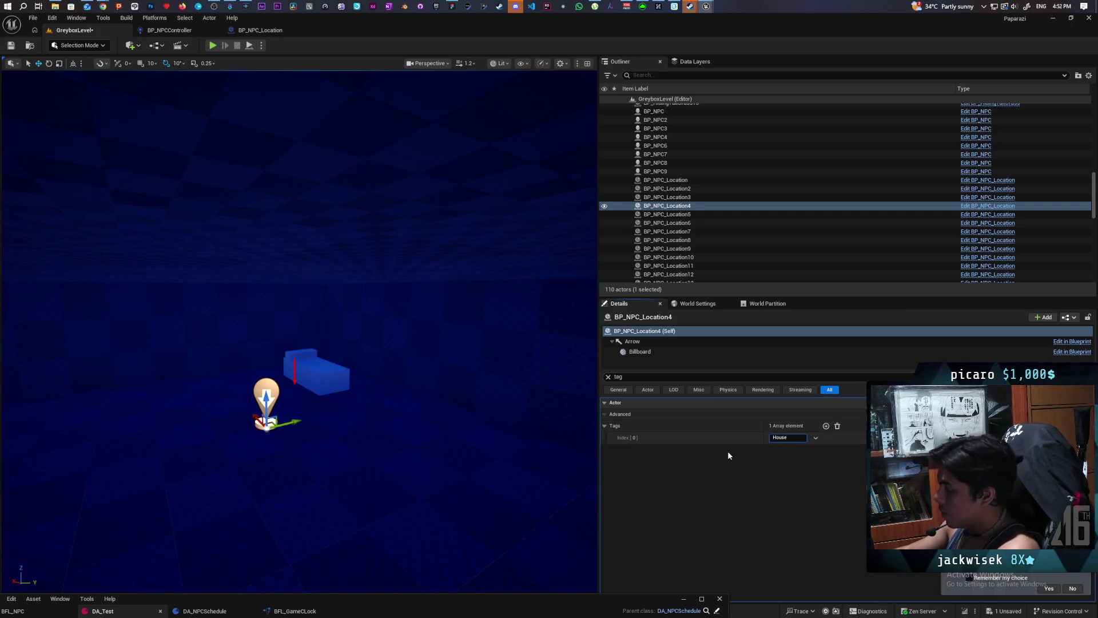
left_click_drag(436, 437, 436, 389)
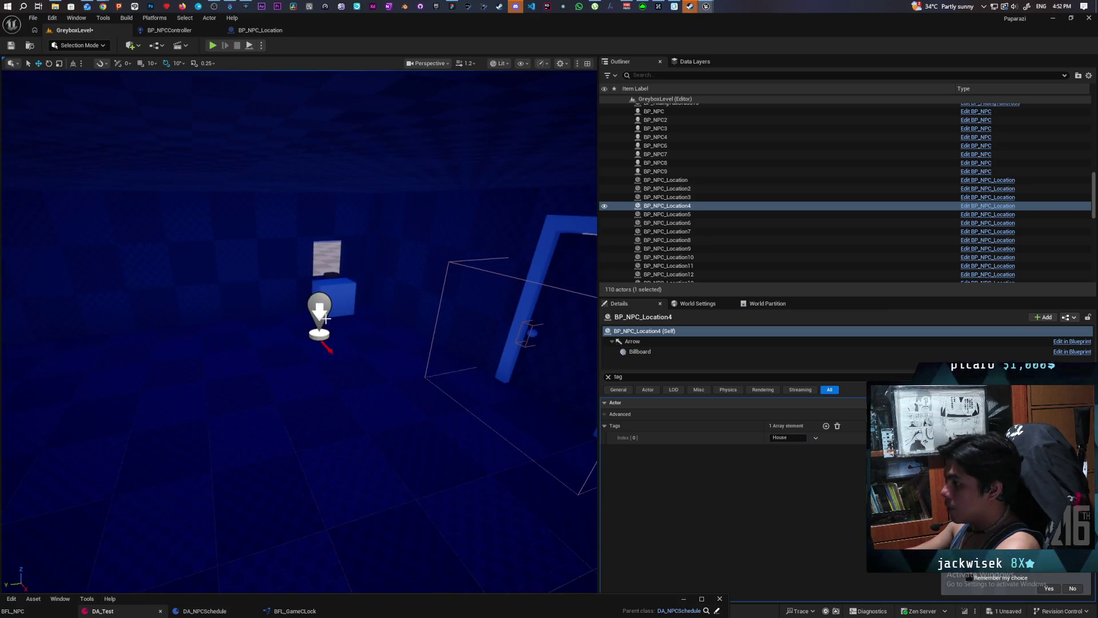
- Tag the overlapping marker BP_NPC_Location as Window
left_click(326, 319)
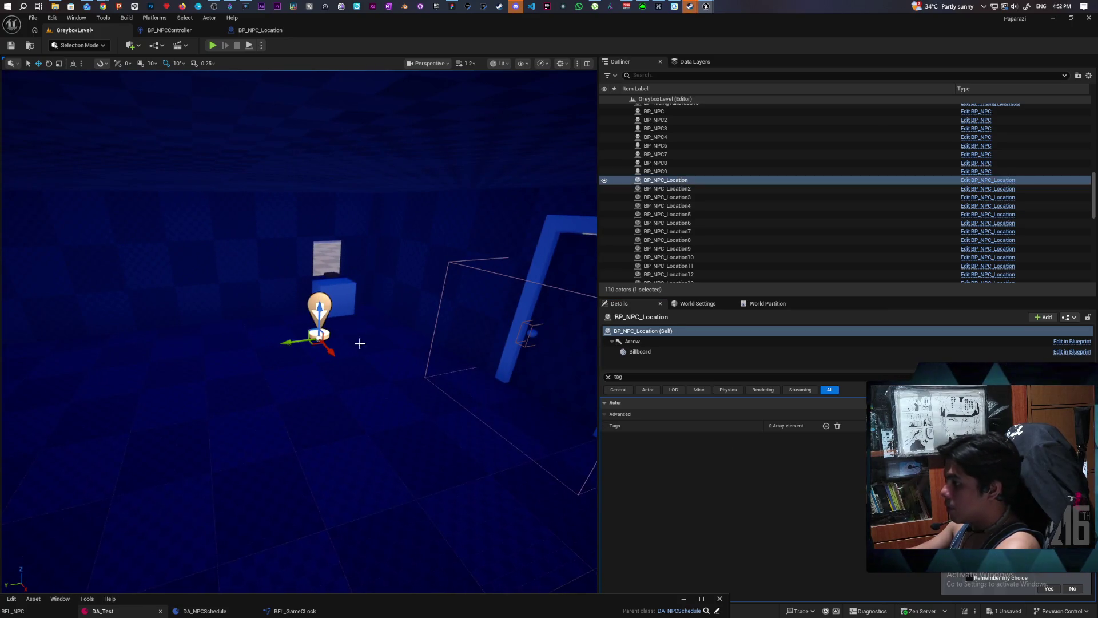
left_click(826, 426)
type("Window")
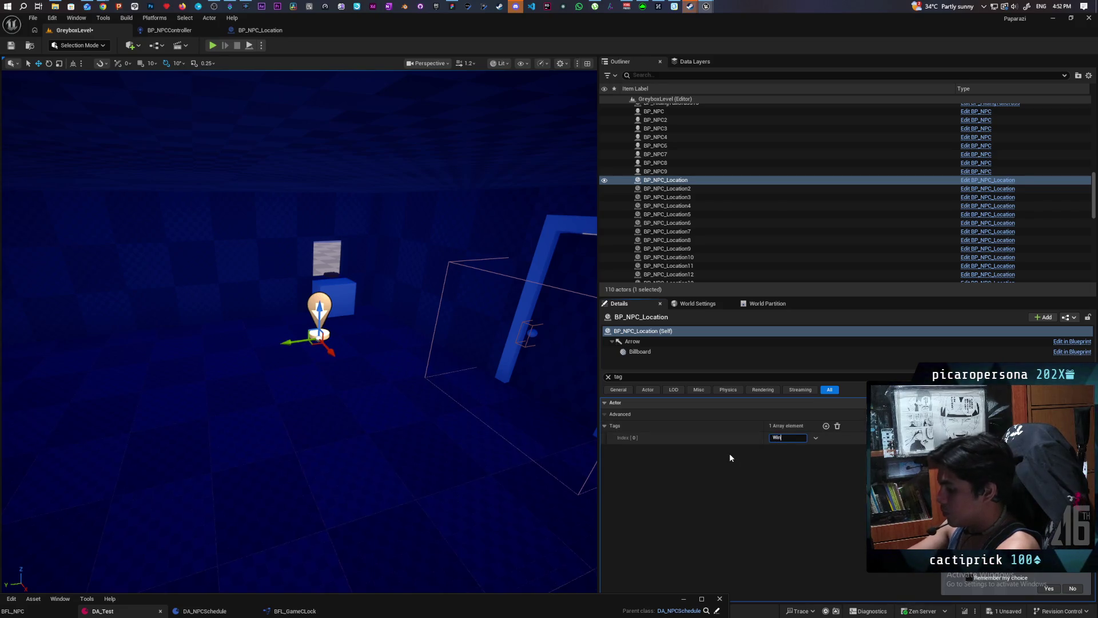
key("Return")
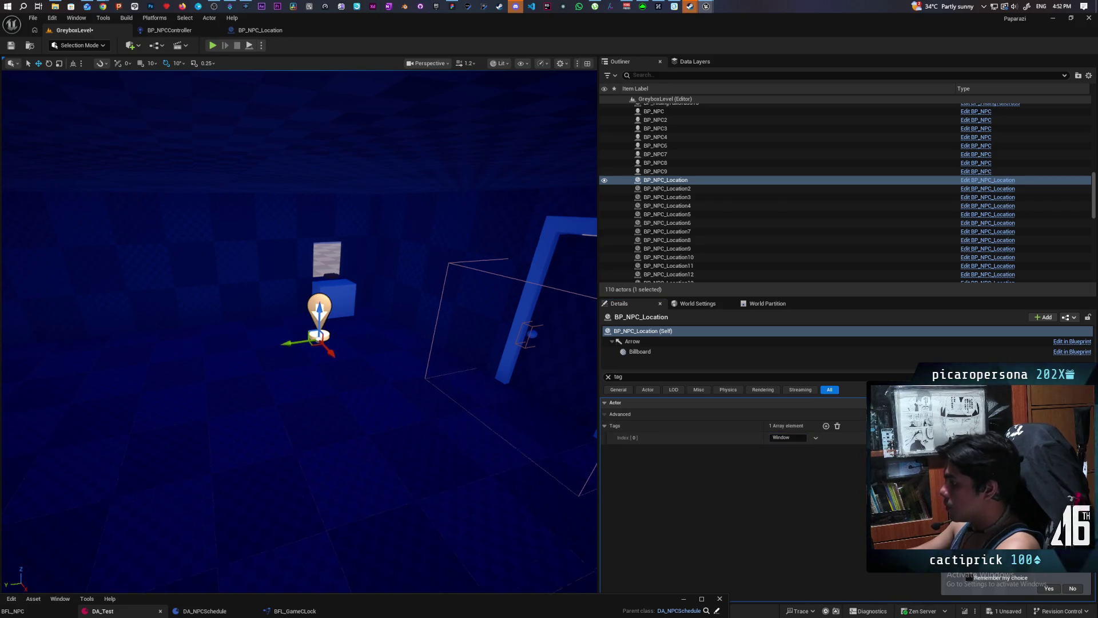
- Fly the view back through the level and select the bench
key("s")
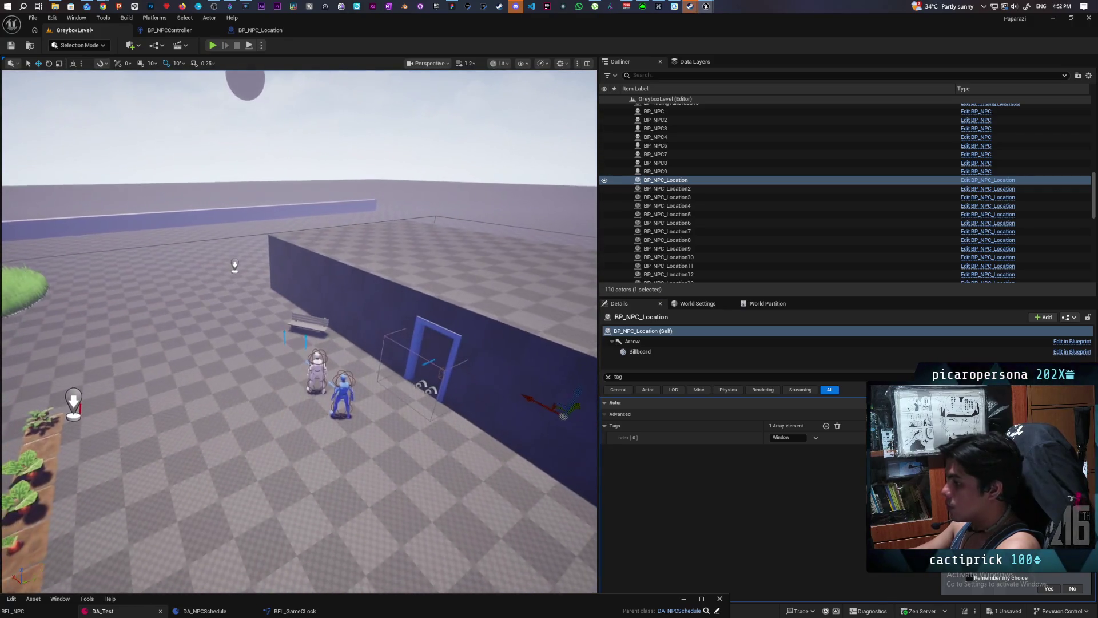
key("w")
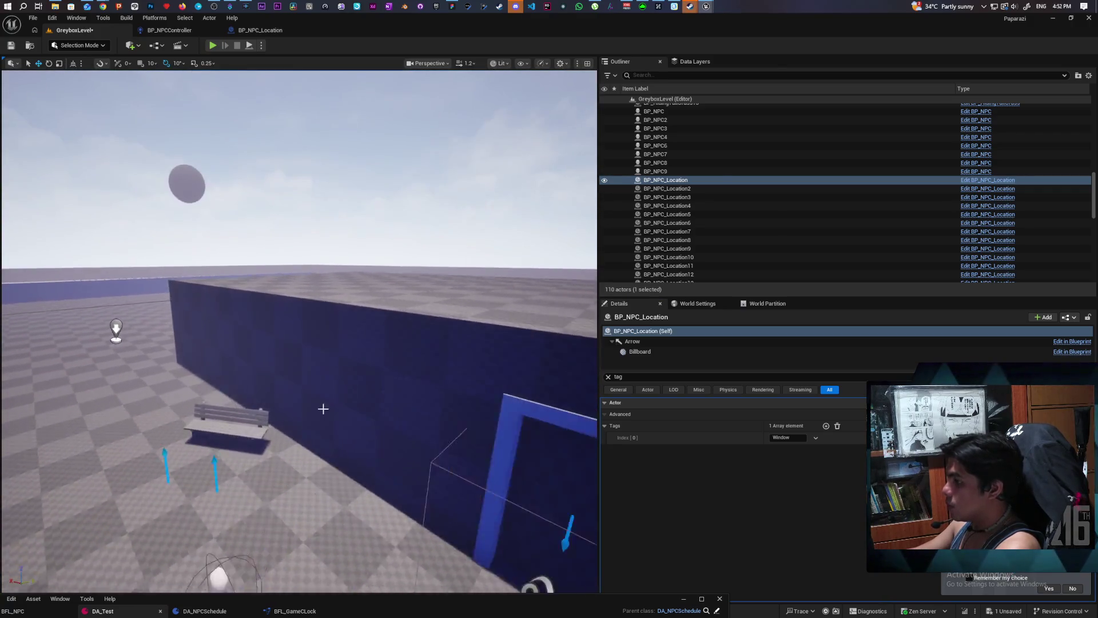
key("s")
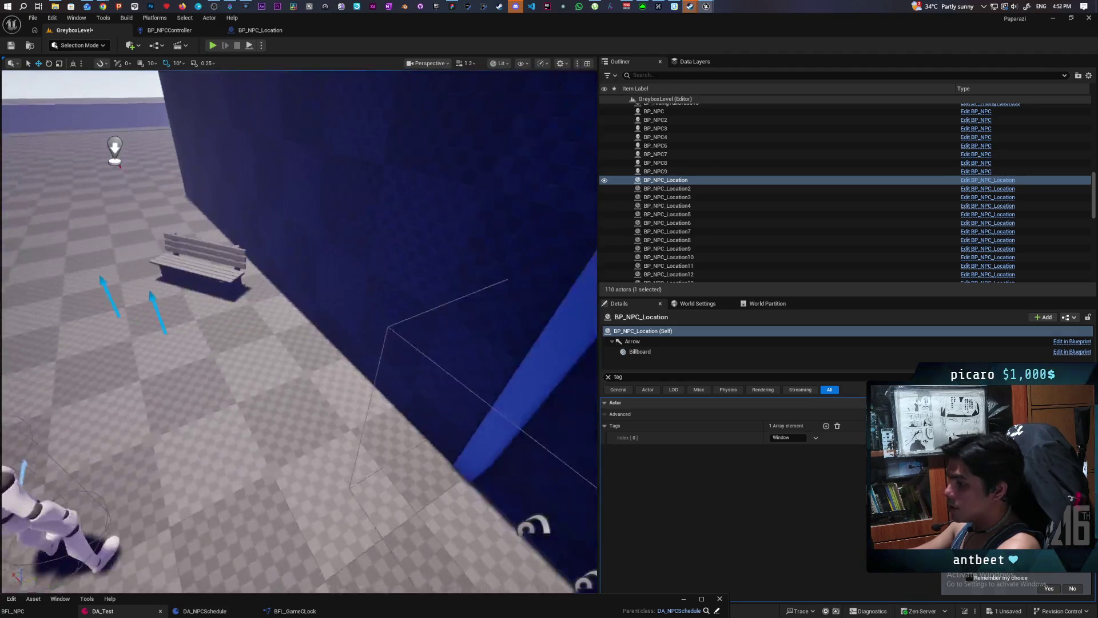
left_click(274, 303)
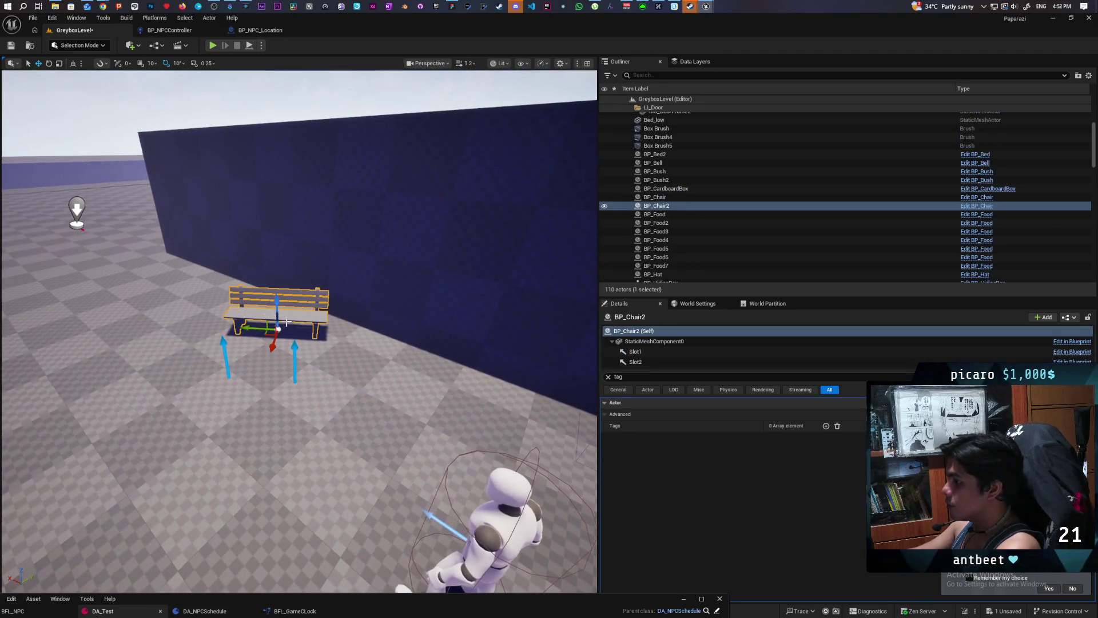
- Open BP_Chair's Class Settings and search the Parent Class list for 'bp locatio'
left_click(976, 206)
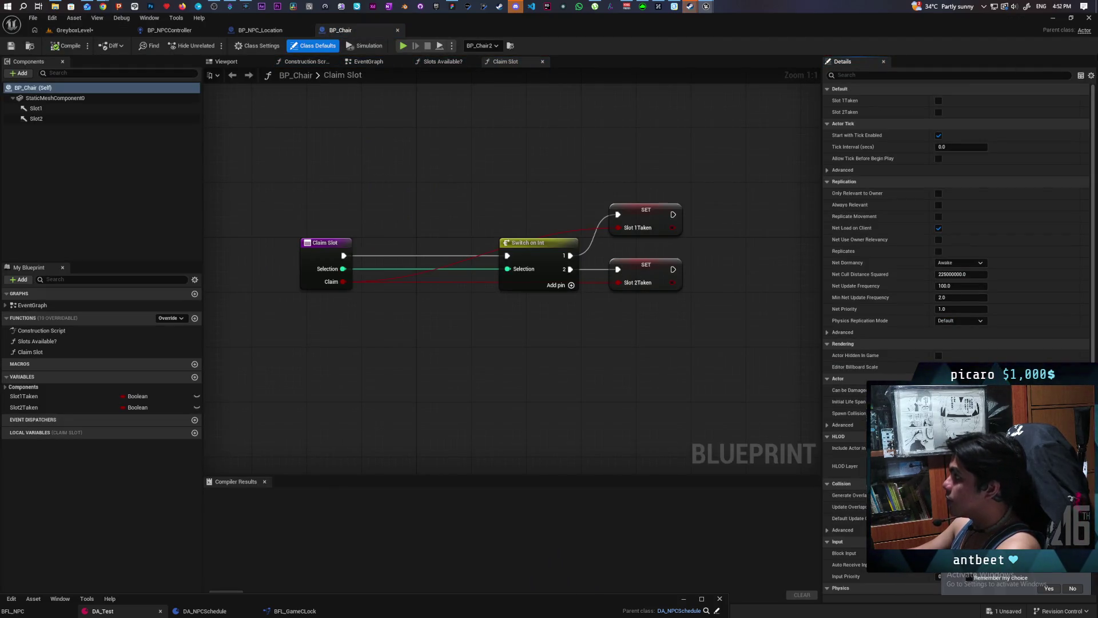
left_click(260, 46)
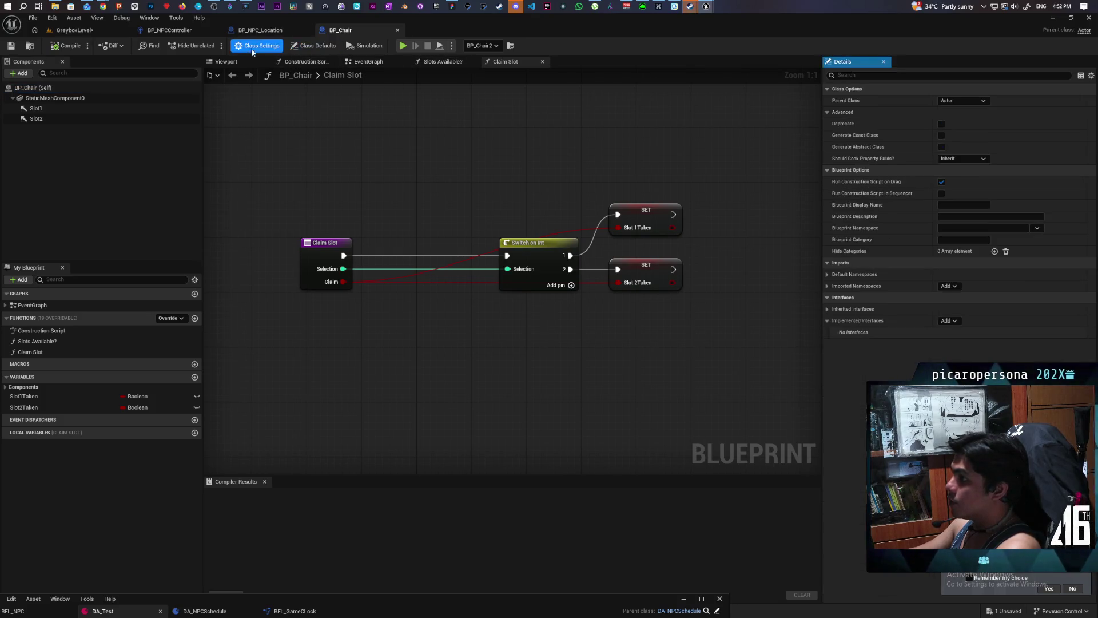
left_click(971, 101)
type("bp locatio")
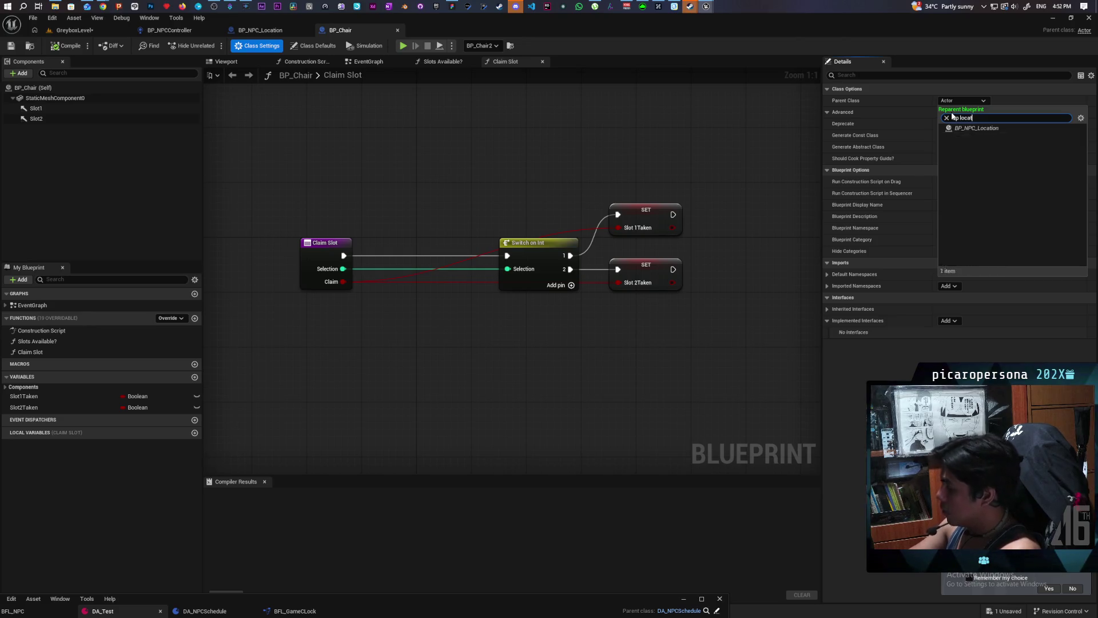